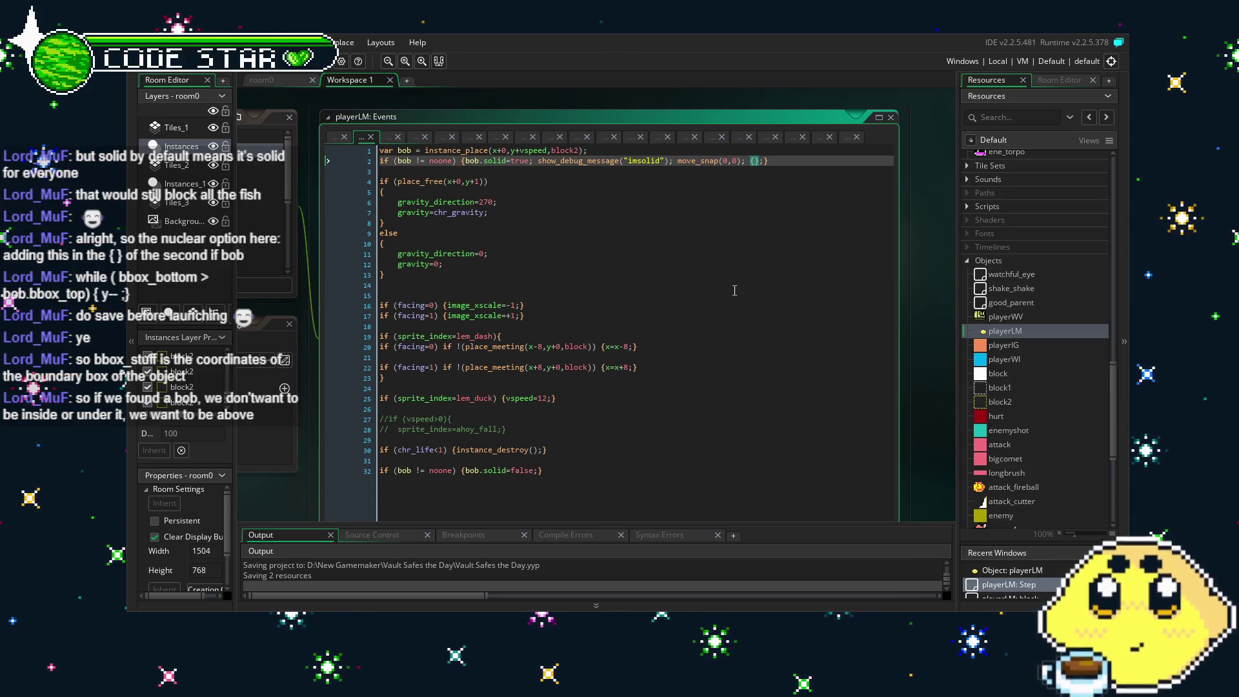
Inspect the lem_idle sprite, trying a lower origin, then revert it to 23 x 8.
key("Left")
key("Left")
key("Left")
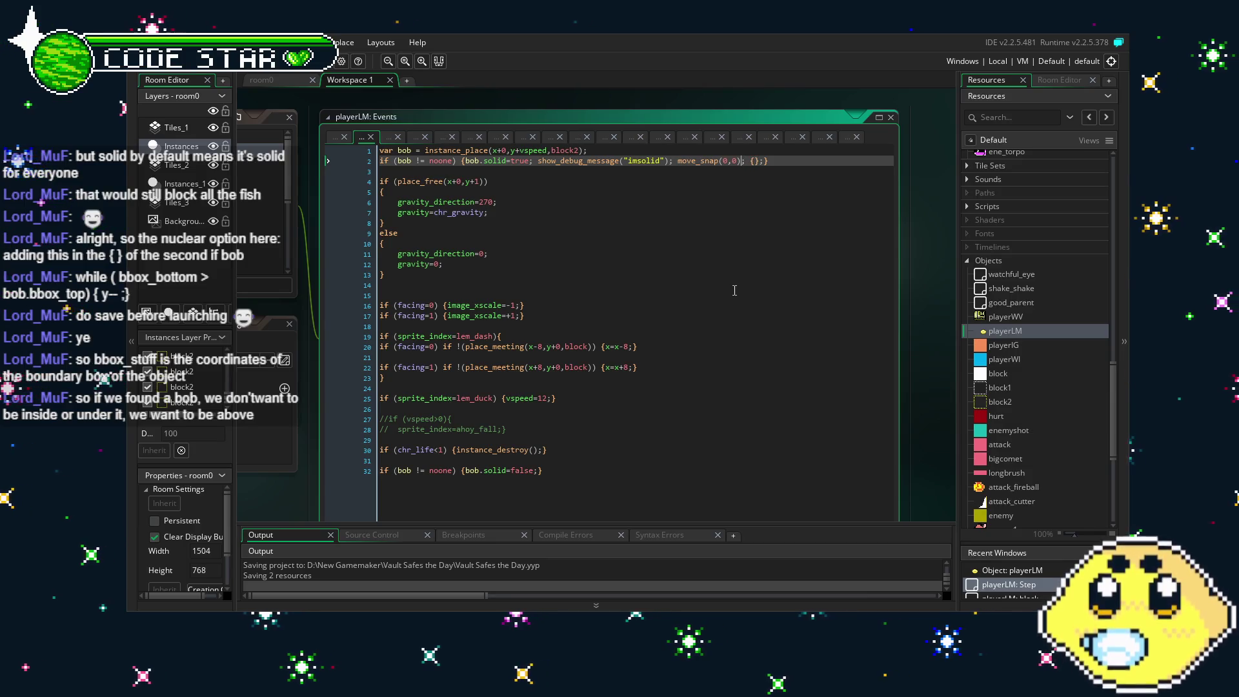
key("Left")
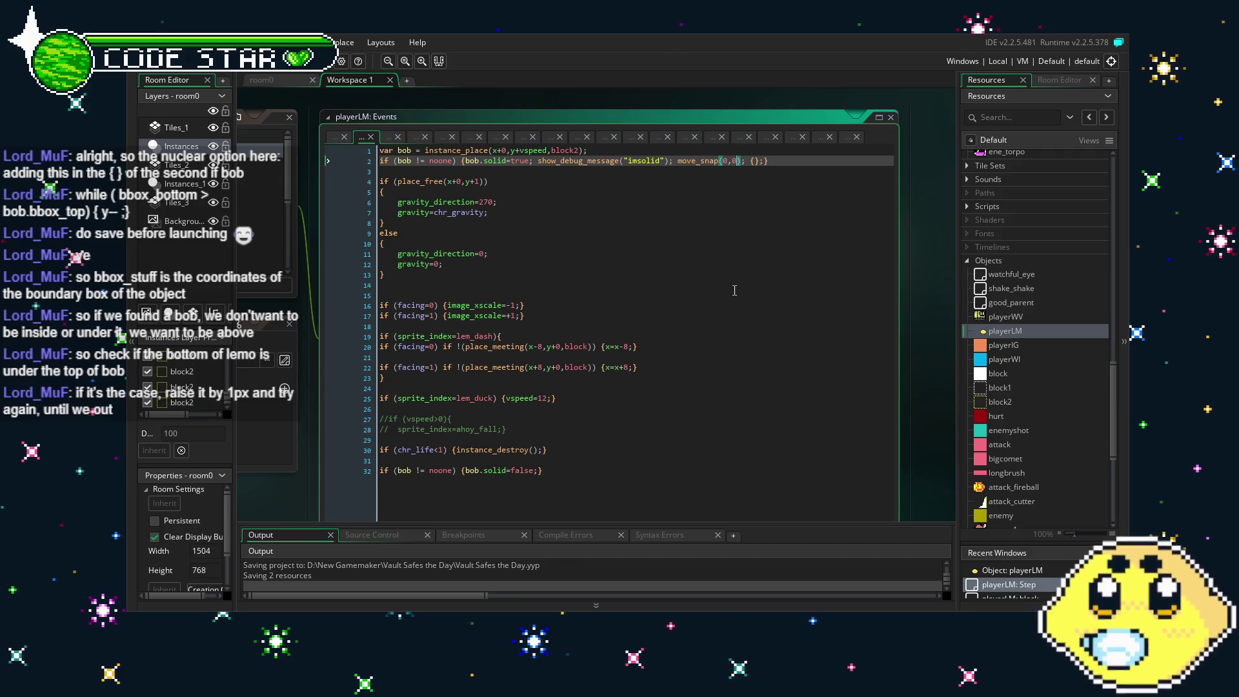
scroll(977, 346, "up", 15)
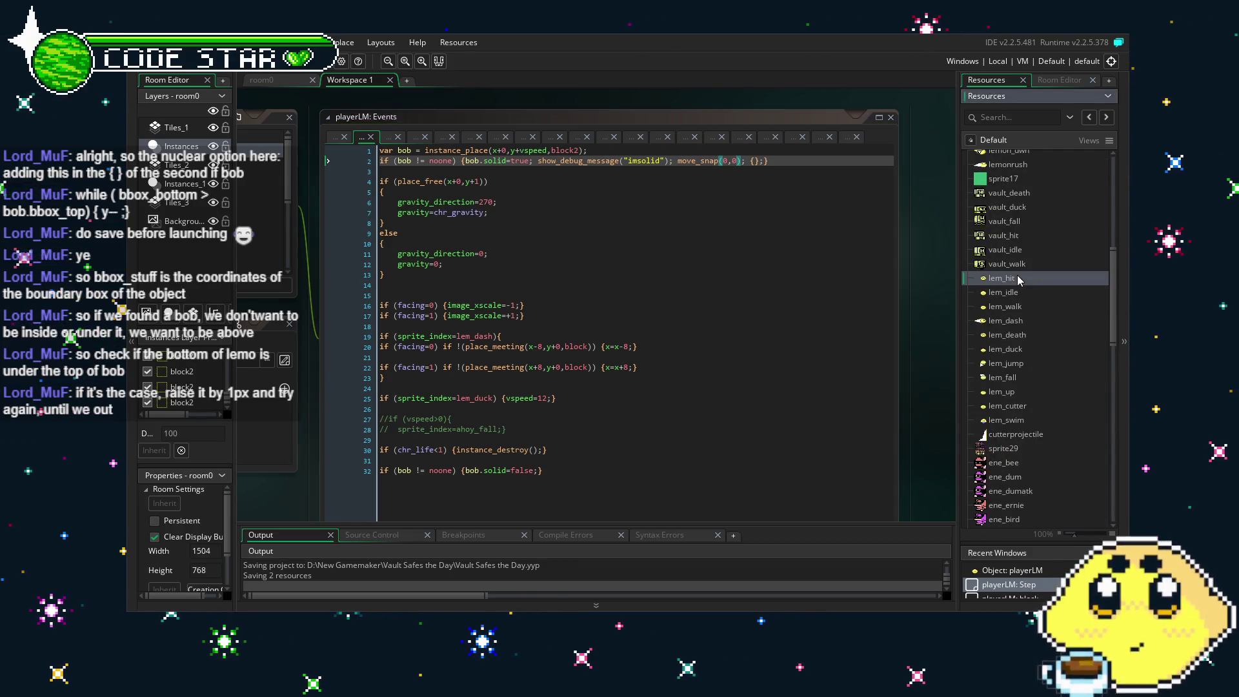
double_click(1013, 278)
double_click(1029, 292)
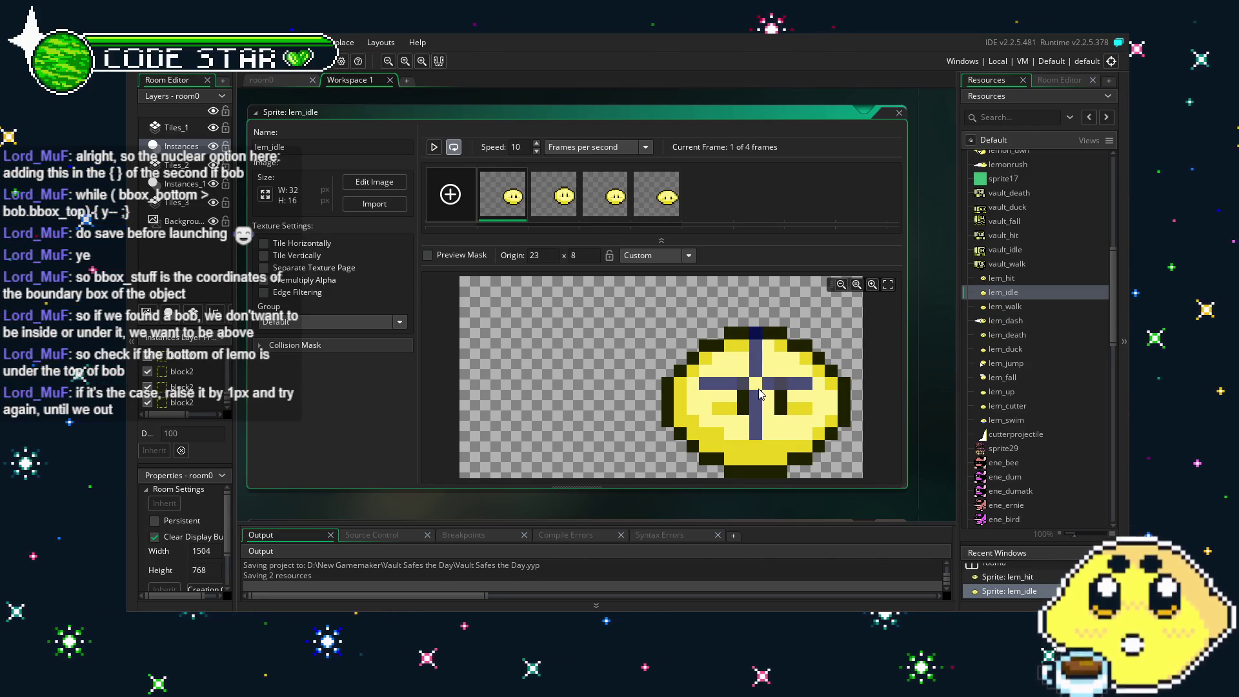
left_click_drag(759, 396, 762, 478)
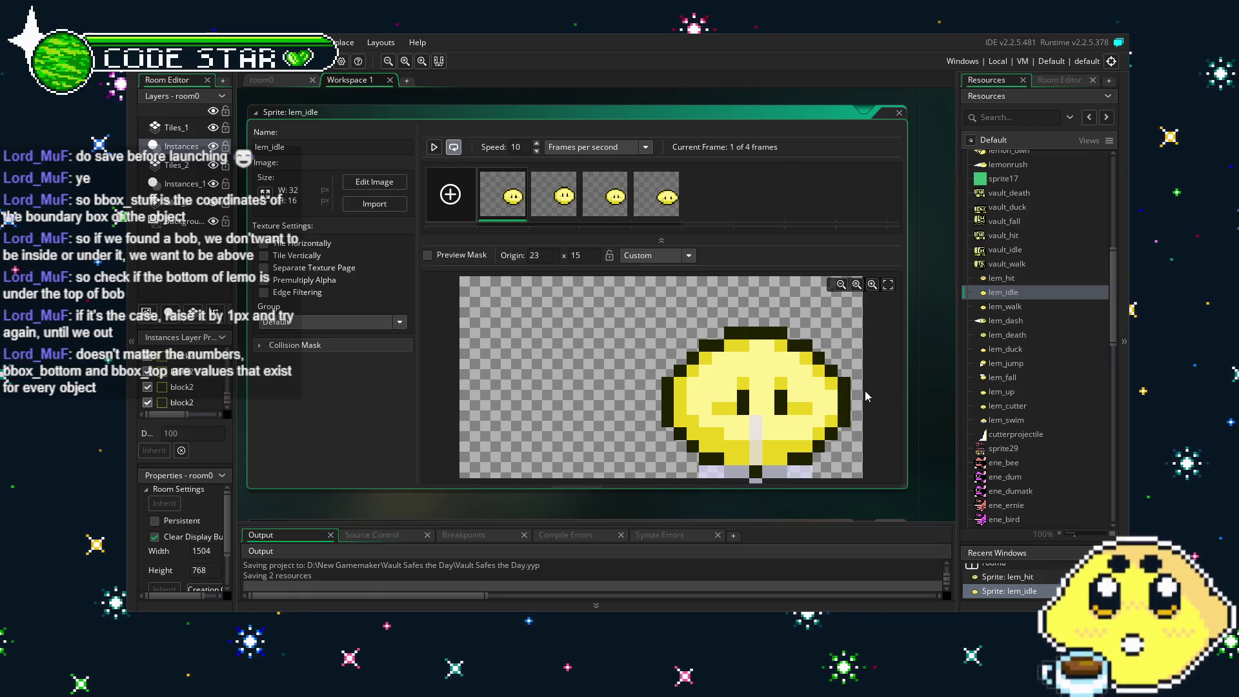
key("ctrl+z")
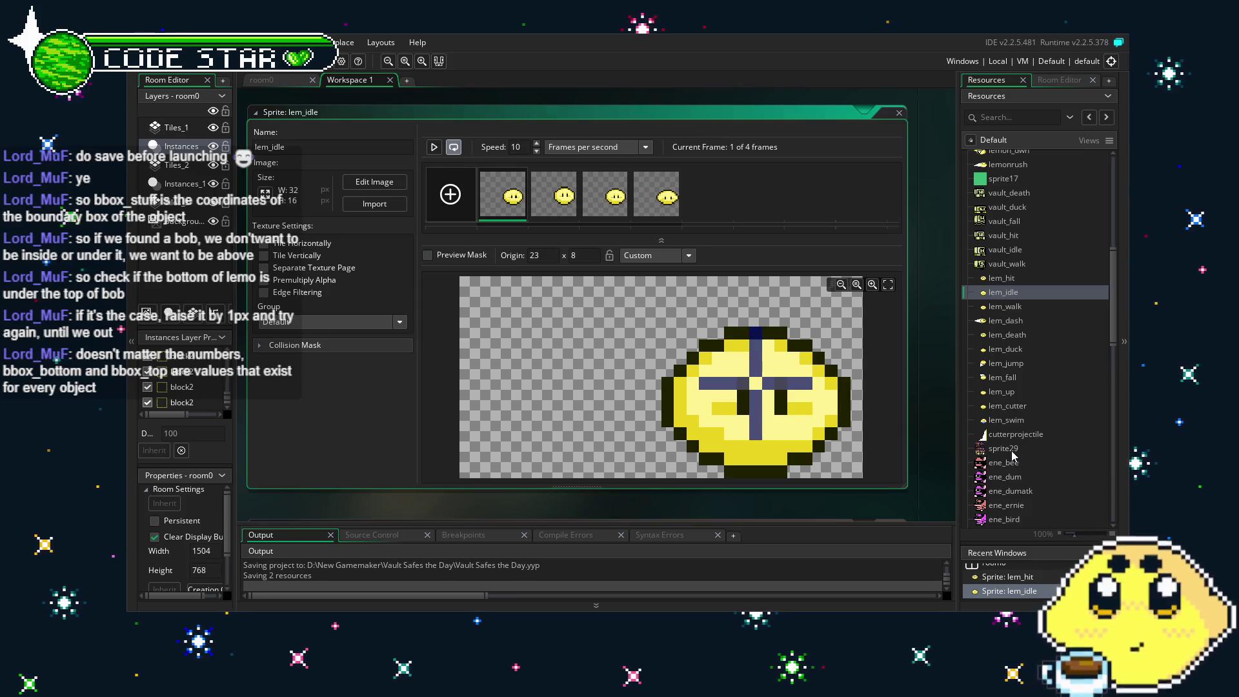
Delete the move_snap(0,0) call from line 2 of the playerLM Step code and tidy the braces.
scroll(1012, 456, "down", 15)
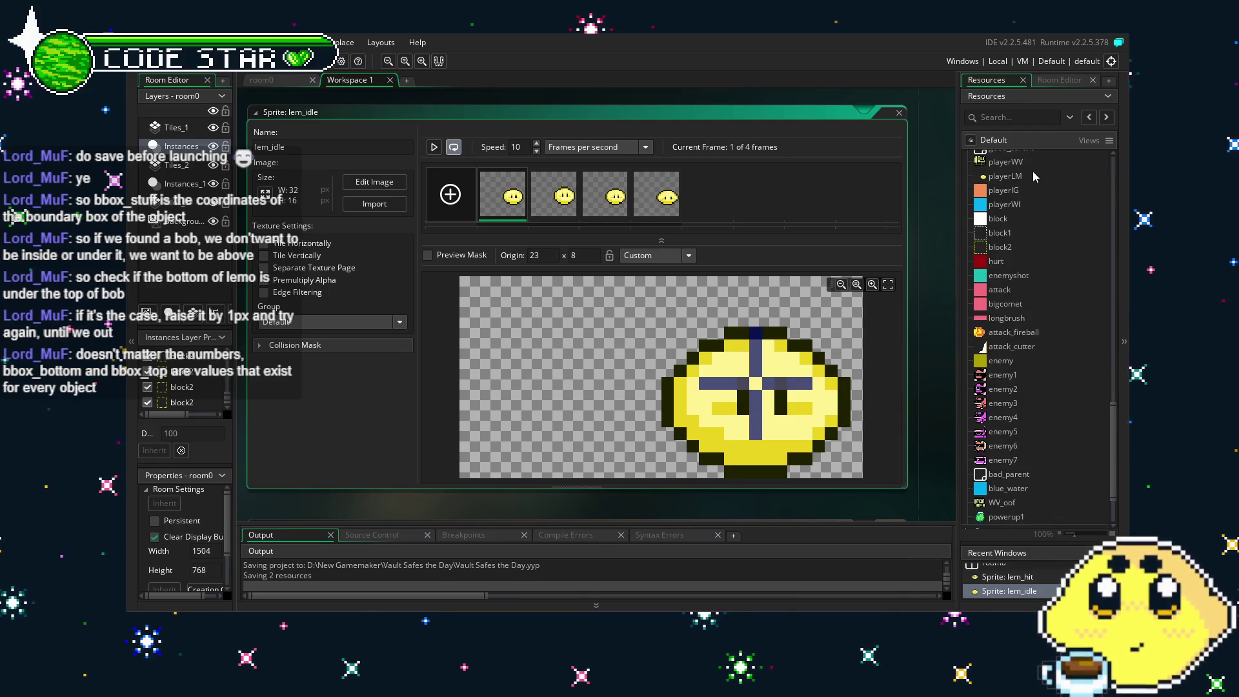
double_click(1025, 173)
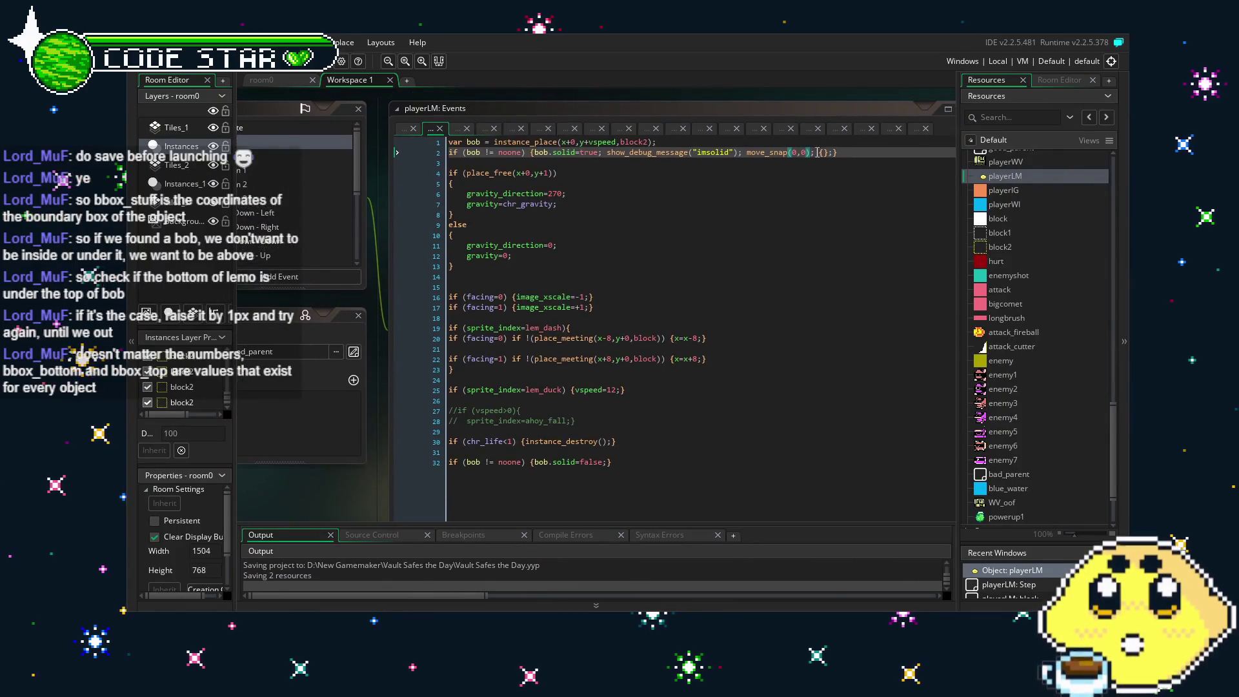
left_click(794, 152)
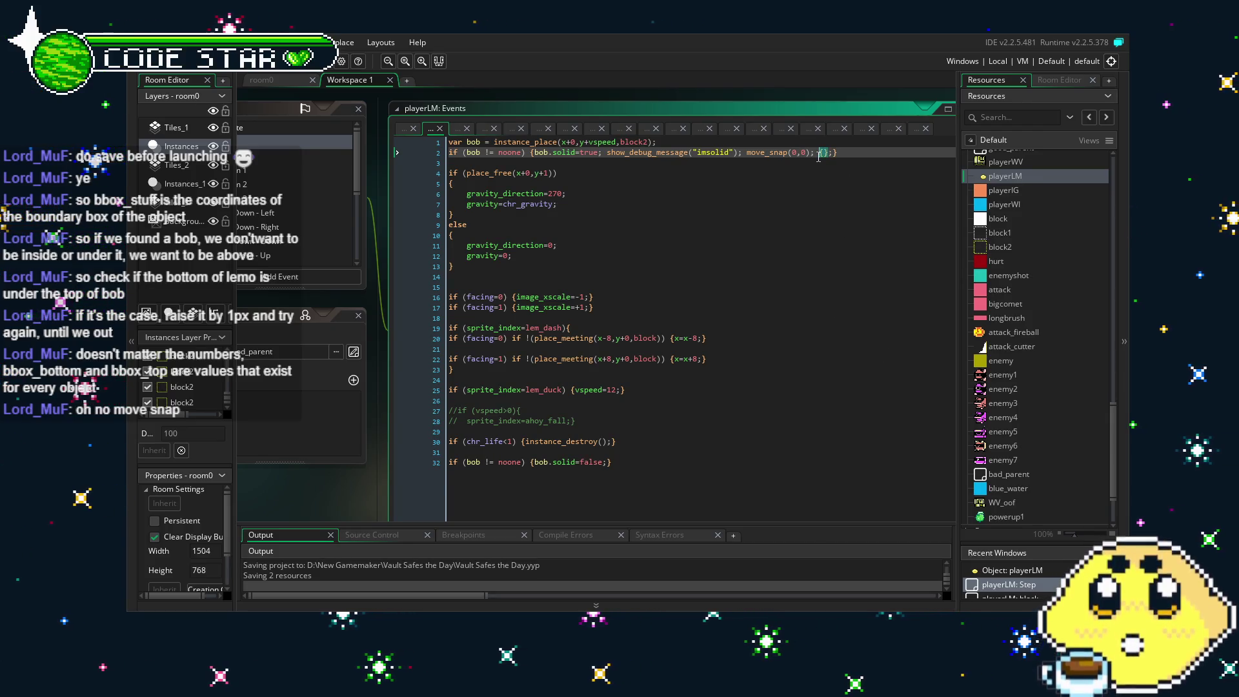
left_click_drag(817, 153, 793, 155)
key("BackSpace")
key("BackSpace")
key("BackSpace")
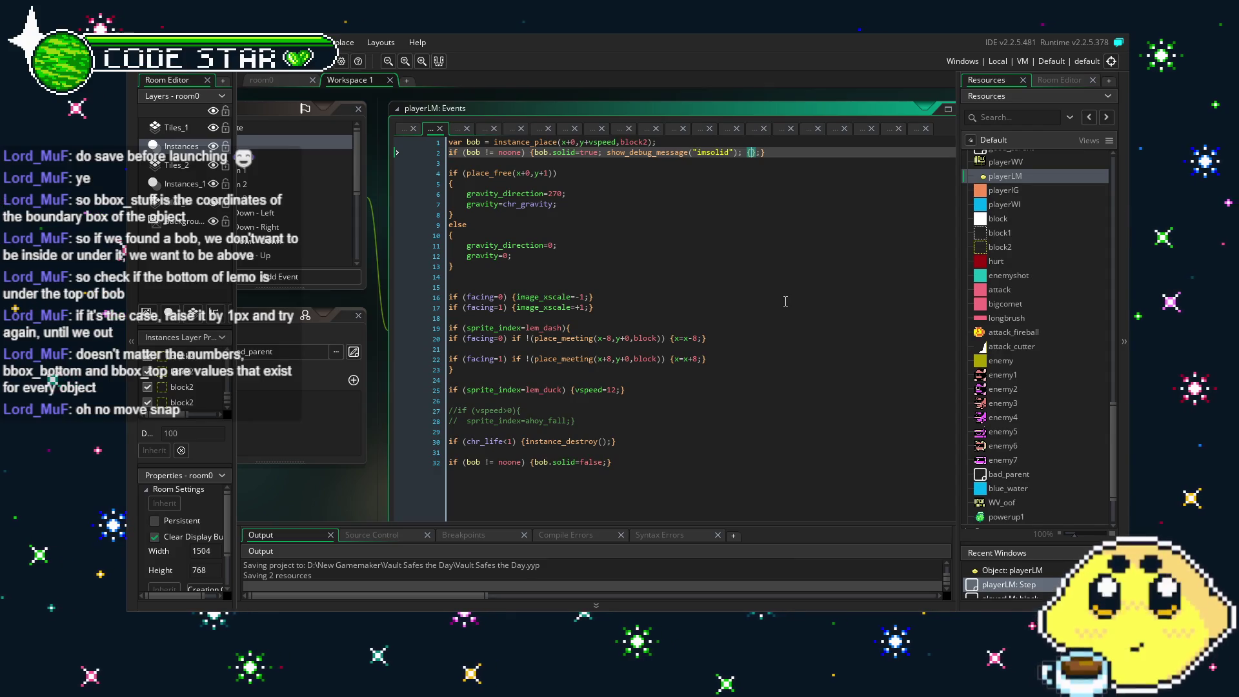
type("b")
key("BackSpace")
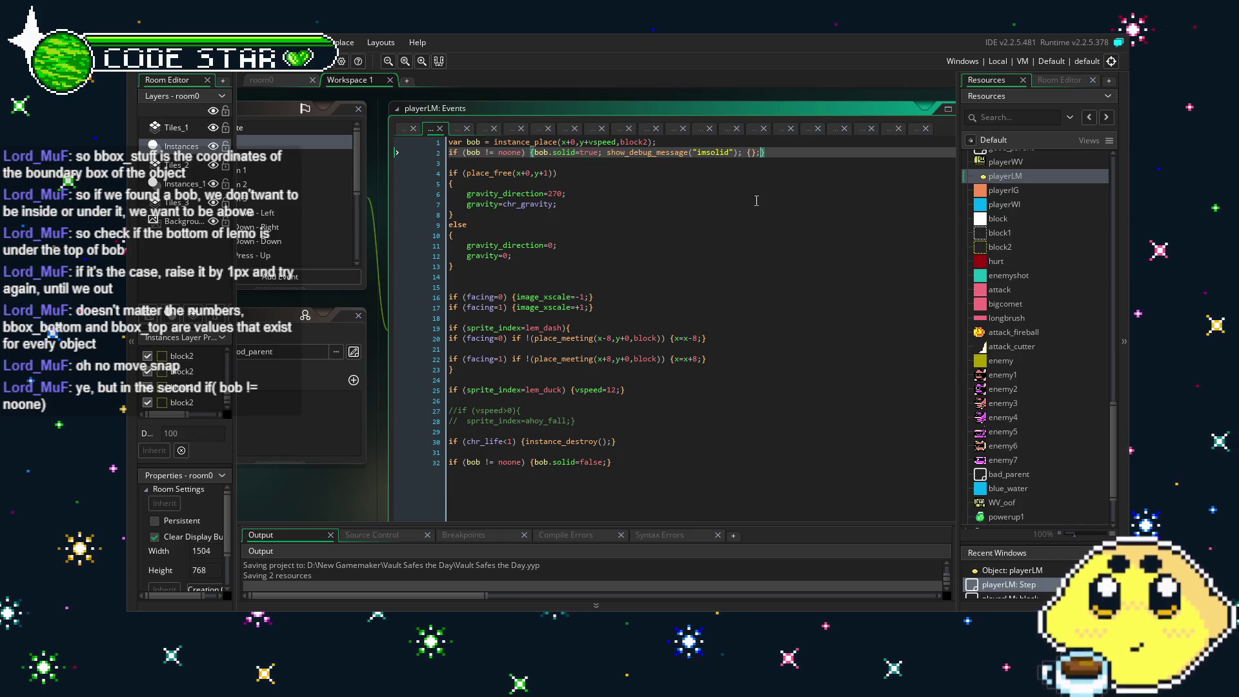
key("BackSpace")
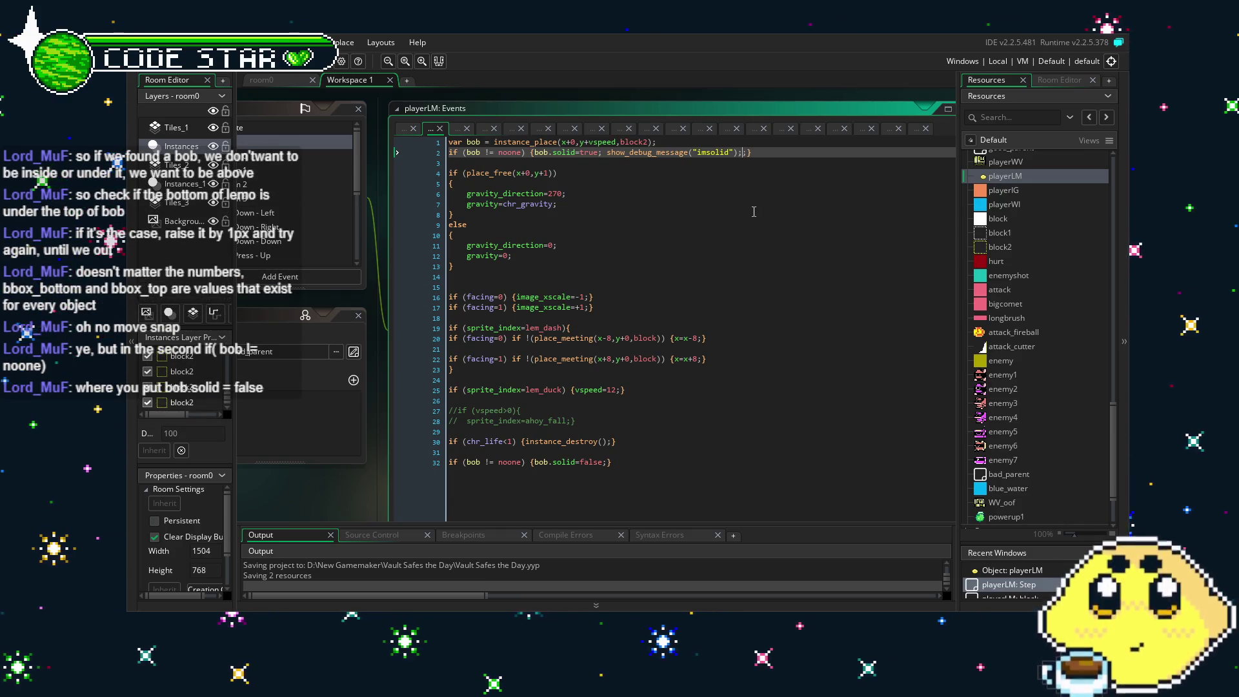
Paste while ( bbox_bottom > bob.bbox_top) { y-- ;} after bob.solid=false; on line 32.
left_click(582, 428)
left_click(610, 462)
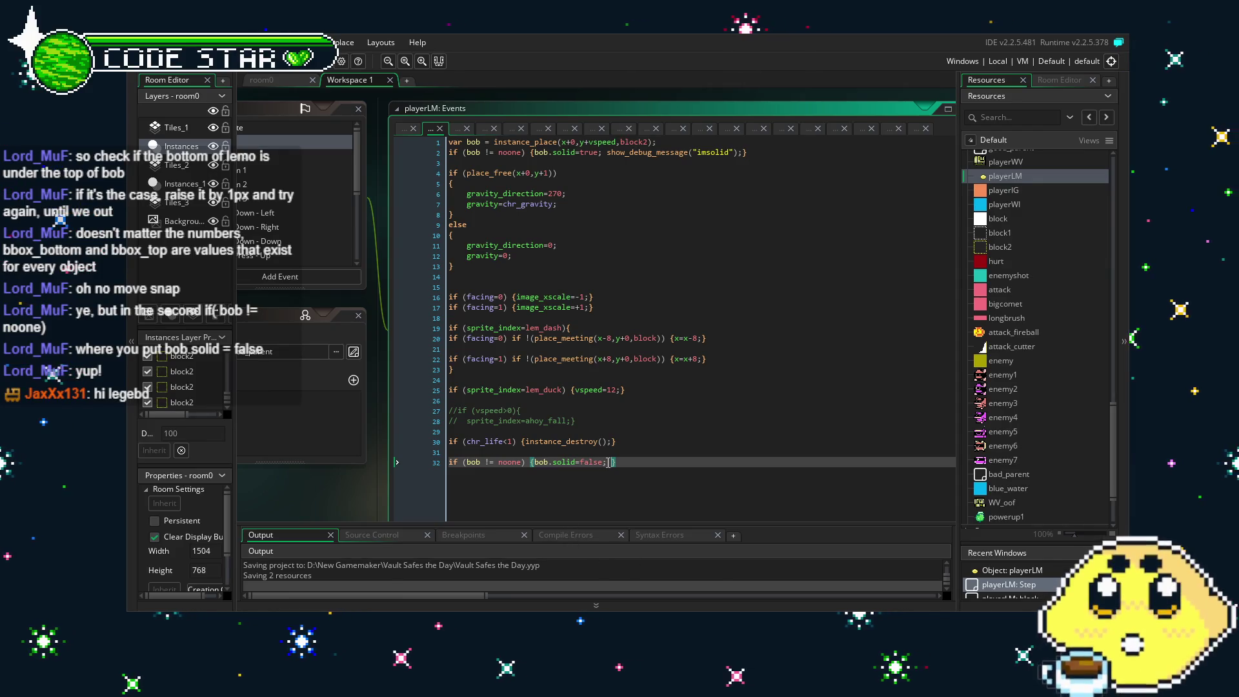
type("while ( bbox_bottom > bob.bbox_top) { y-- ;}")
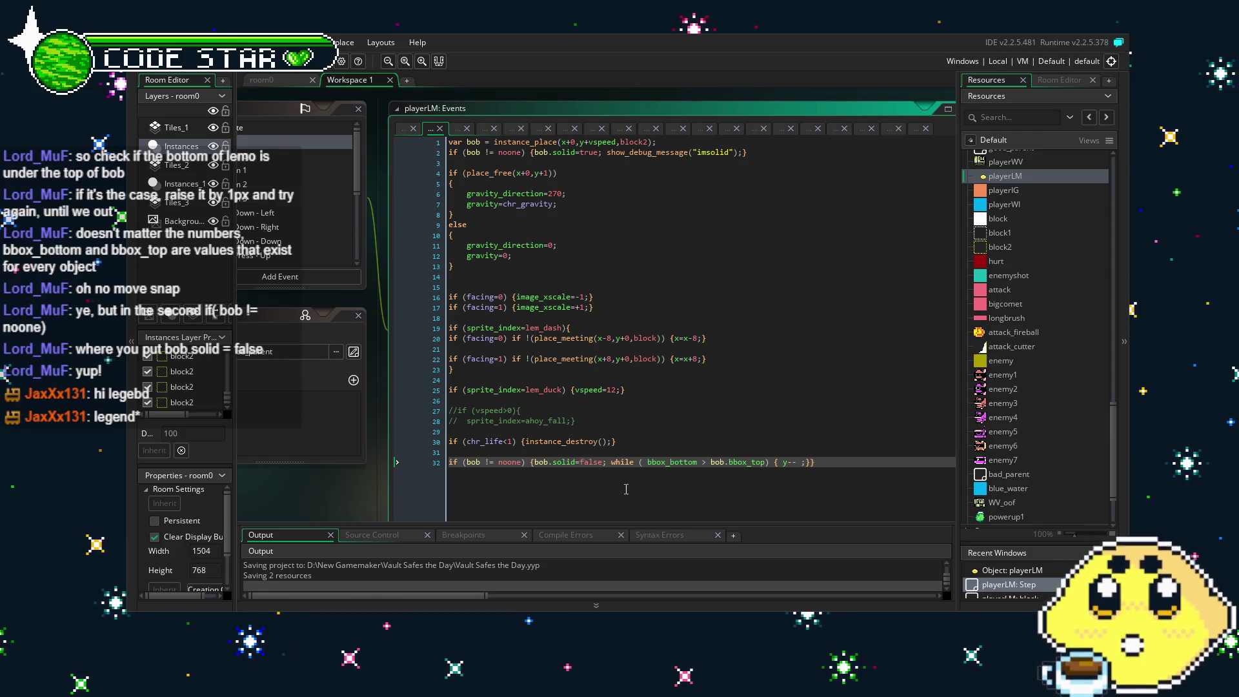
Scroll through the playerLM Step code to review the new lift loop.
scroll(626, 489, "down", 2)
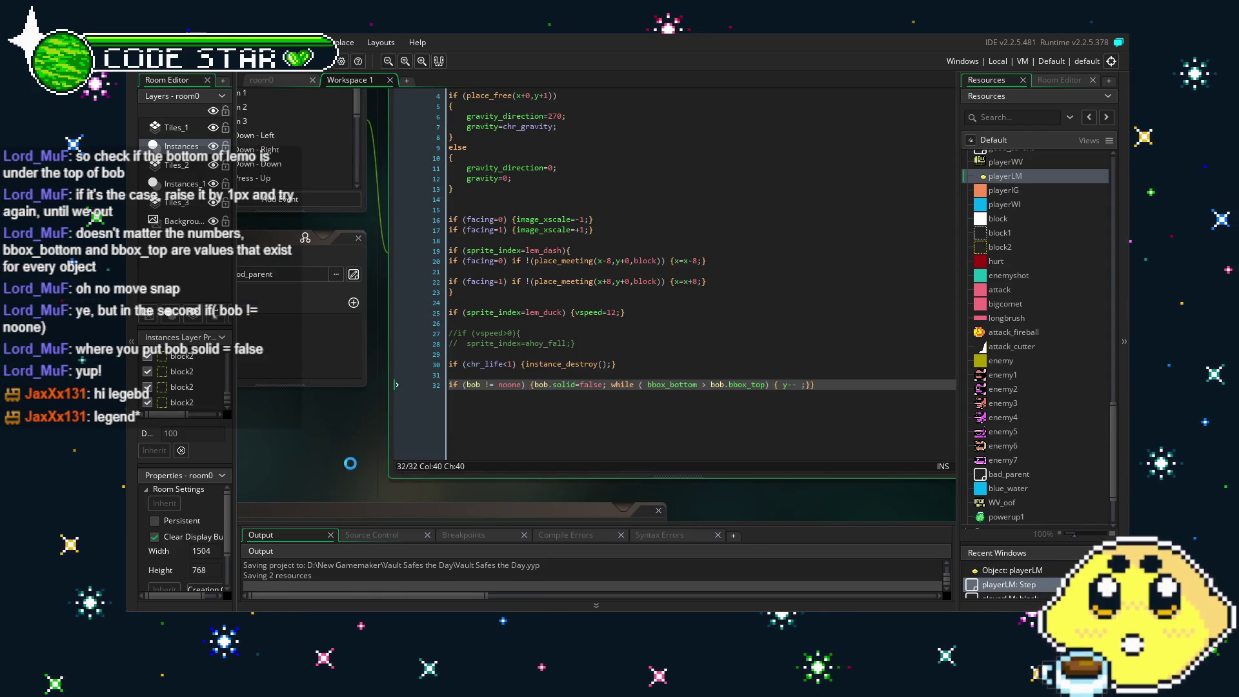
scroll(350, 463, "up", 2)
scroll(351, 510, "down", 1)
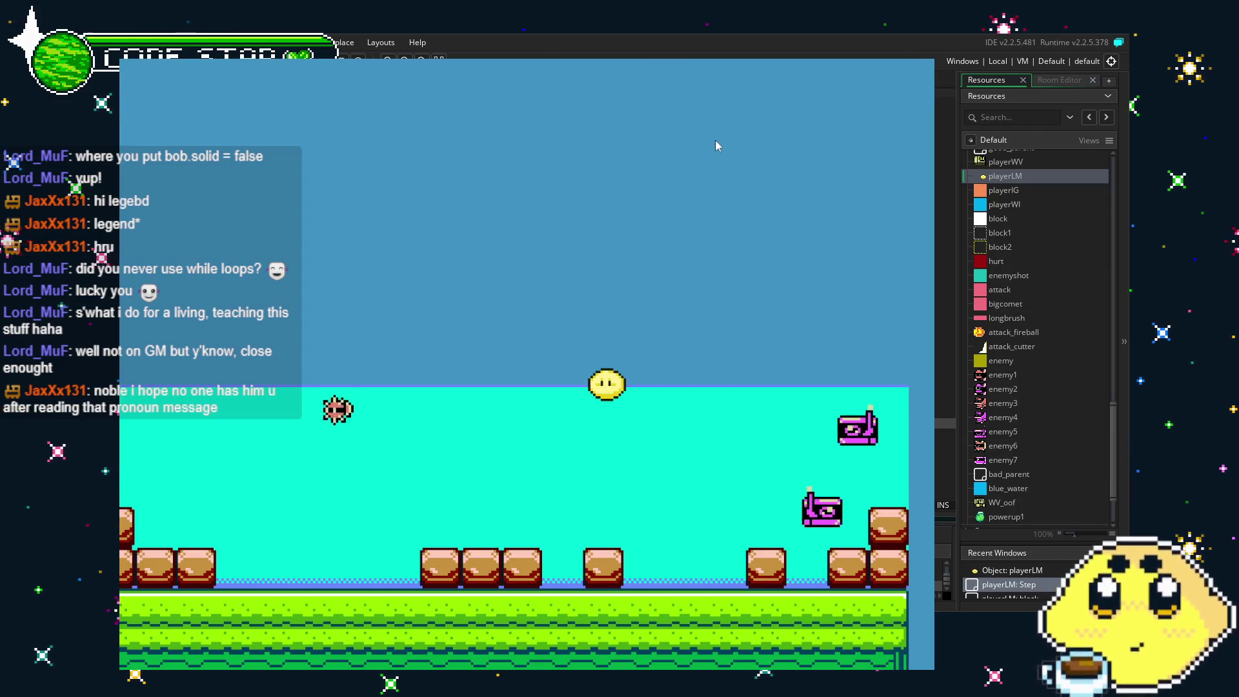
Swim the lemon left and right on the block2 water, jumping it out repeatedly.
key("Left")
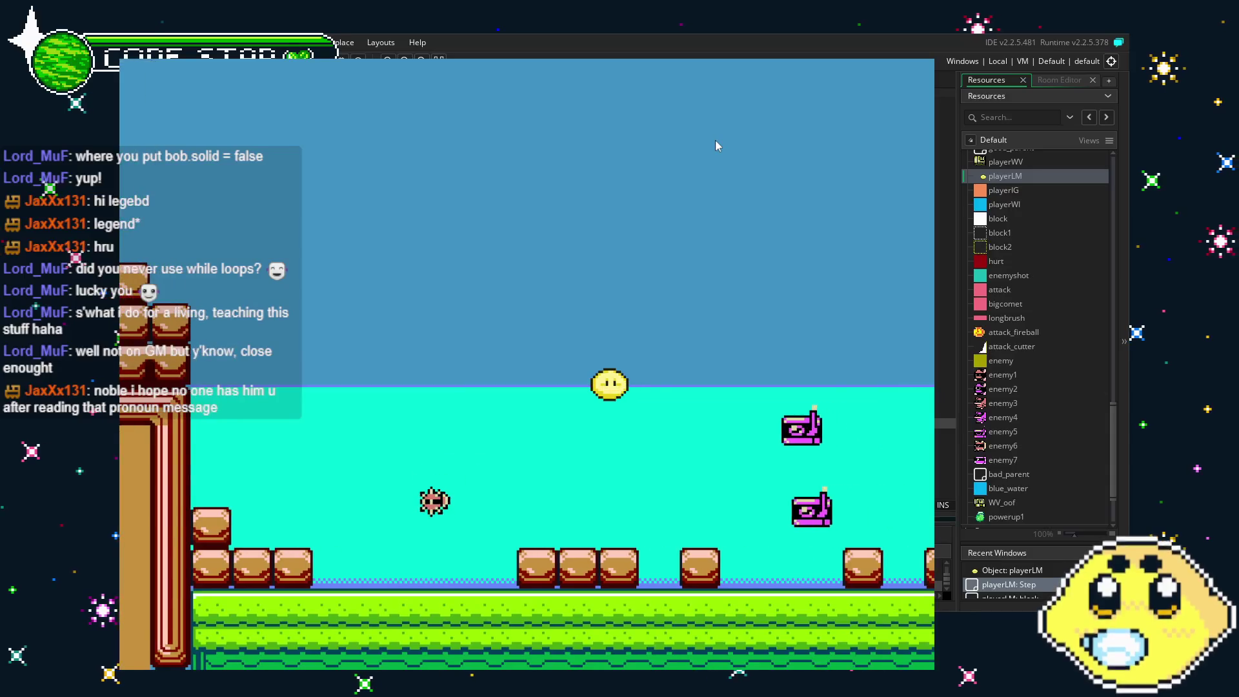
key("Right")
key("space")
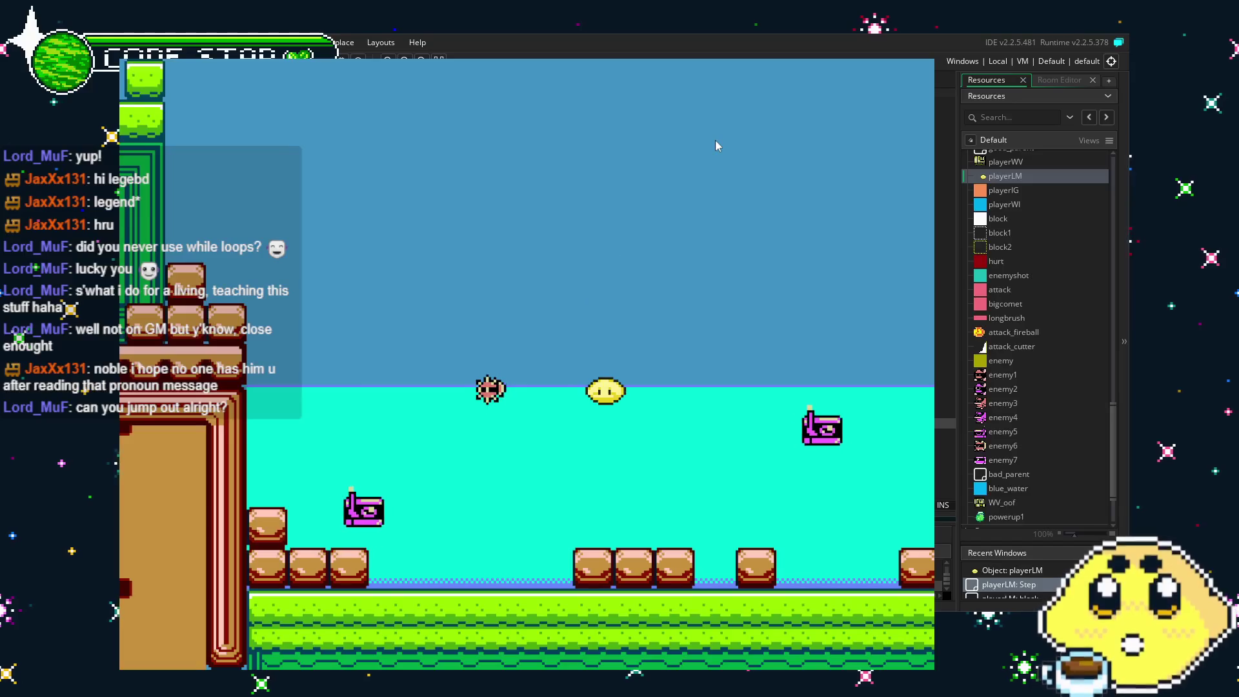
key("Up")
key("Right")
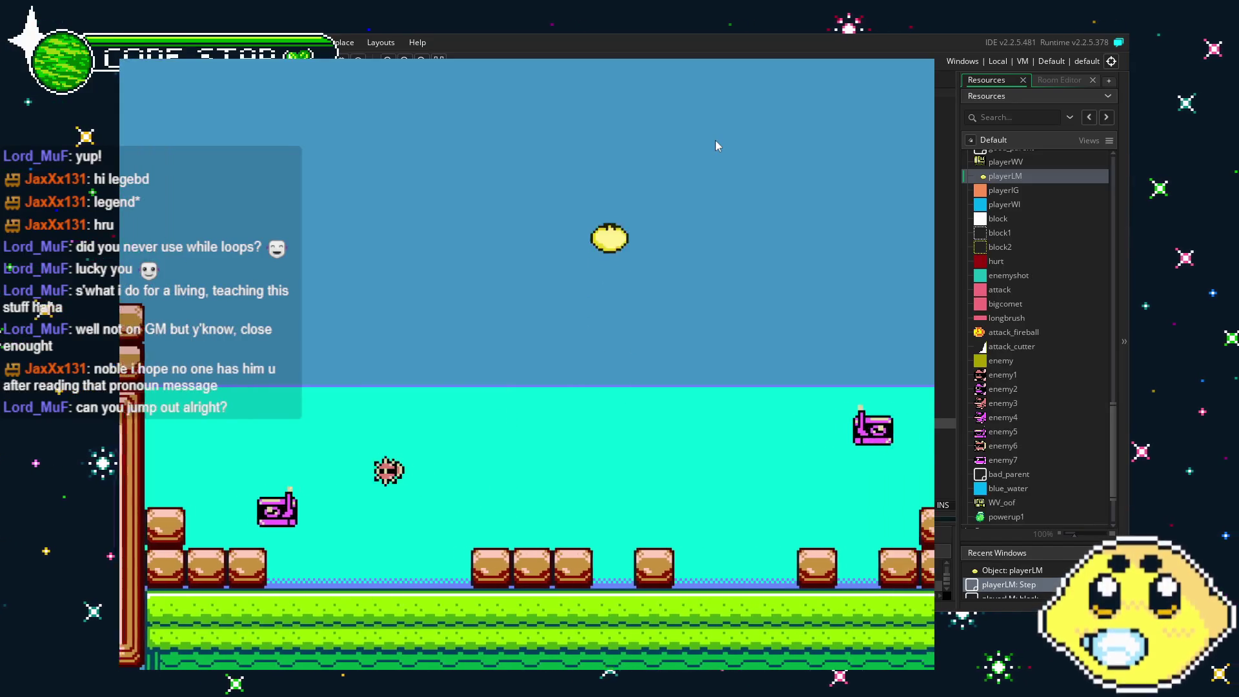
key("Up")
key("Right")
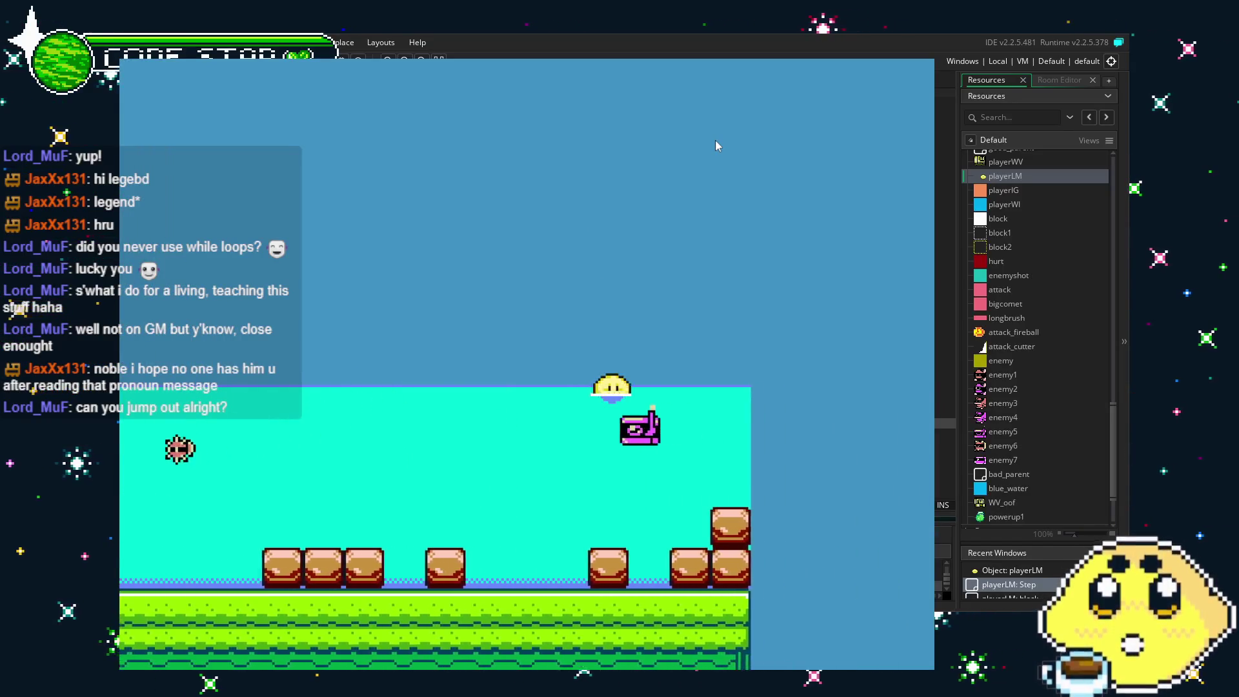
key("Up")
key("Up")
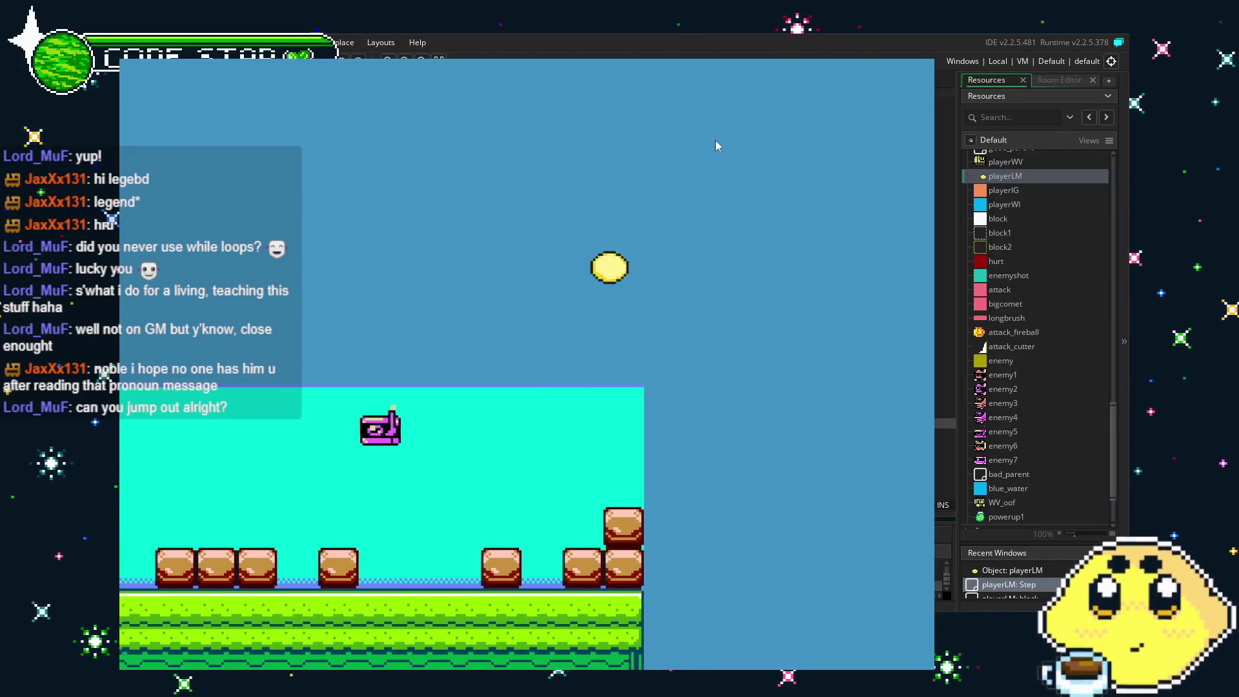
key("Up")
key("Left")
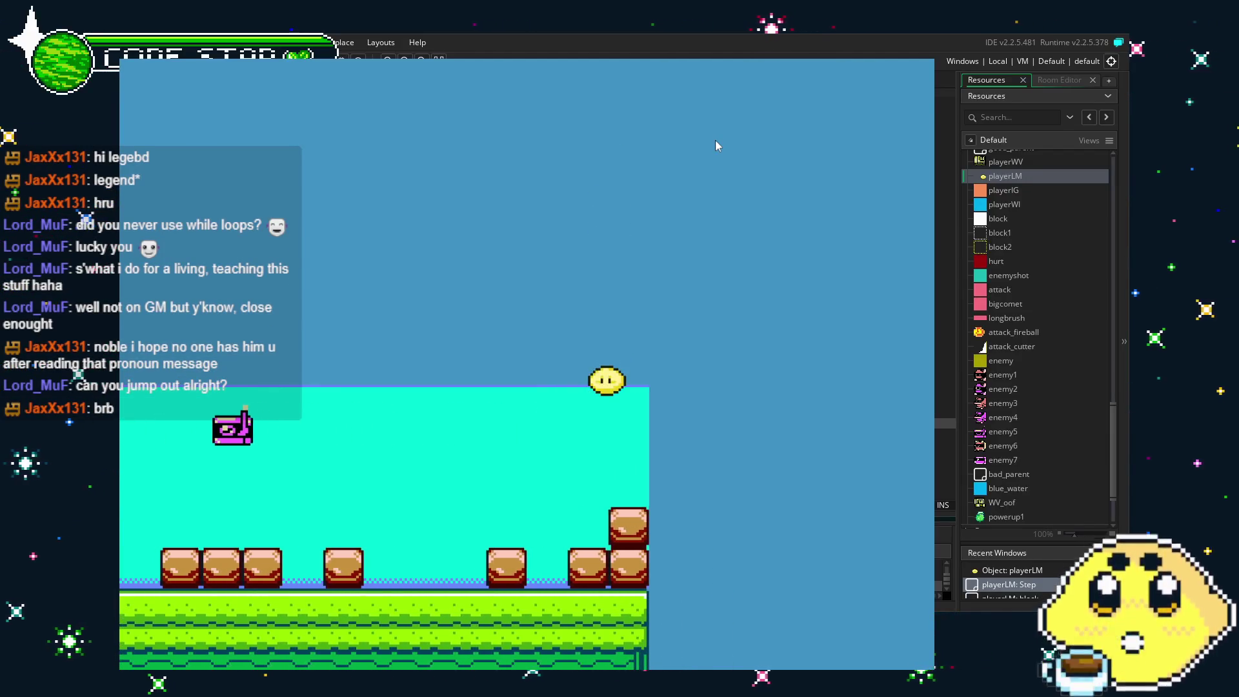
key("Left")
key("Left")
key("Right")
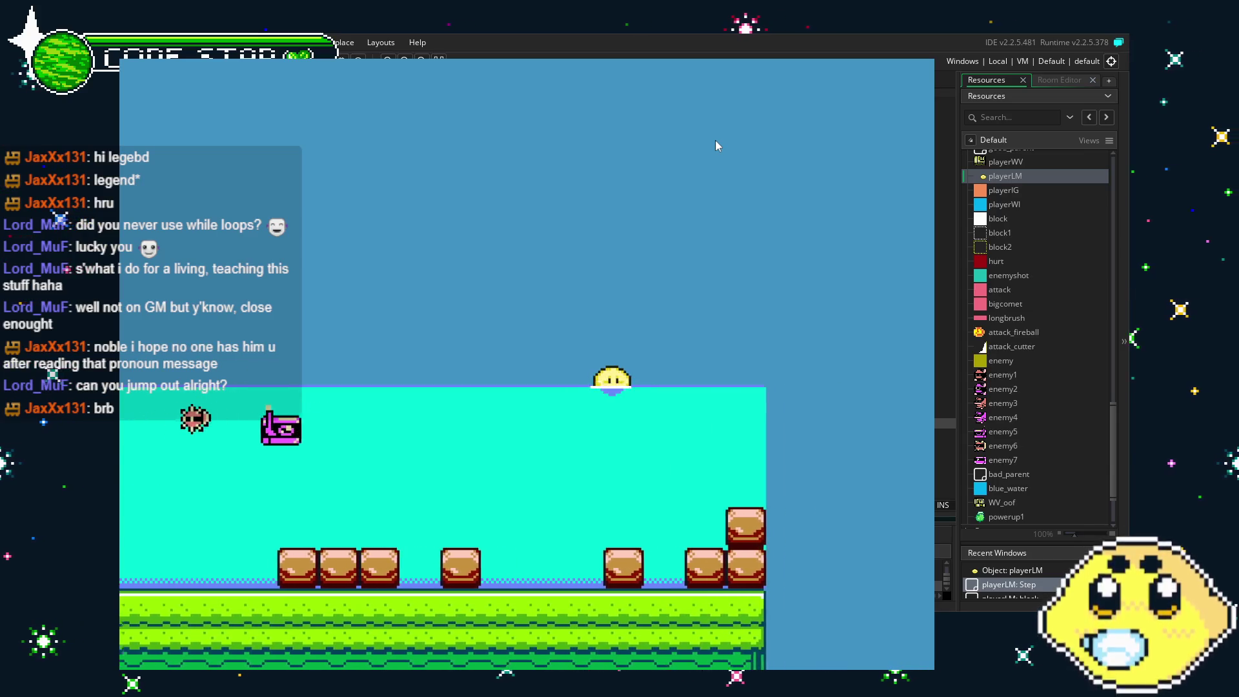
key("Up")
key("Left")
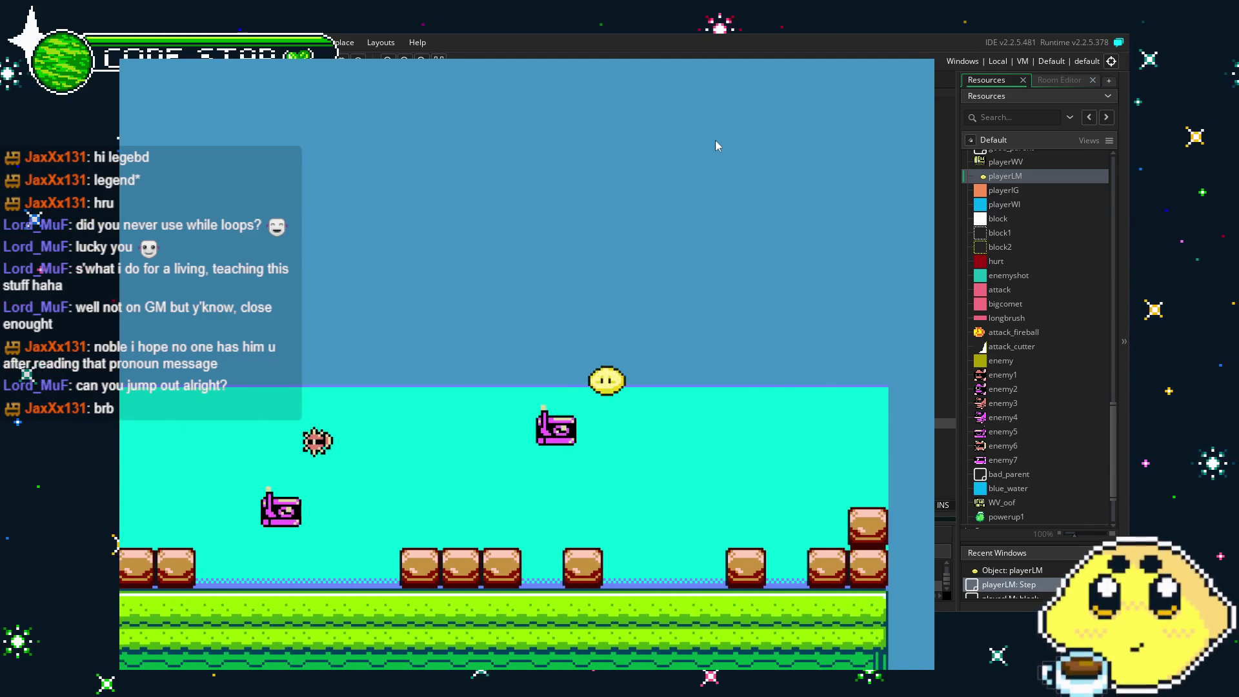
key("Left")
key("Left")
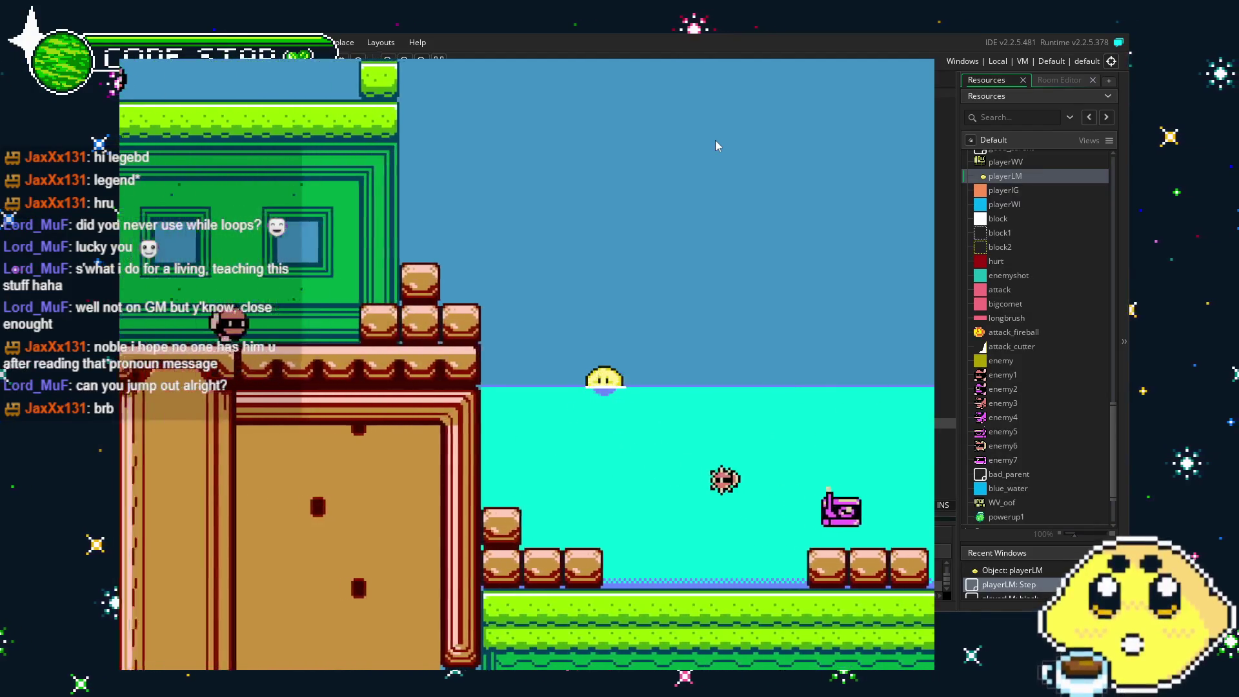
key("Right")
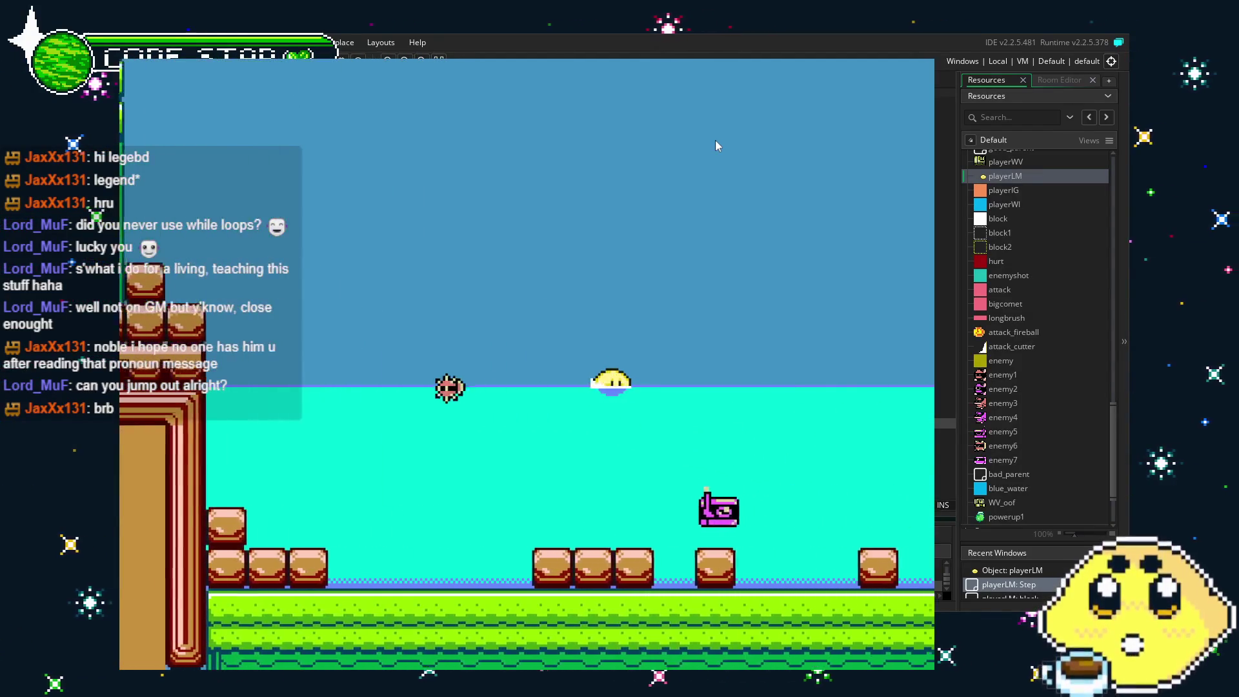
key("Up")
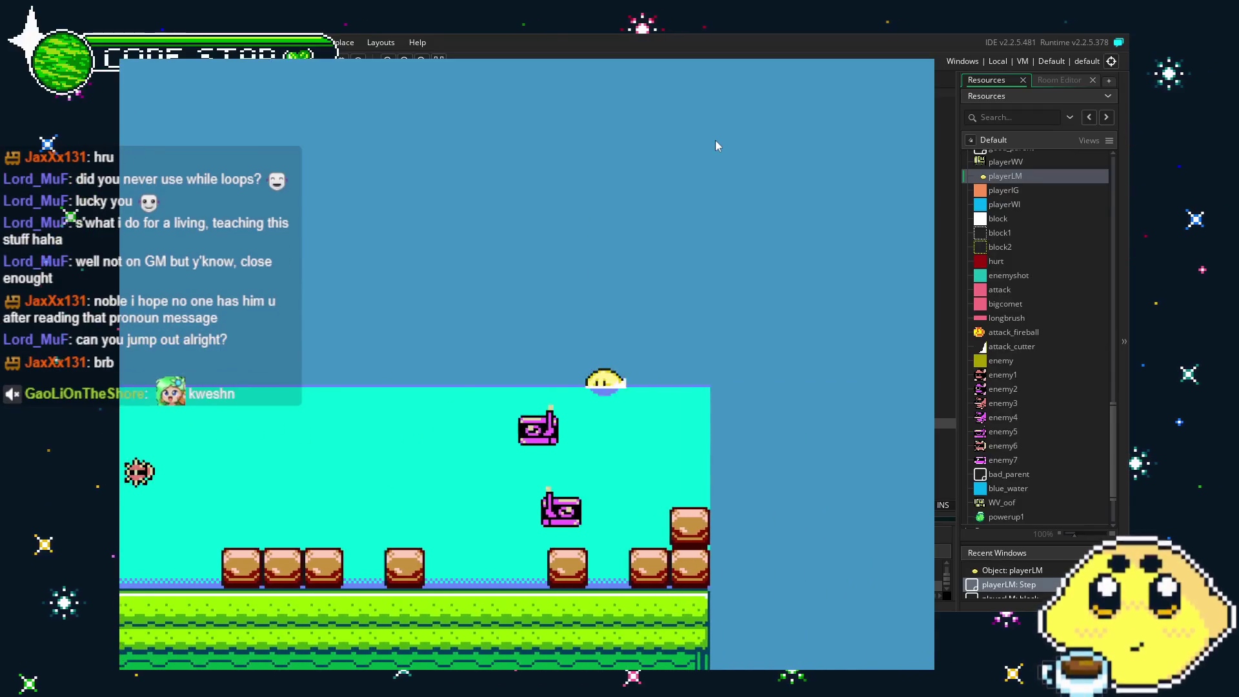
key("Up")
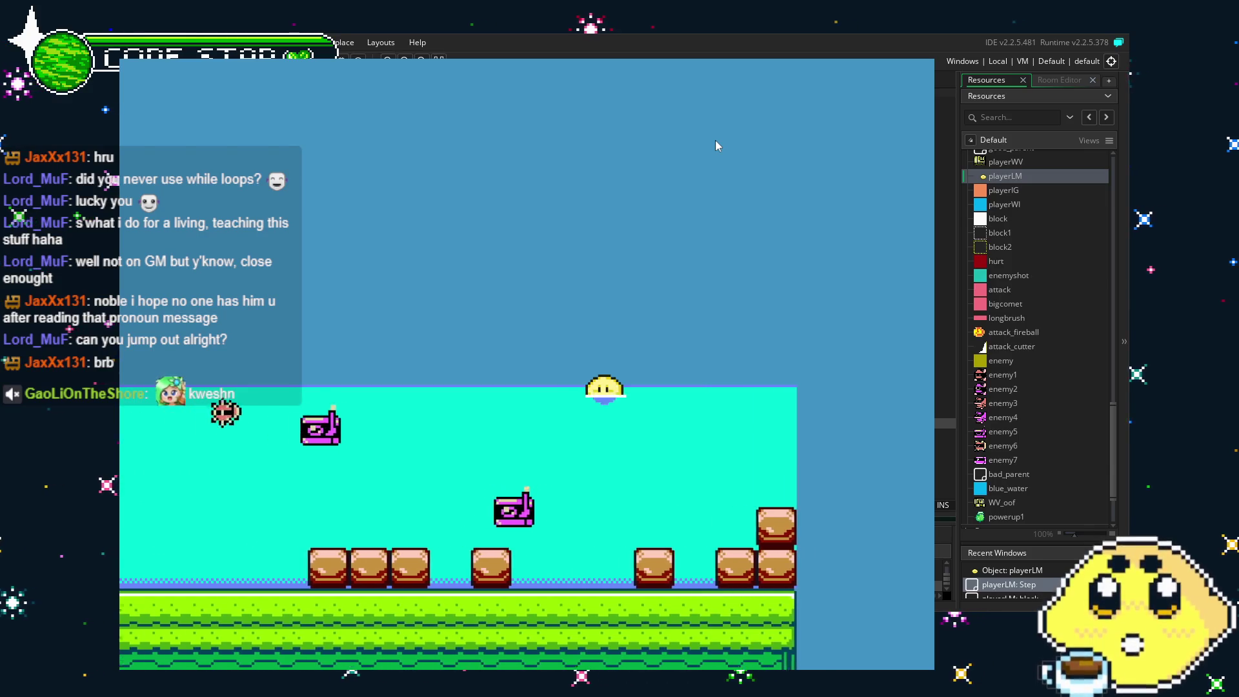
key("Right")
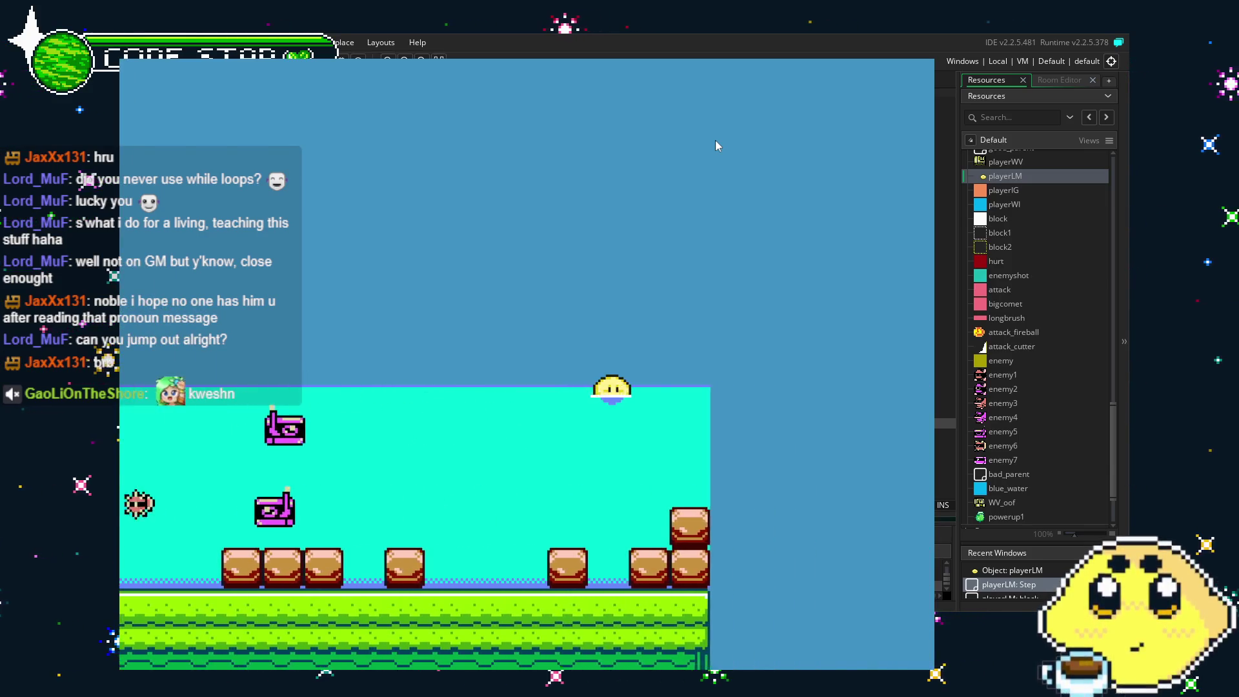
key("Up")
key("Left")
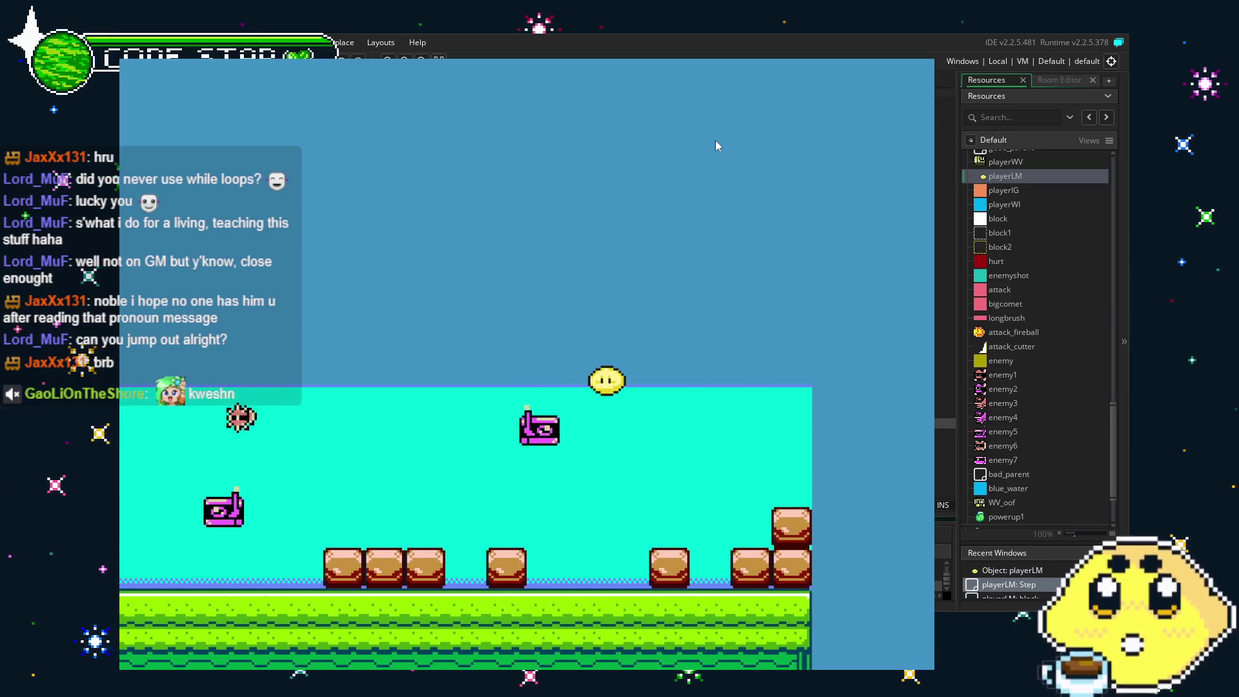
Keep moving and hopping the lemon along the water surface, then close the game.
key("Left")
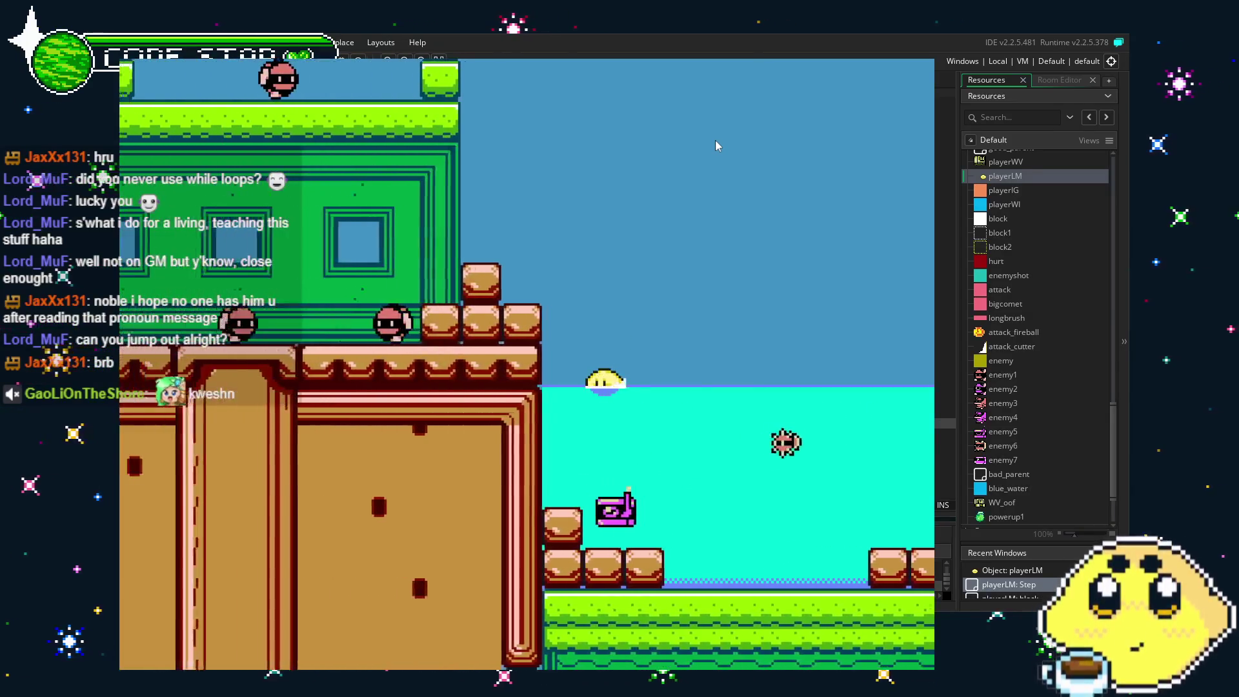
key("Right")
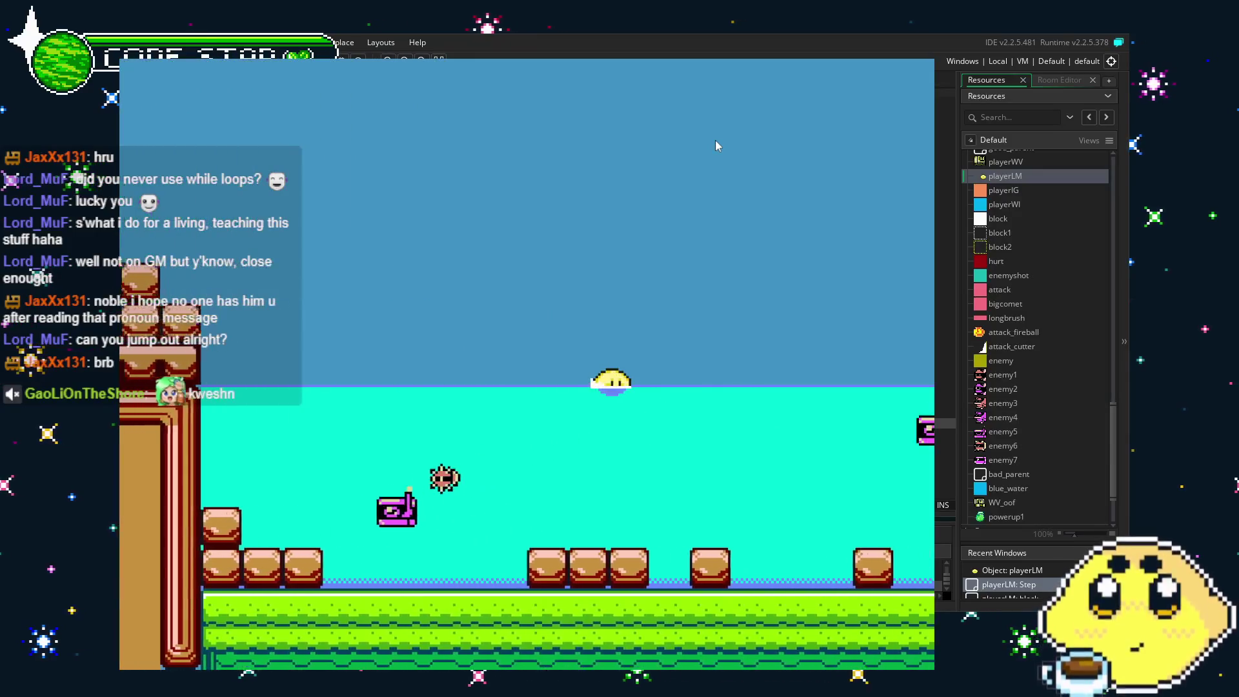
key("Left")
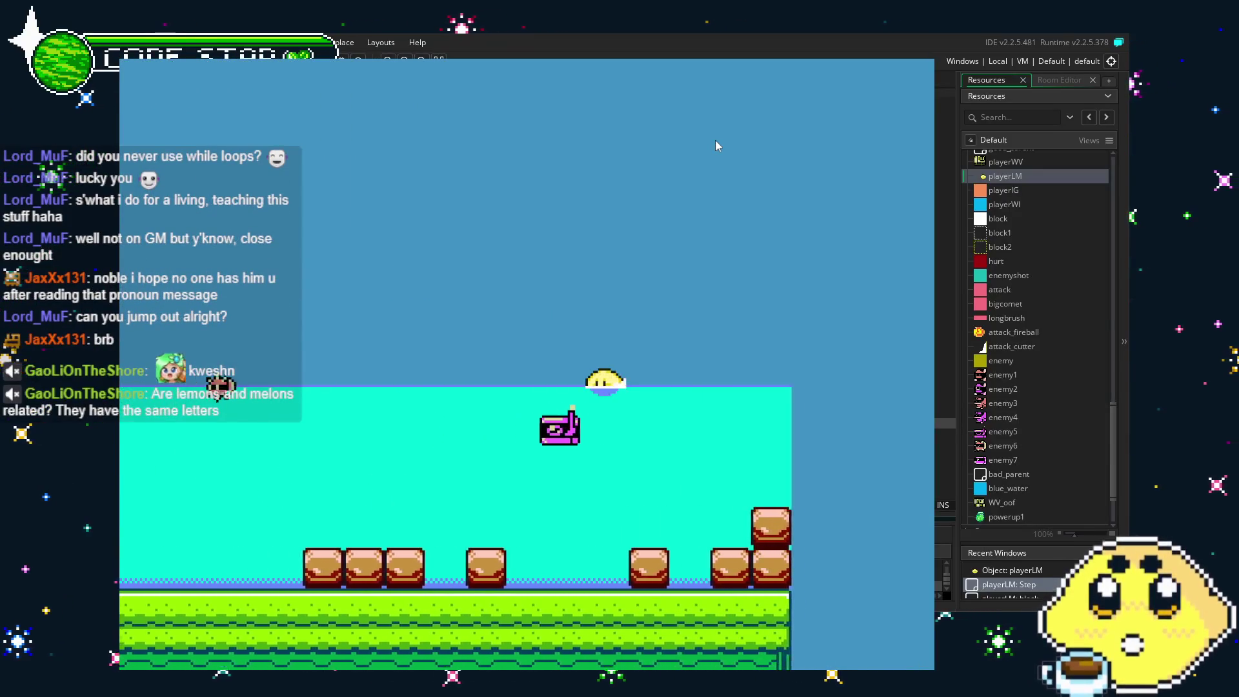
key("Left")
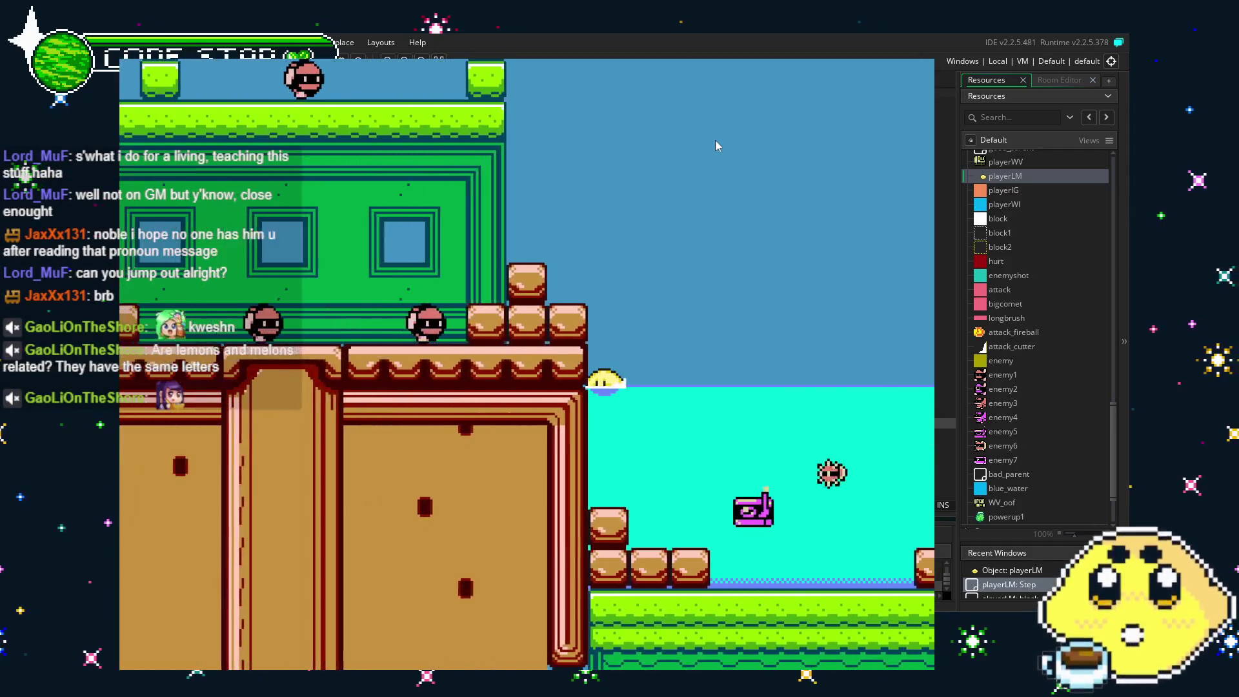
key("Right")
key("Up")
key("Right")
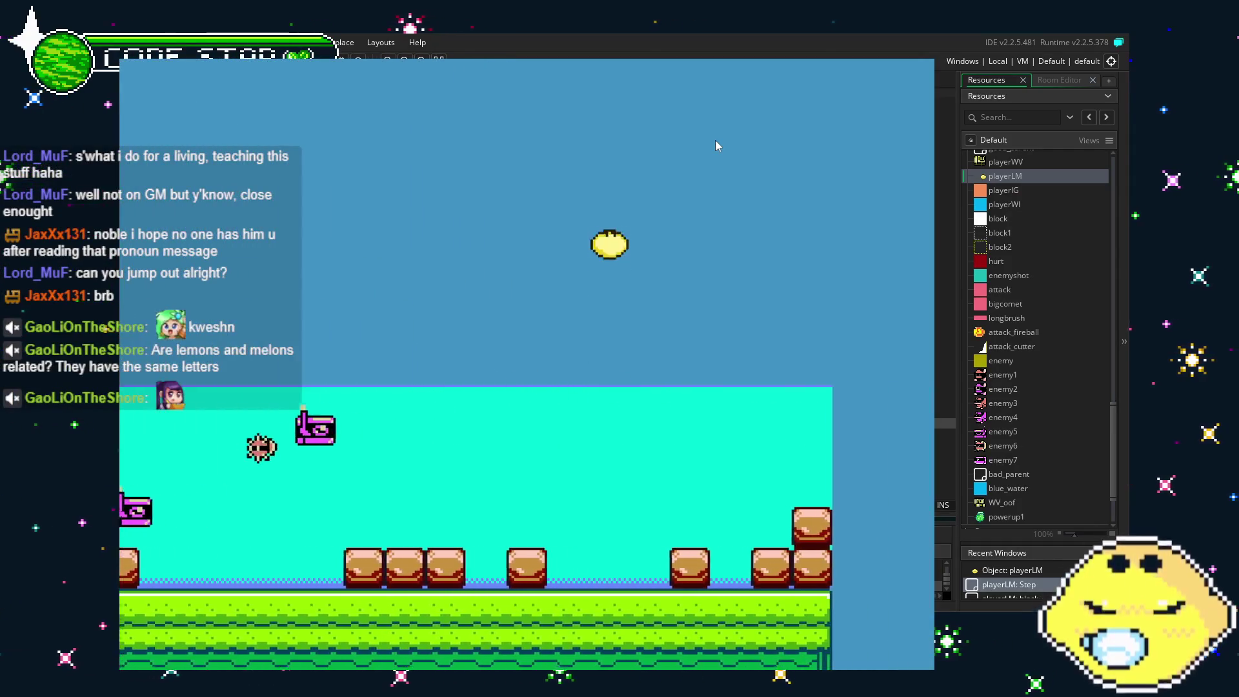
key("Left")
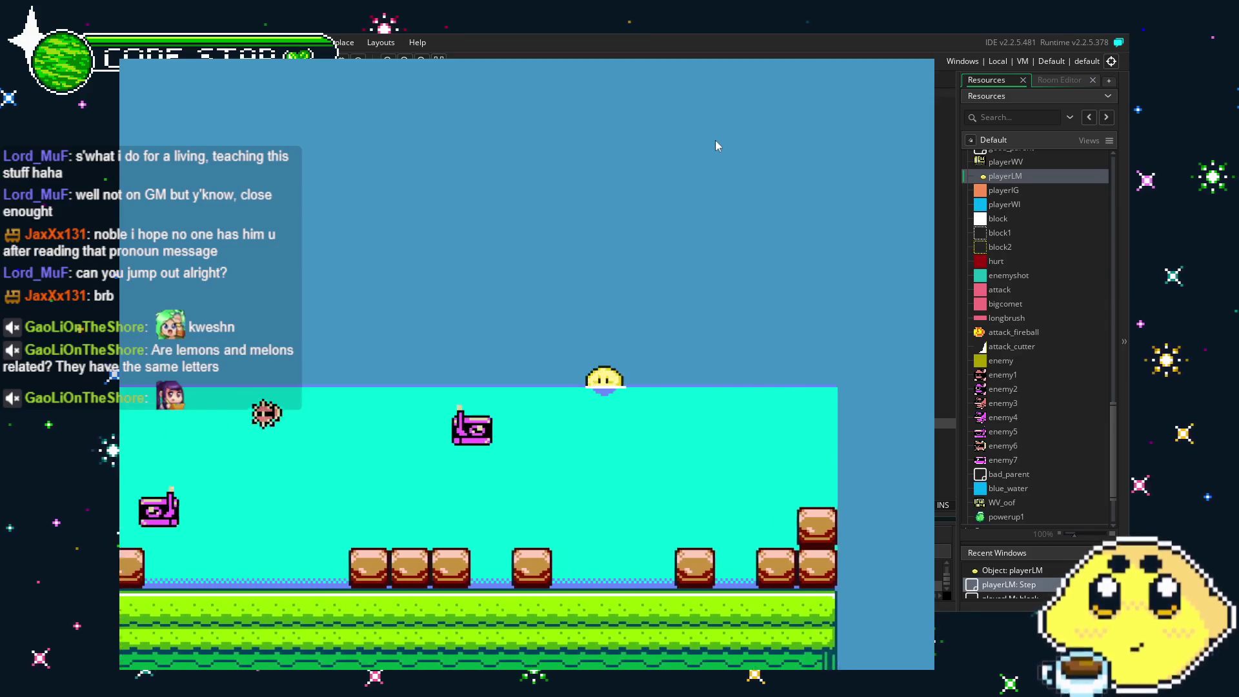
key("Right")
key("Left")
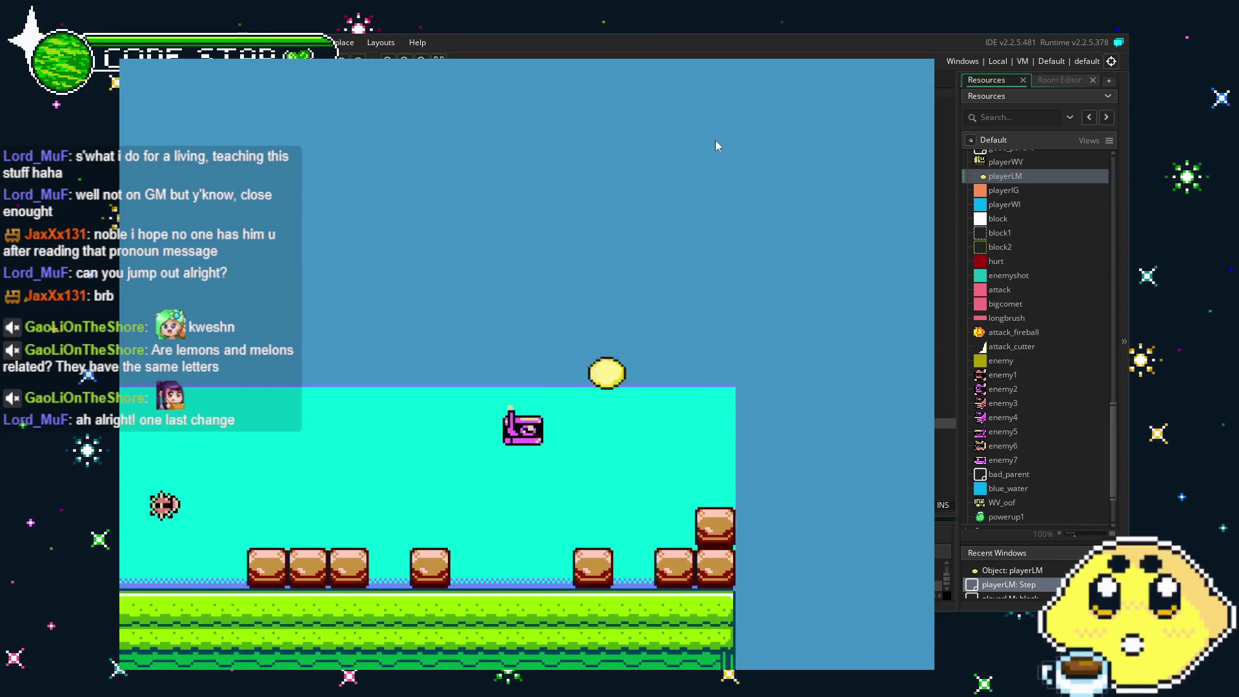
key("Right")
key("Left")
key("Up")
key("Right")
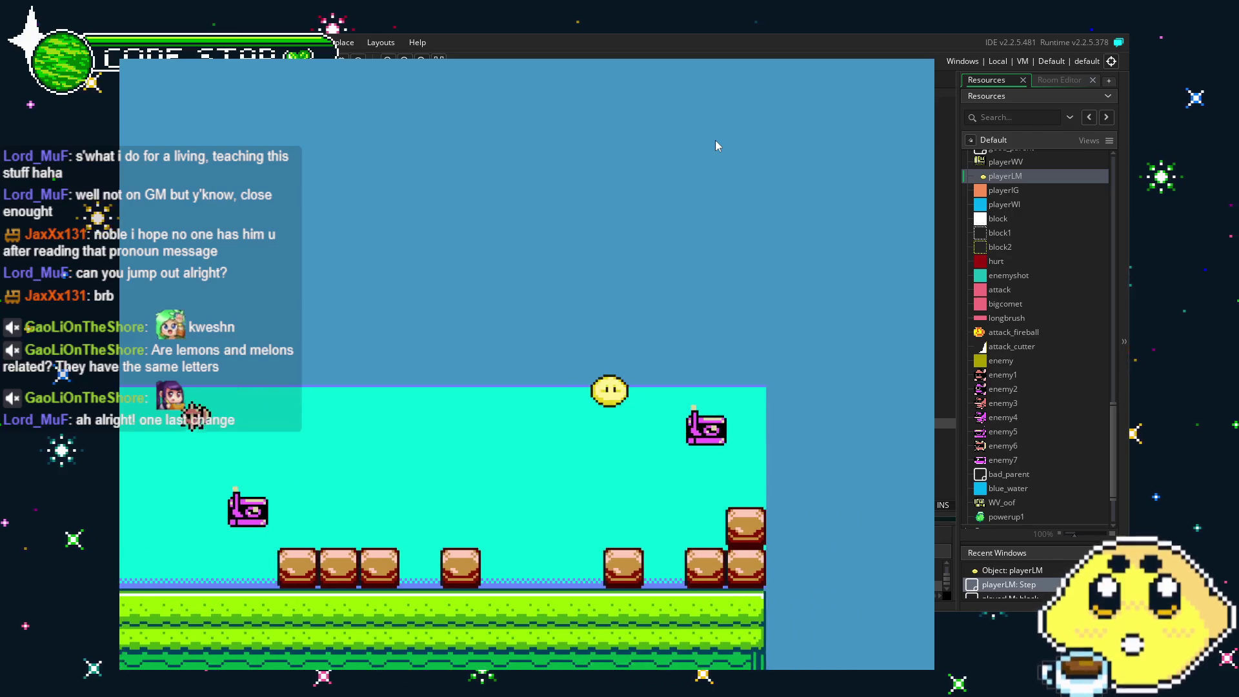
key("Up")
key("Left")
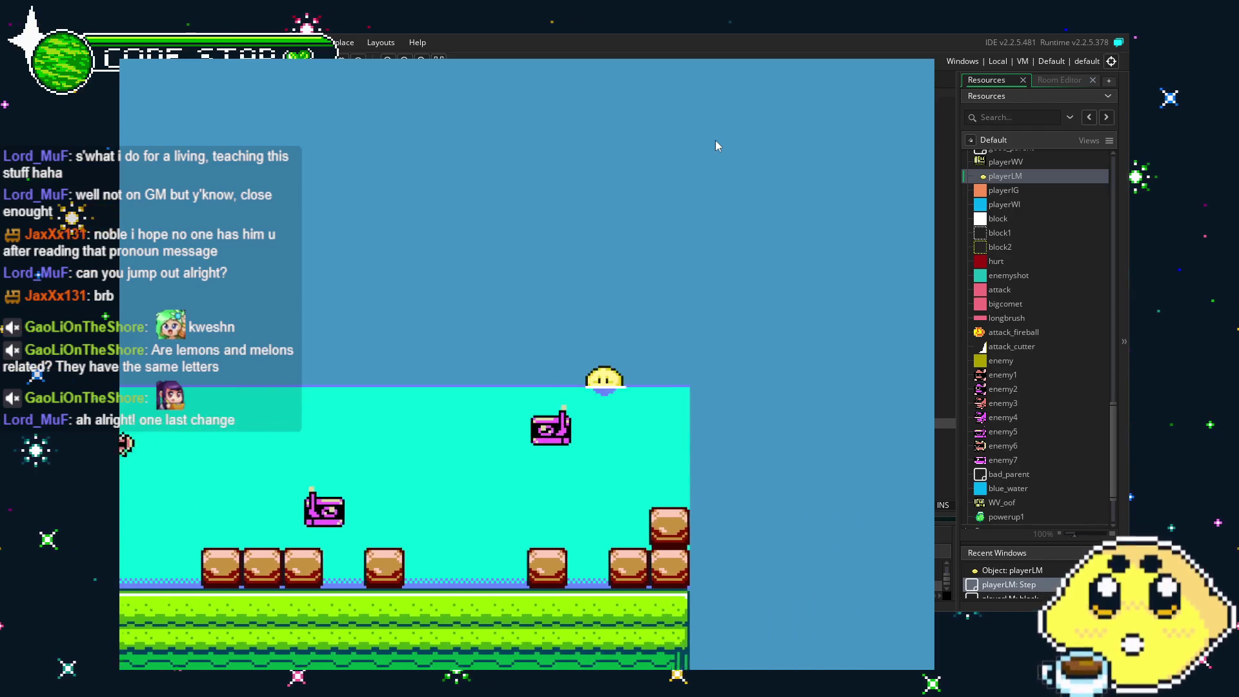
key("Left")
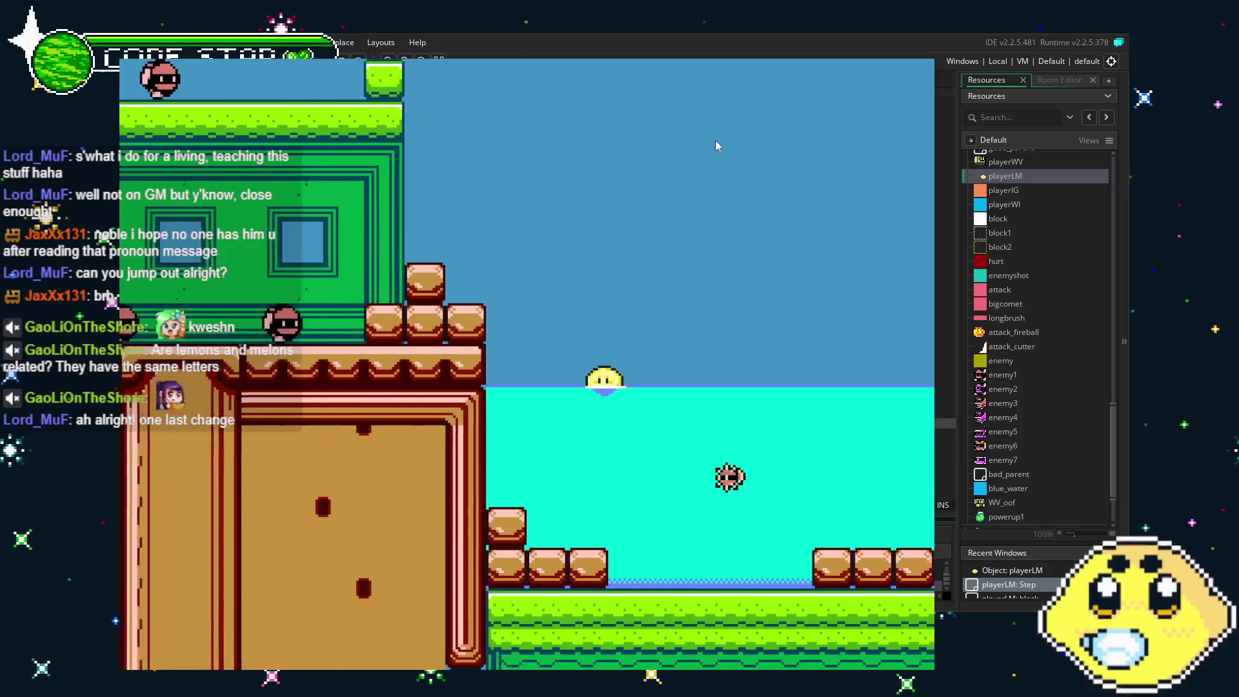
key("Escape")
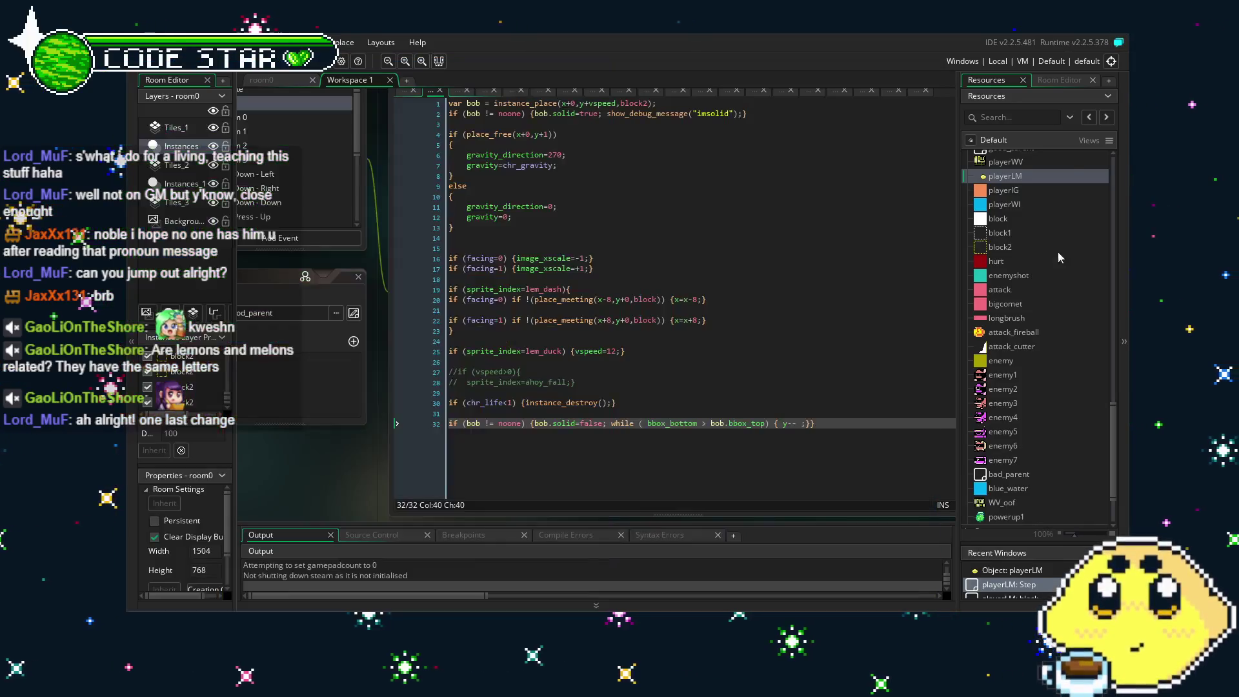
mouse_move(328, 485)
left_mouse_down()
mouse_move(353, 487)
mouse_move(335, 484)
left_mouse_up()
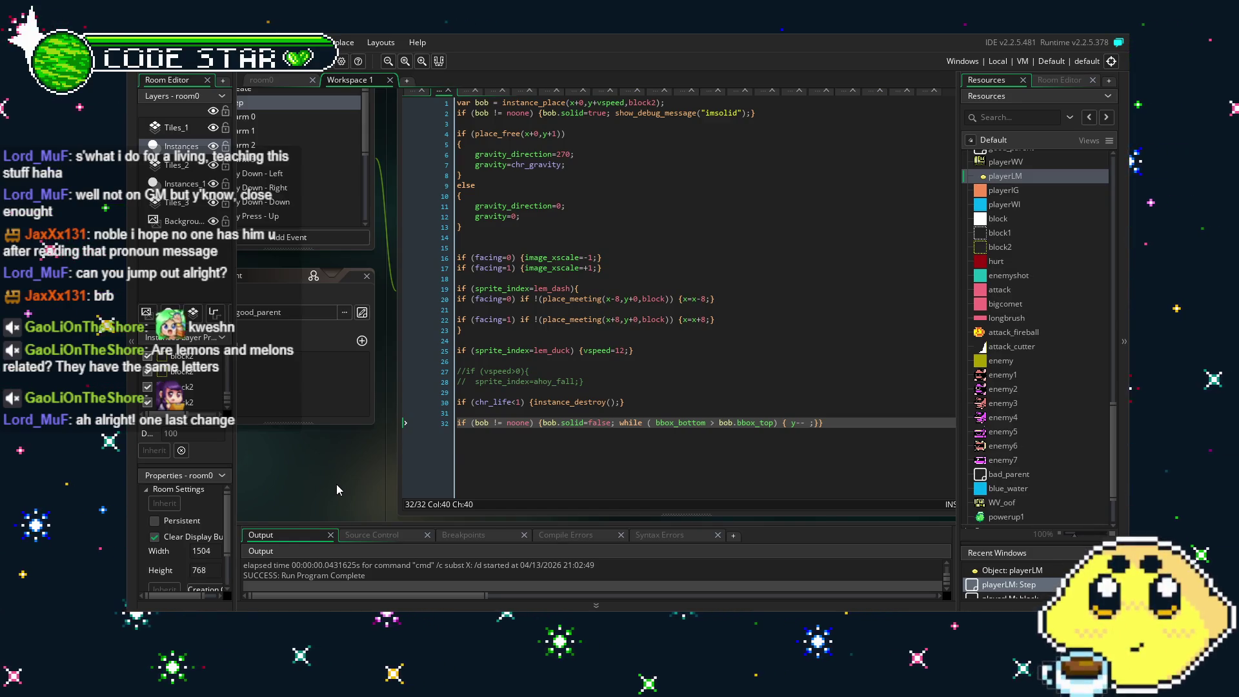
left_click(677, 433)
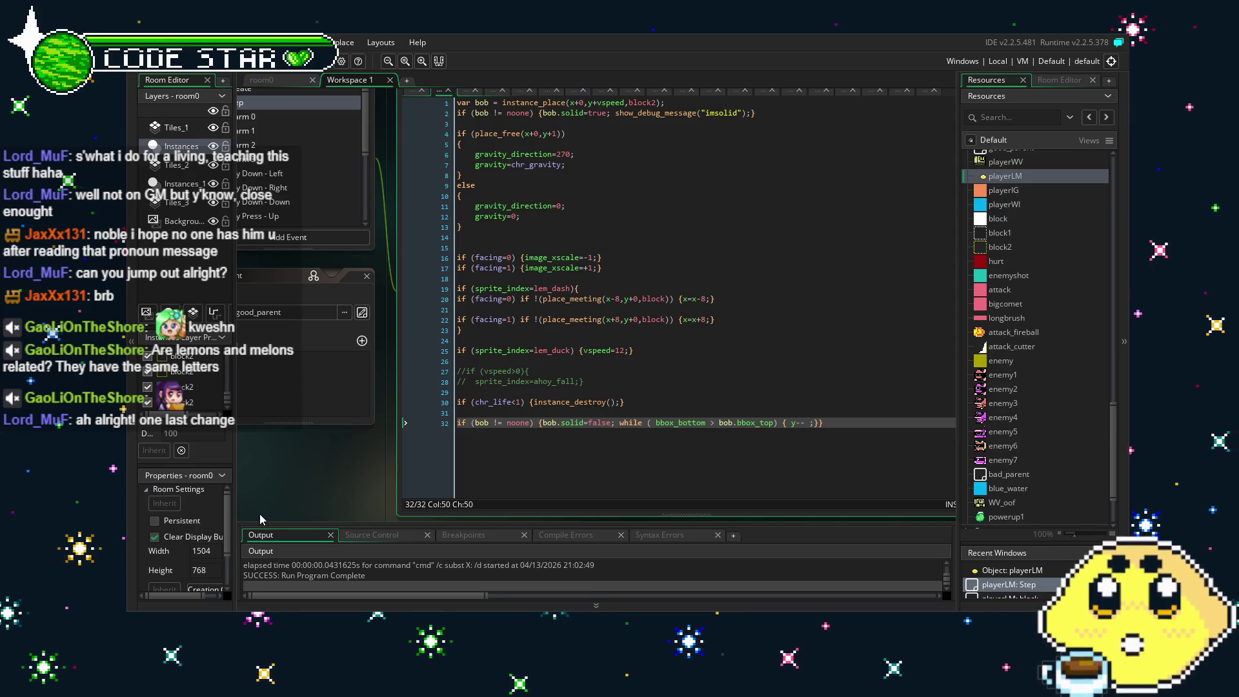
left_click_drag(299, 499, 398, 496)
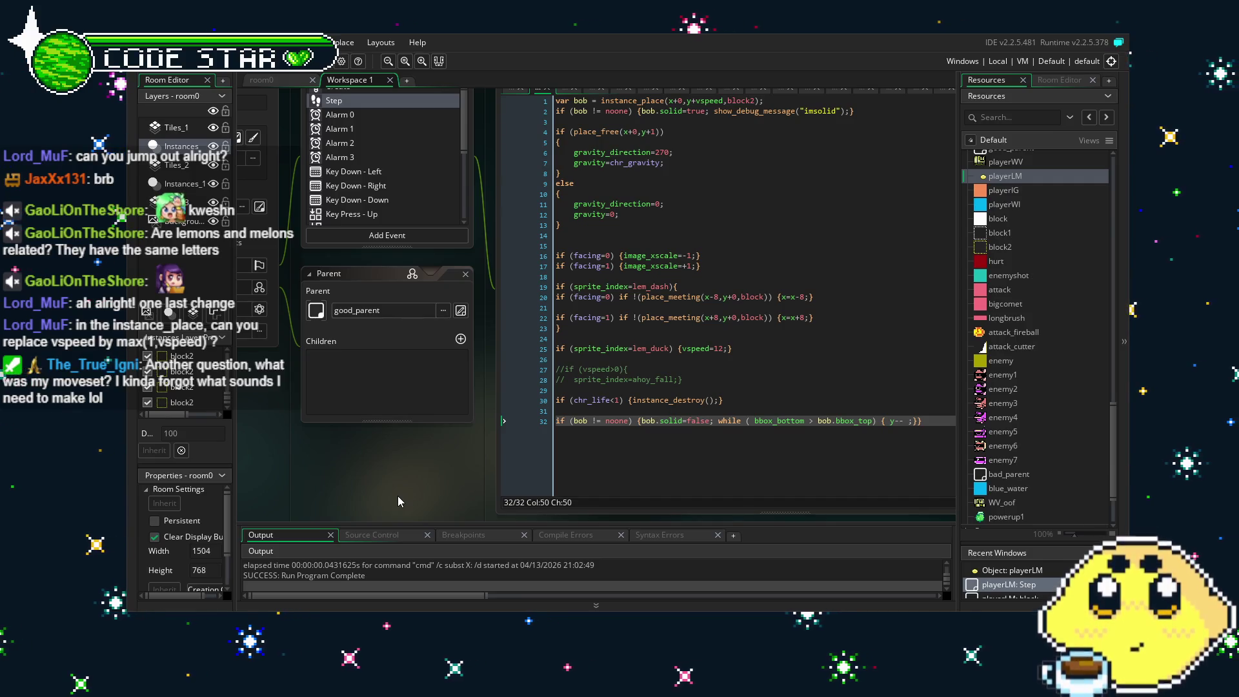
scroll(641, 315, "up", 2)
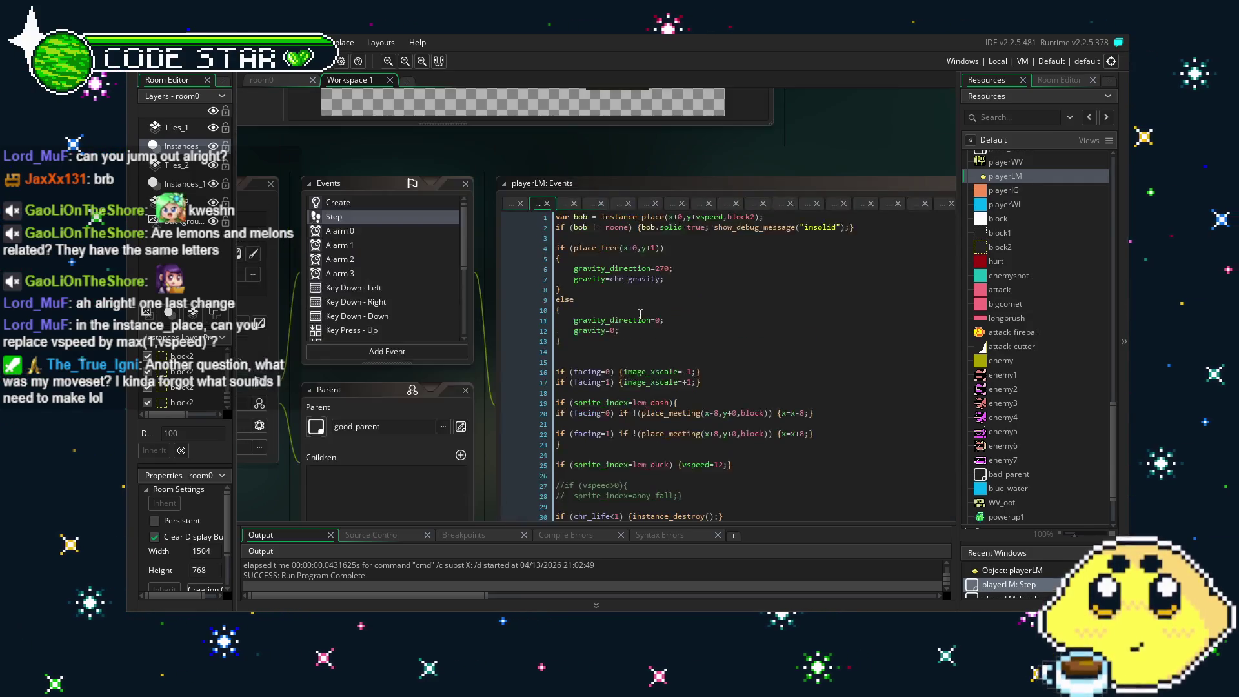
left_click(717, 217)
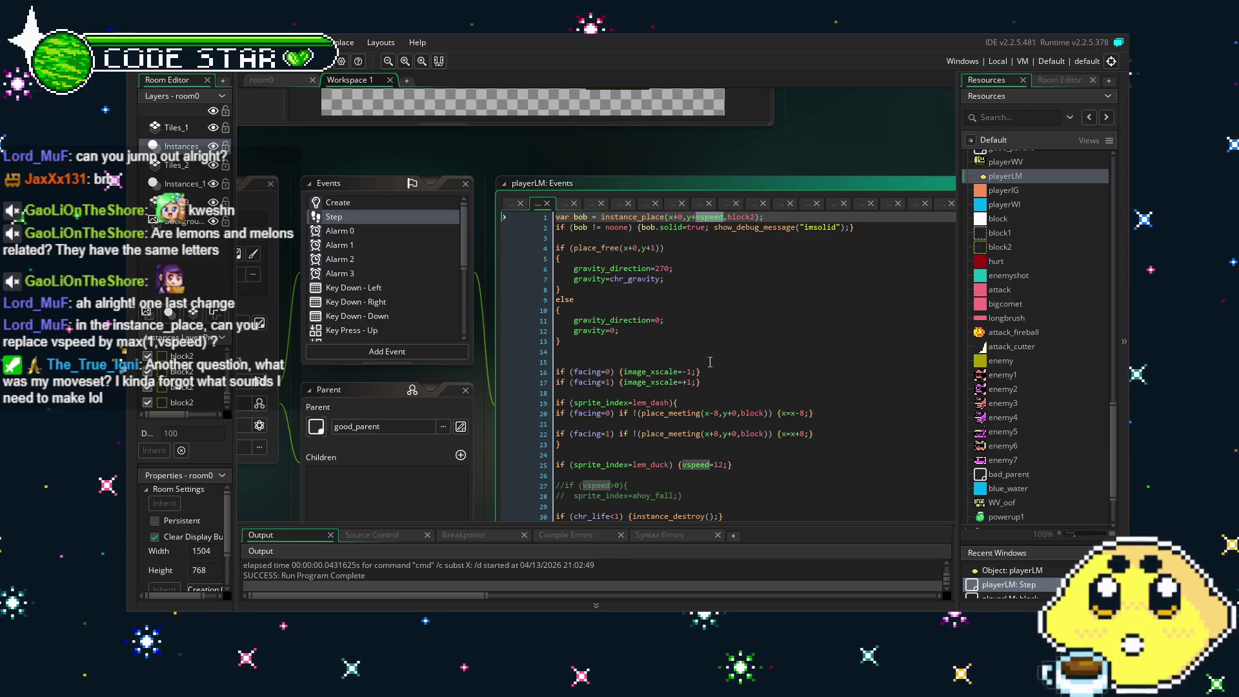
Change line 1's block2 check to y+max(1,vspeed) and build and run the game.
type("max(1,")
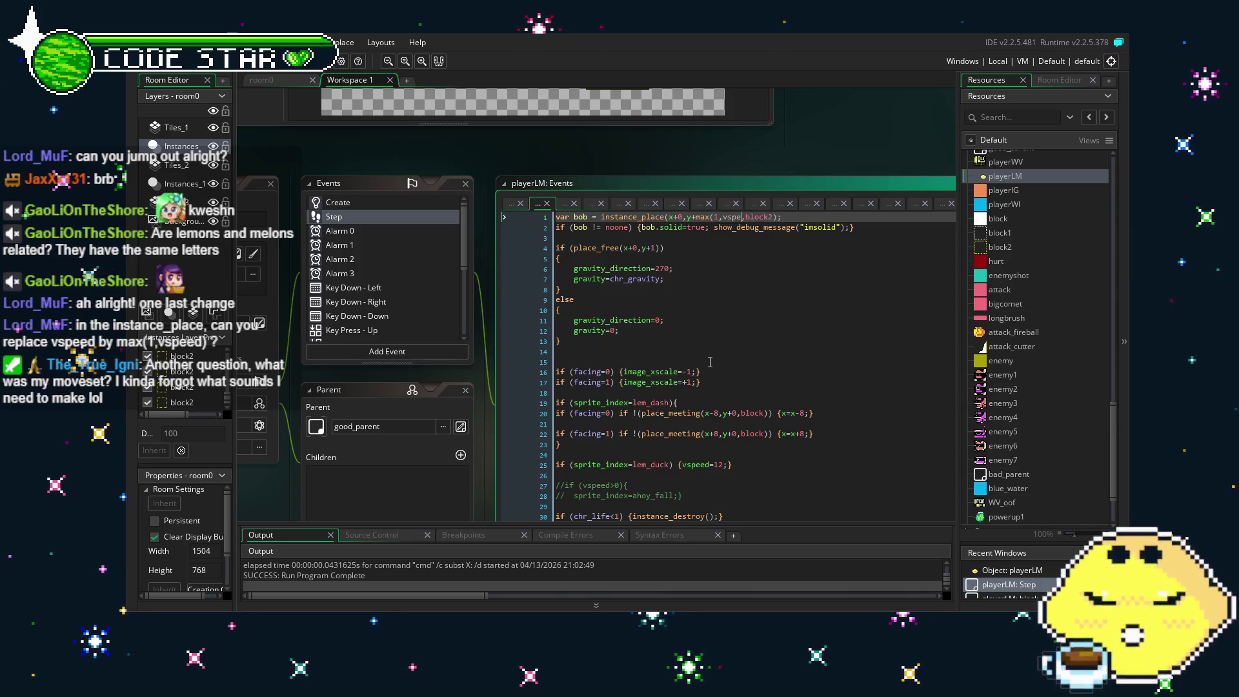
type("ed)")
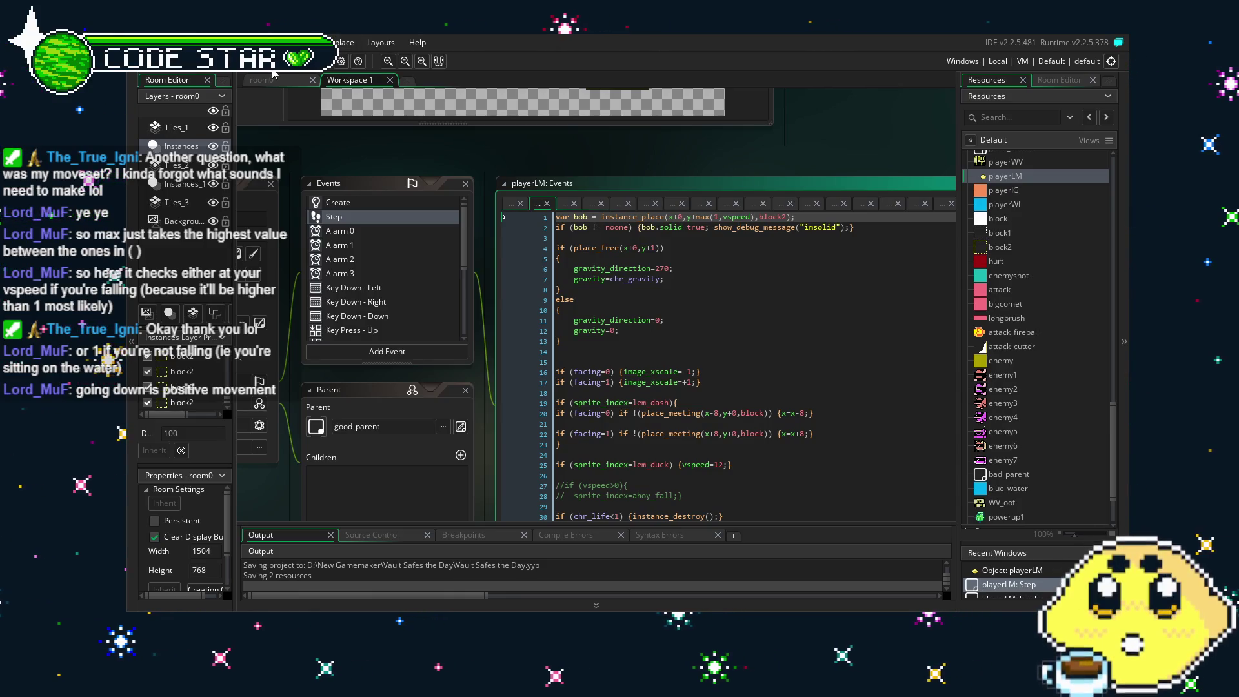
key("F5")
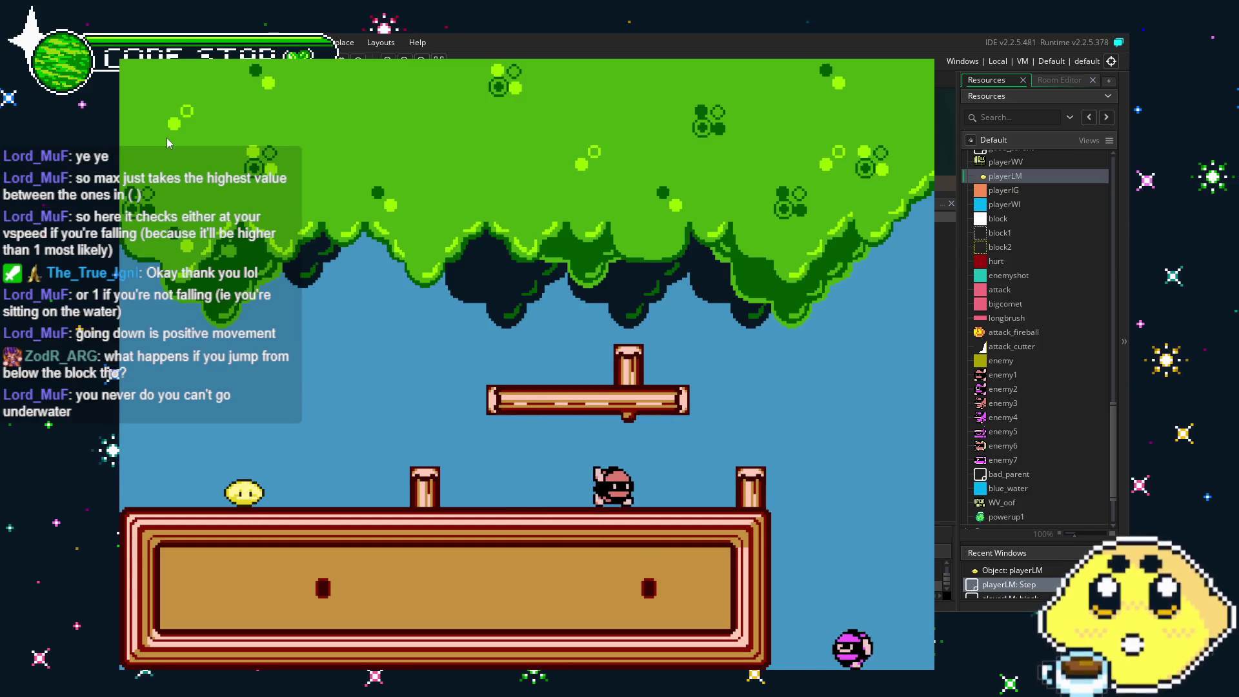
Jump the lemon rightward across the level, up the brick staircase and onto the water.
key("Right")
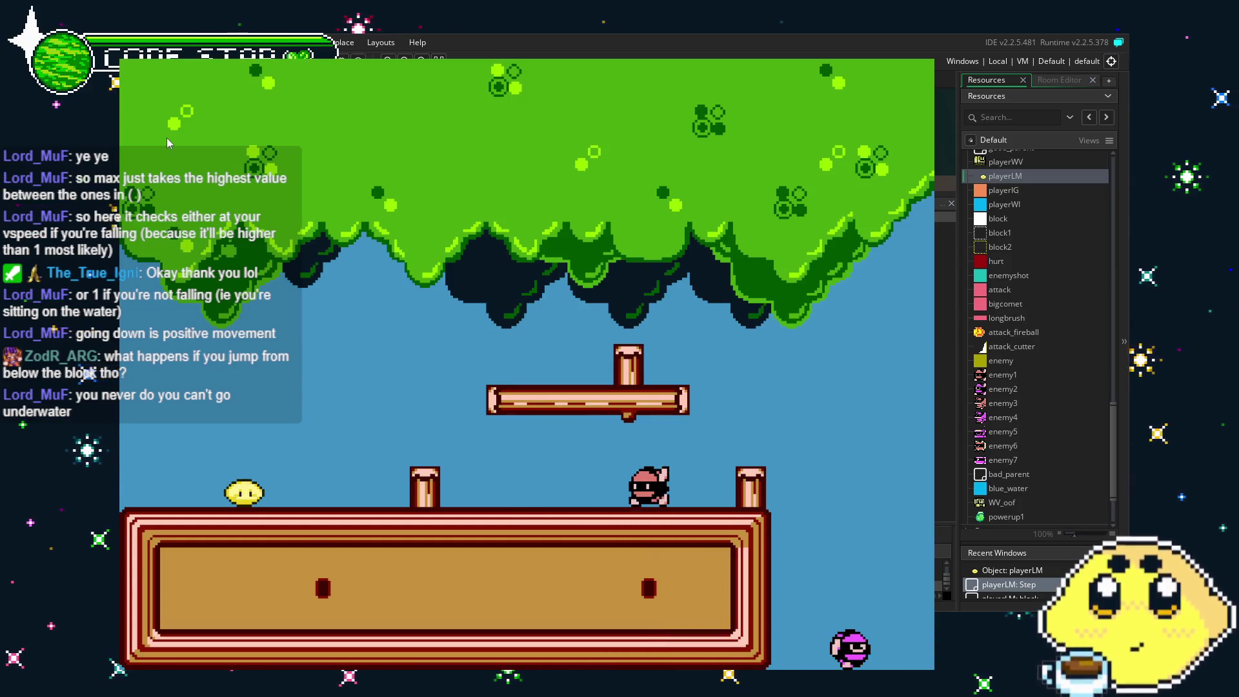
key("space")
key("space")
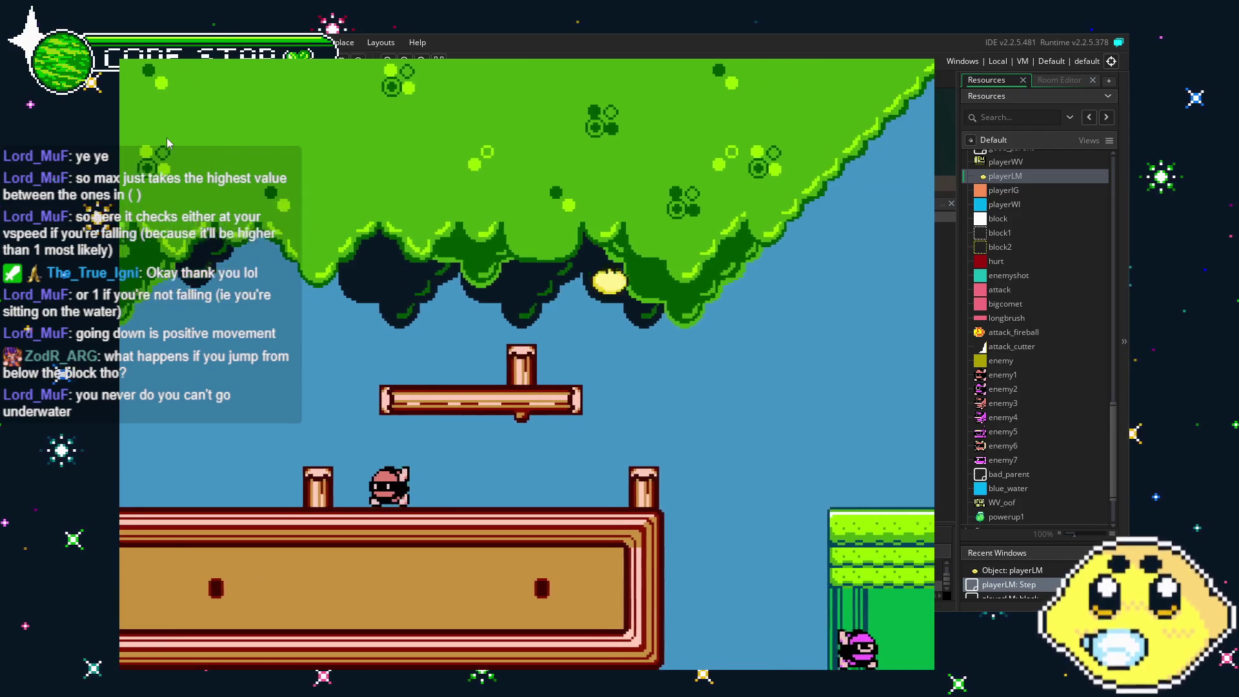
key("Right")
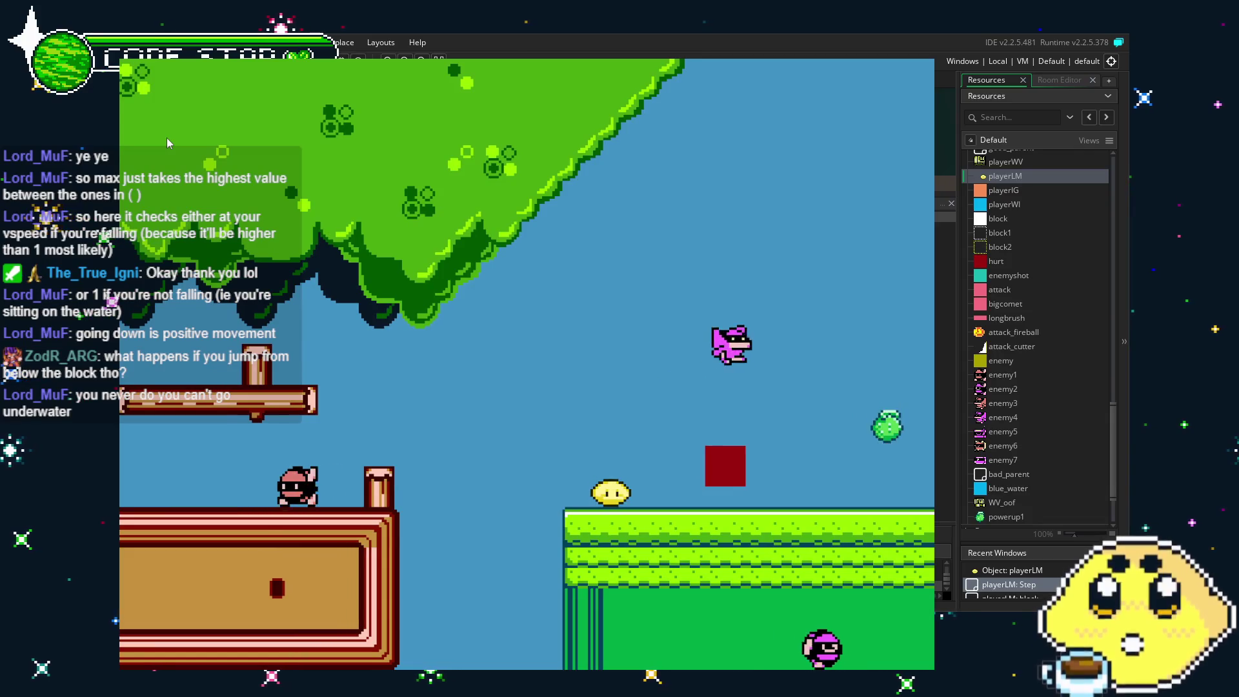
key("Right")
key("space")
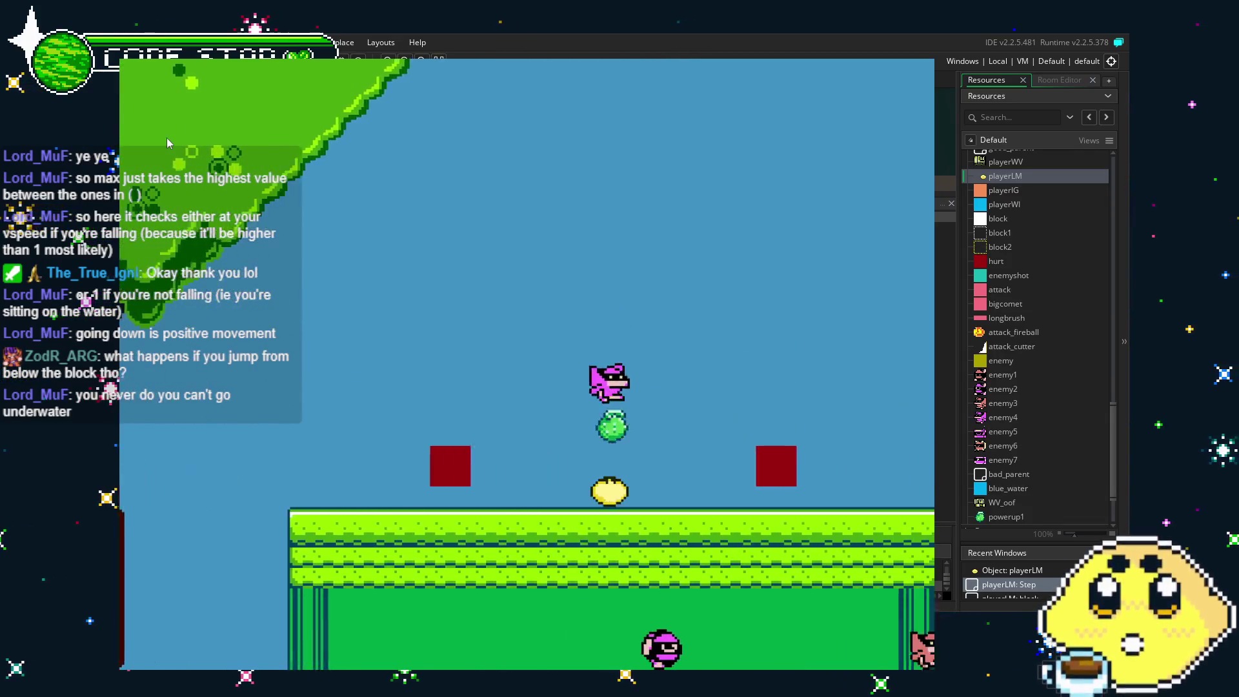
key("Right")
key("space")
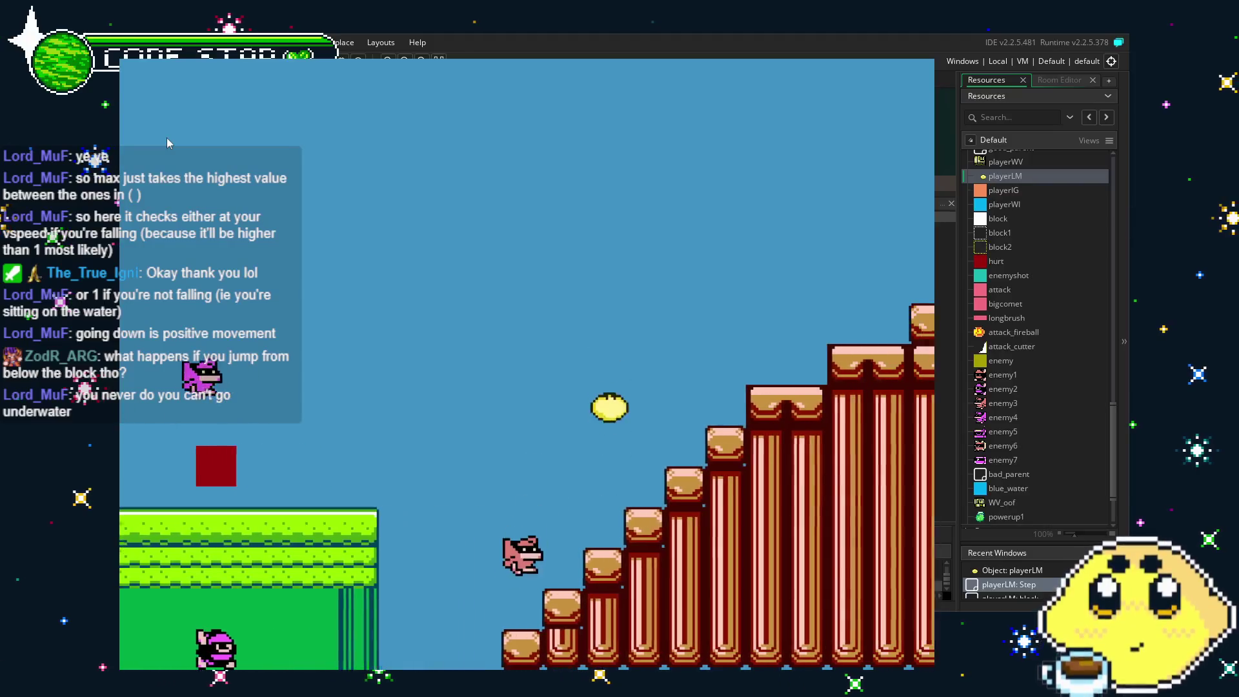
key("Right")
key("space")
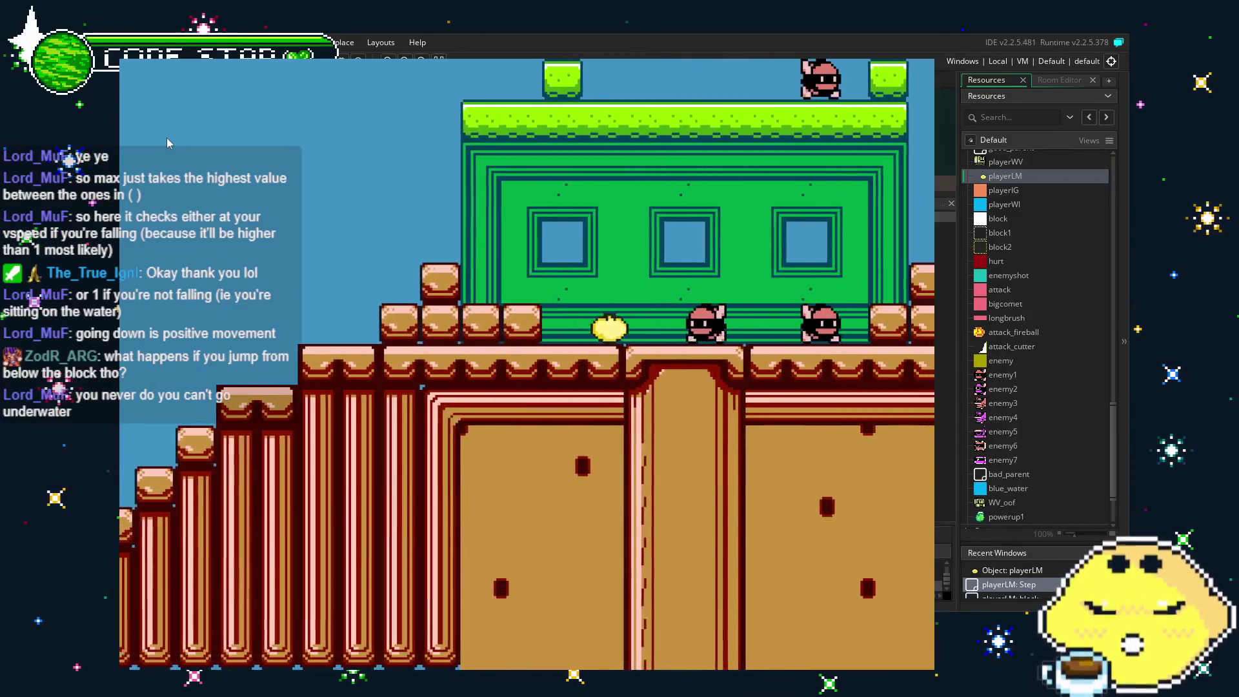
key("Right")
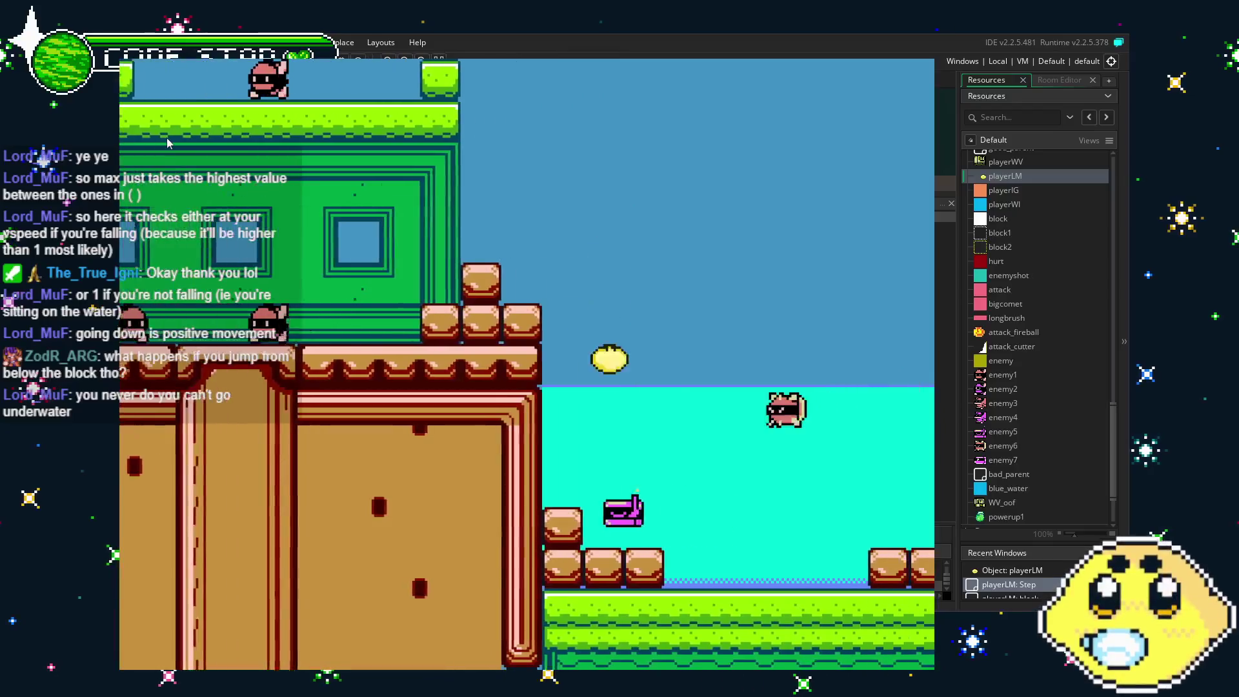
key("Right")
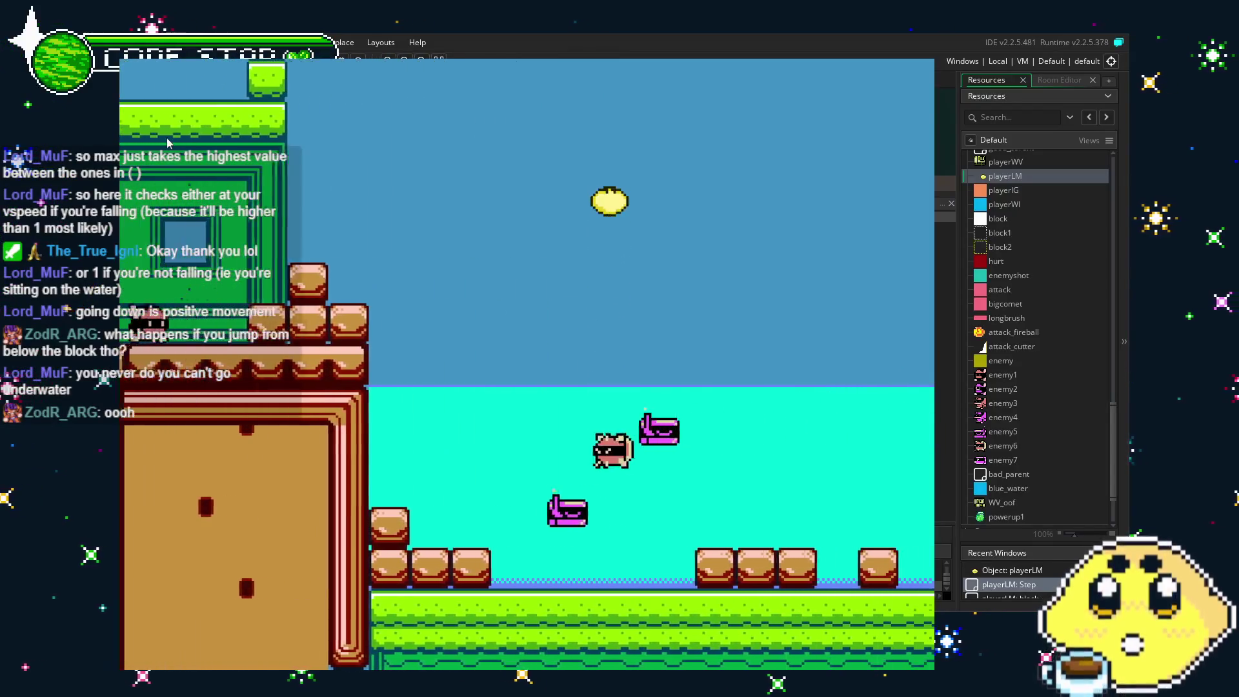
key("Right")
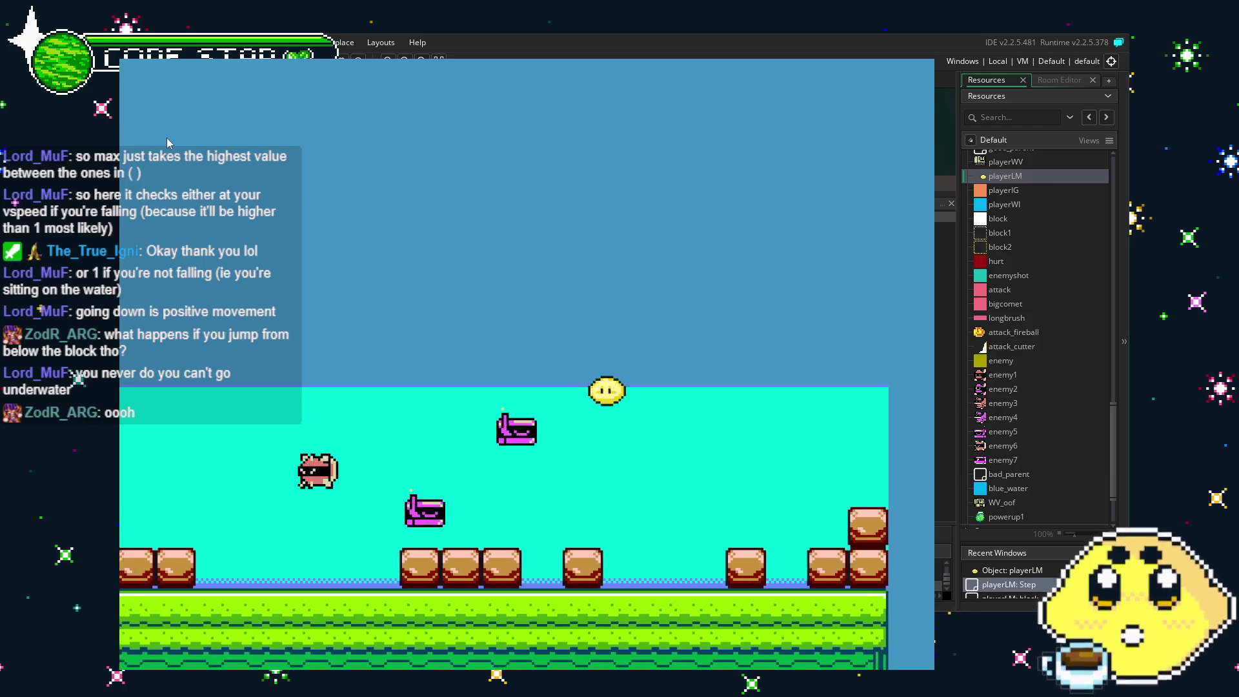
Hop the lemon left and right off the water surface, then close the game.
key("Left")
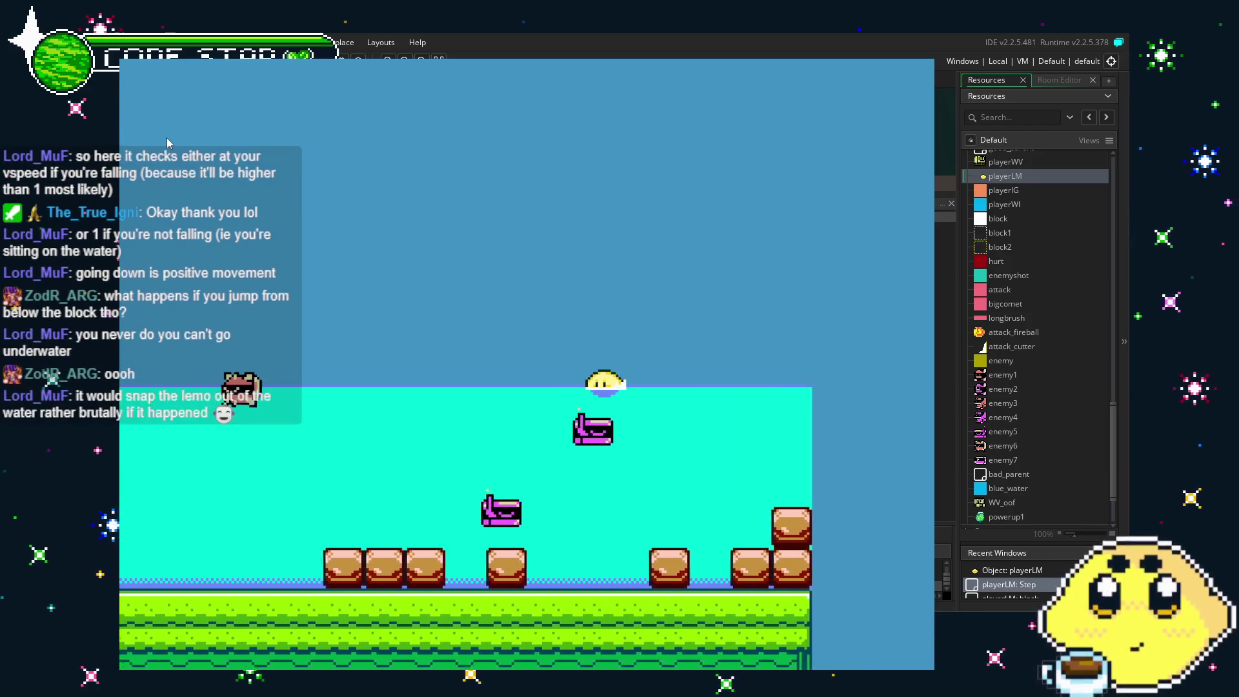
key("Up")
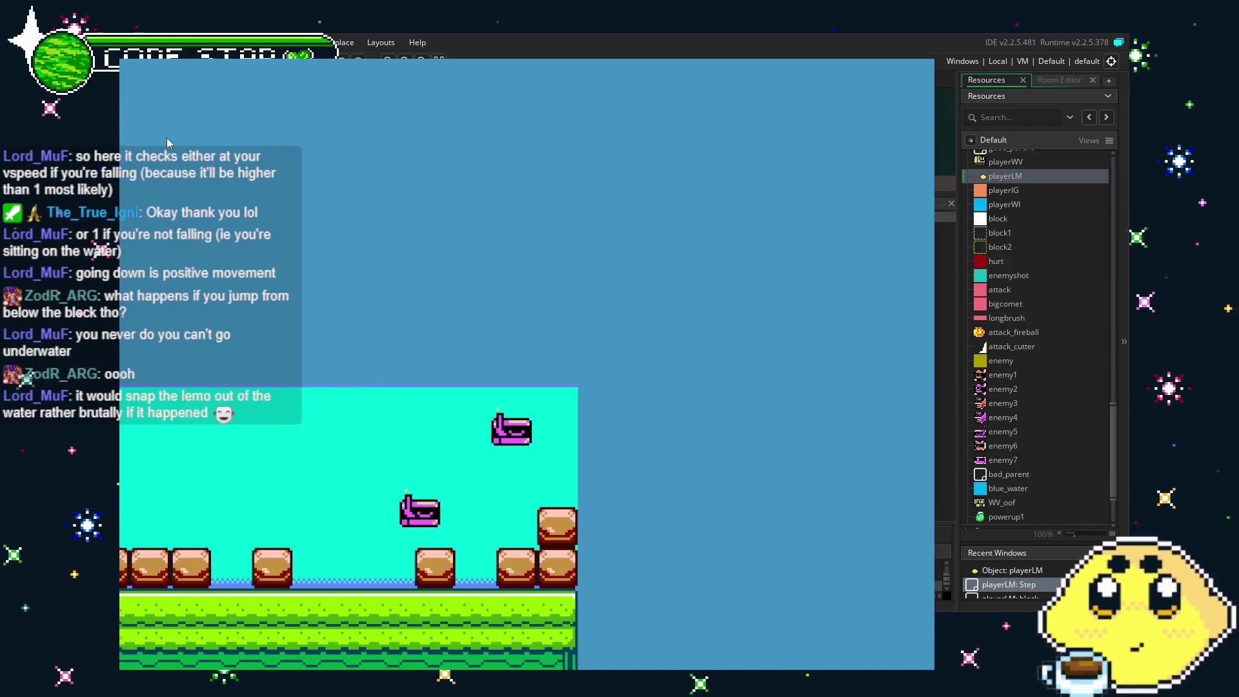
key("Left")
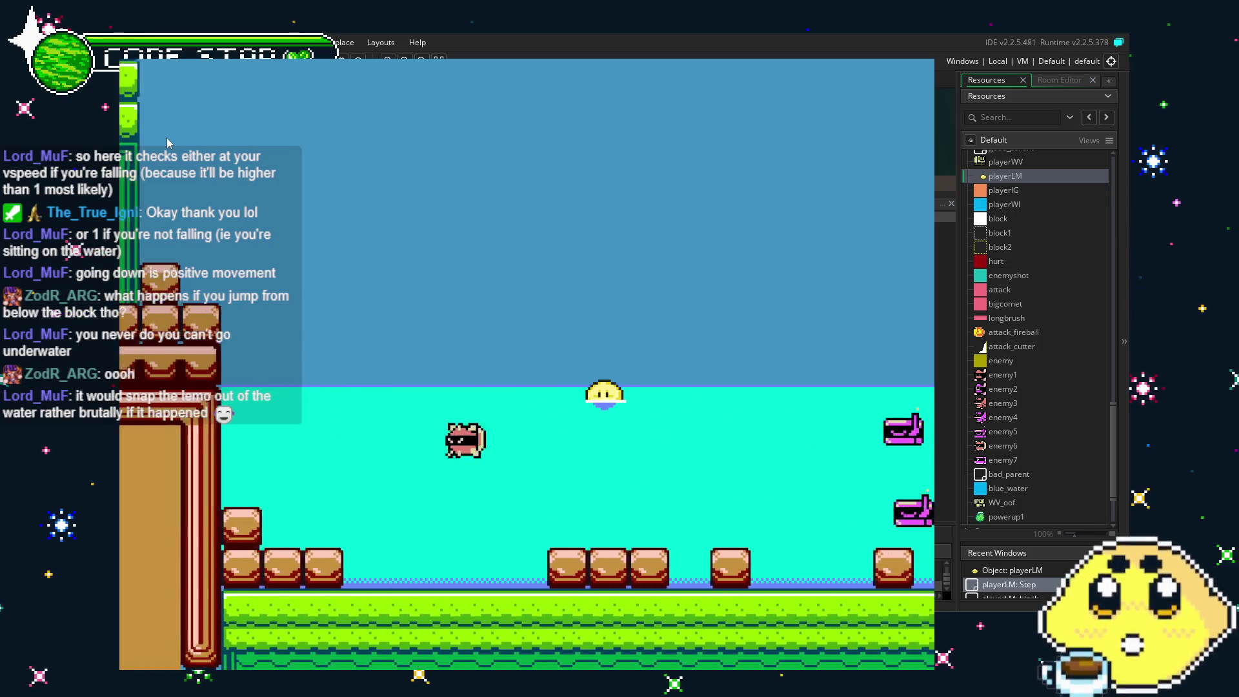
key("Right")
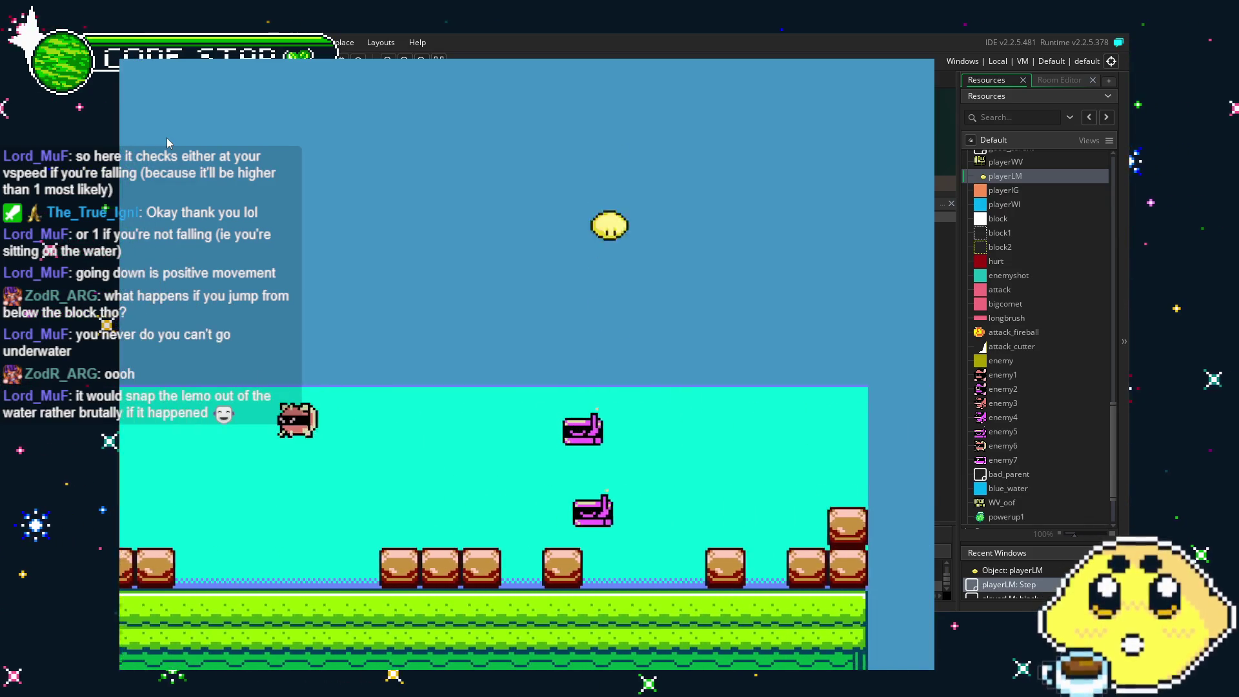
key("Up")
key("Left")
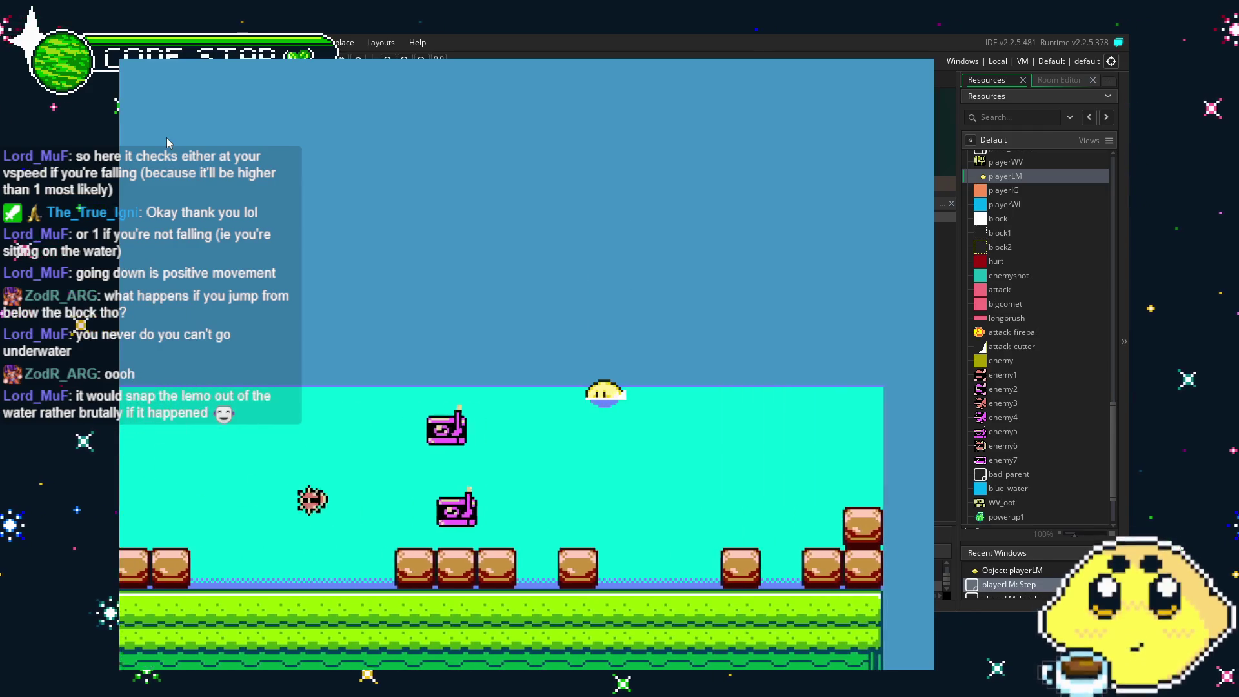
key("Right")
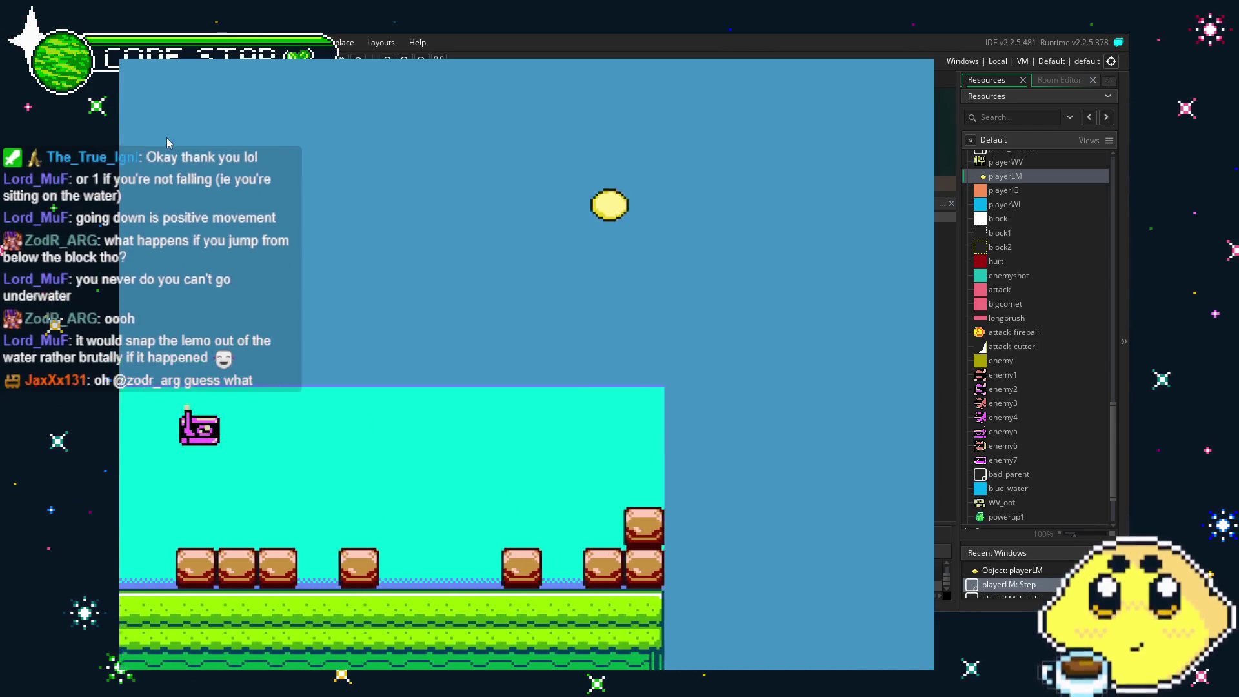
key("Left")
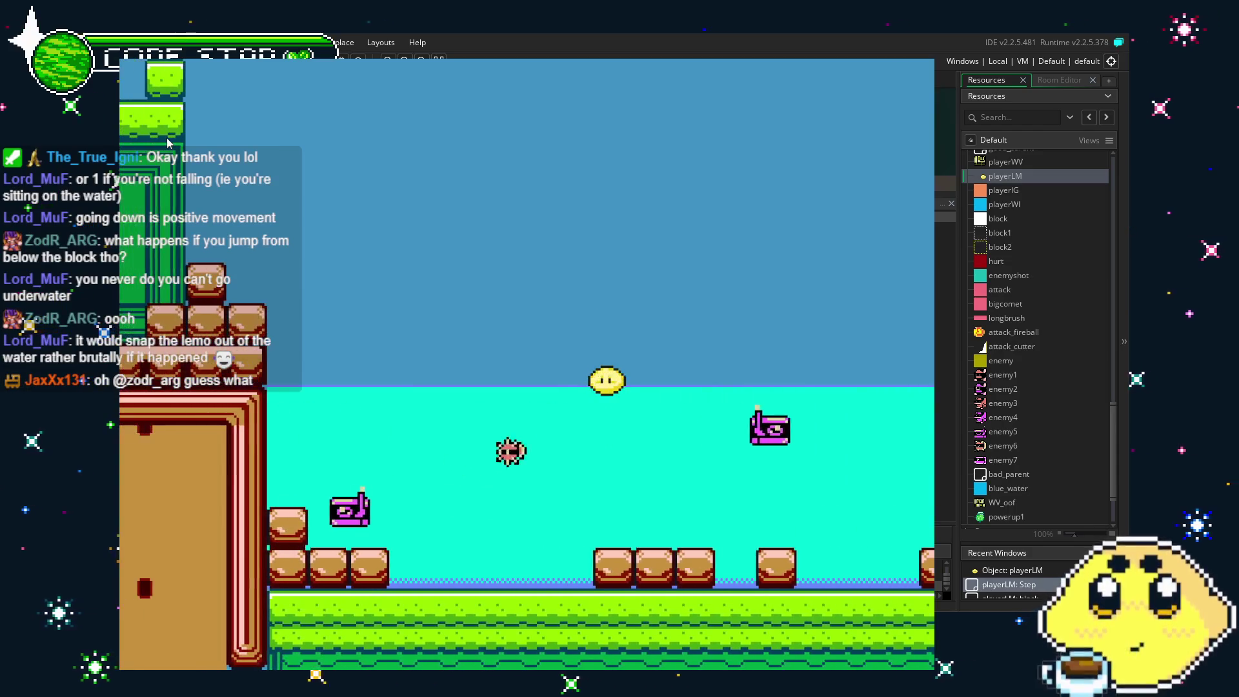
key("Right")
key("Left")
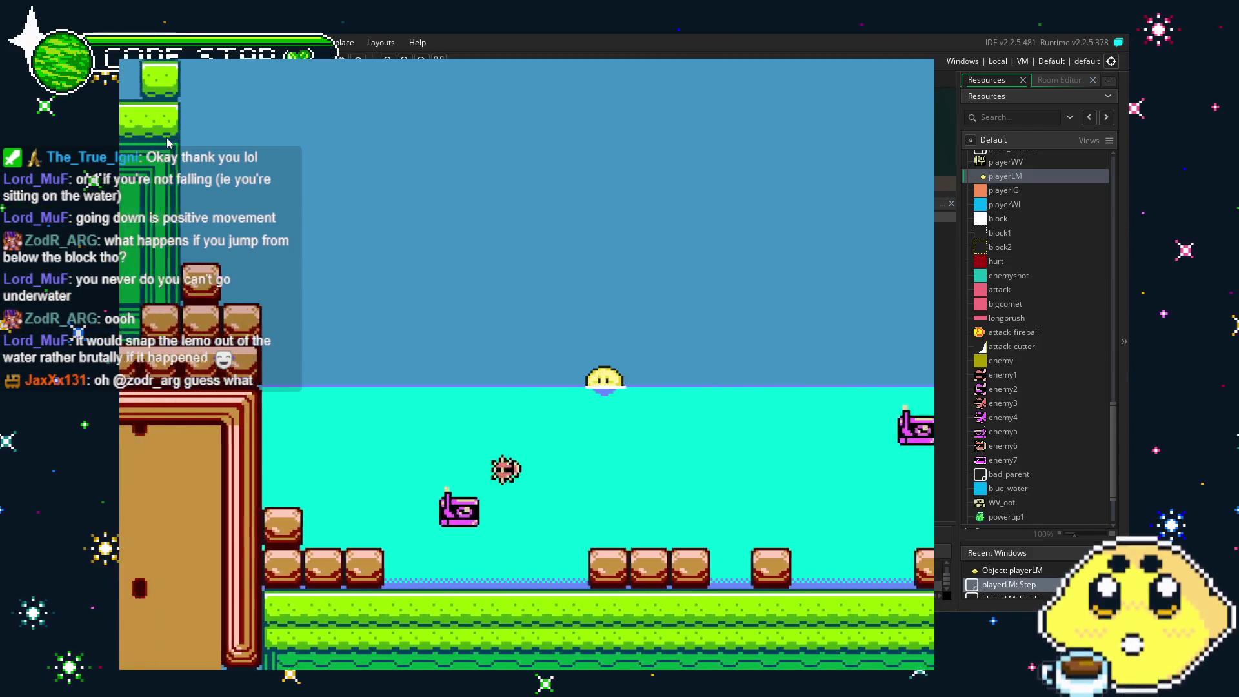
key("Left")
key("Right")
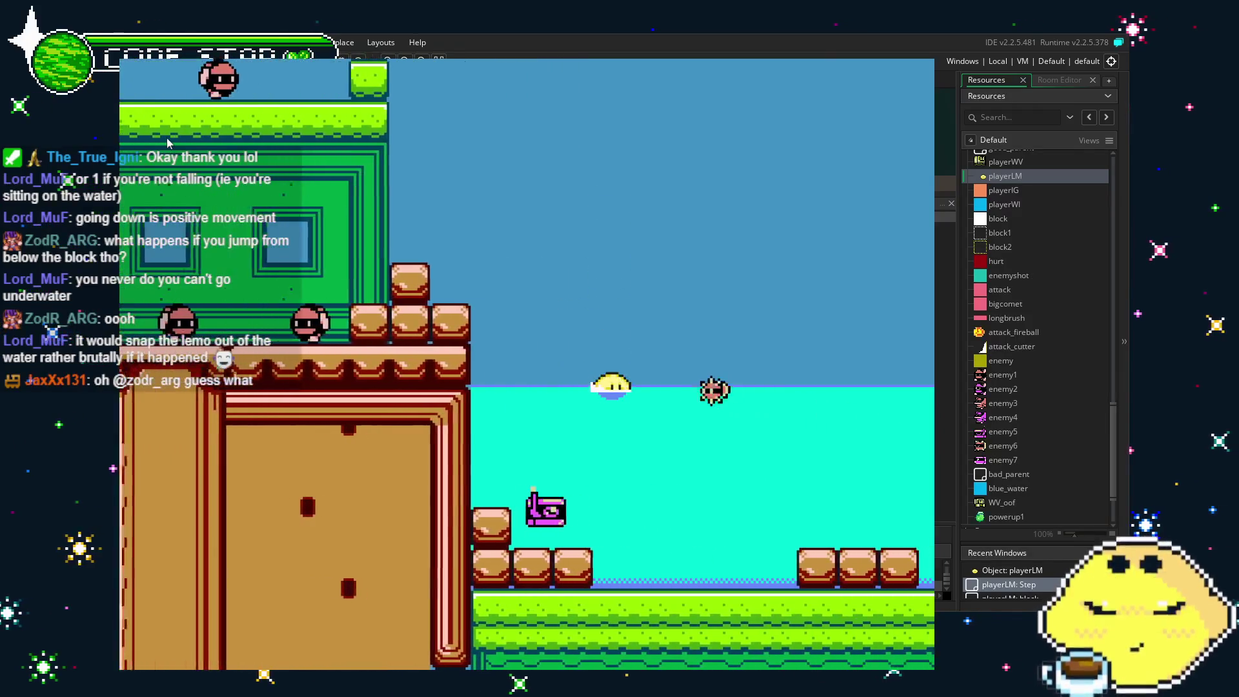
key("Right")
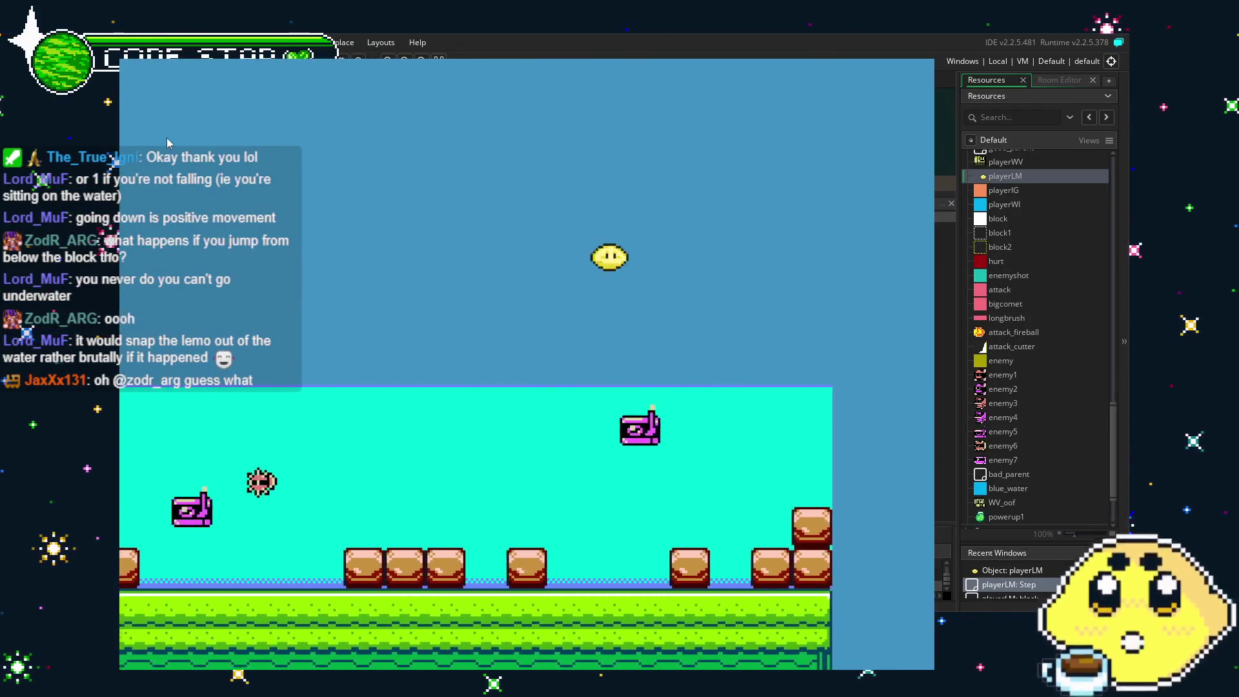
key("Left")
key("Right")
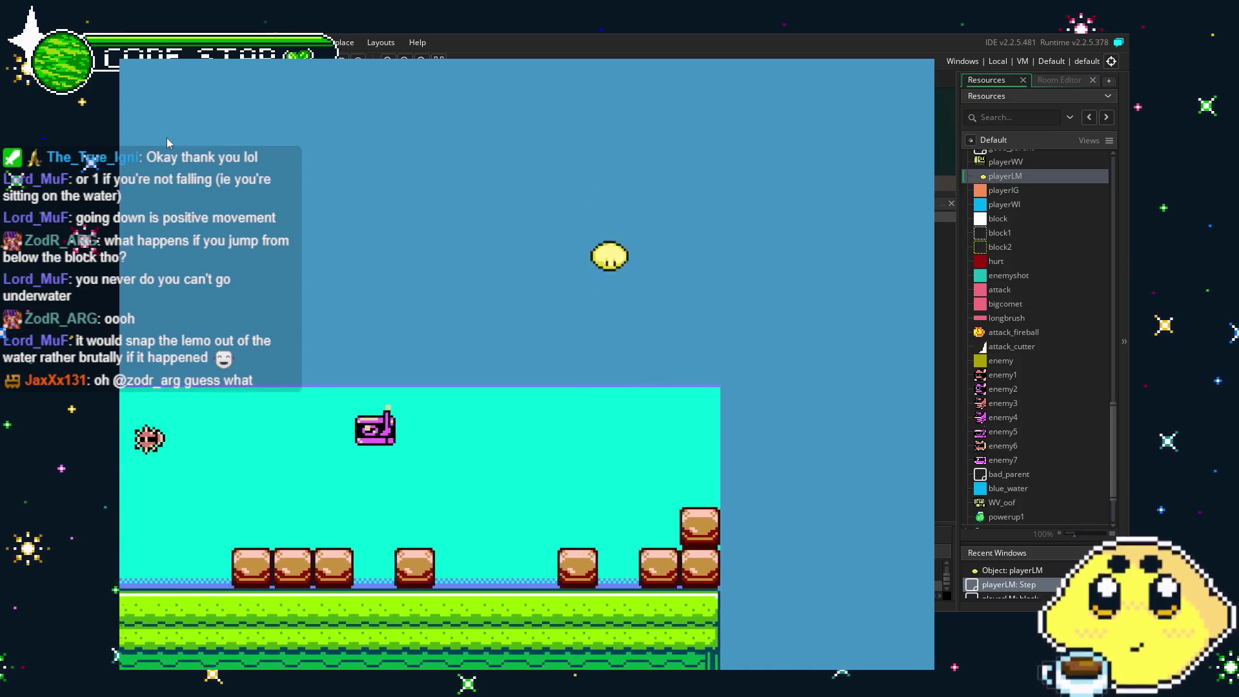
key("Up")
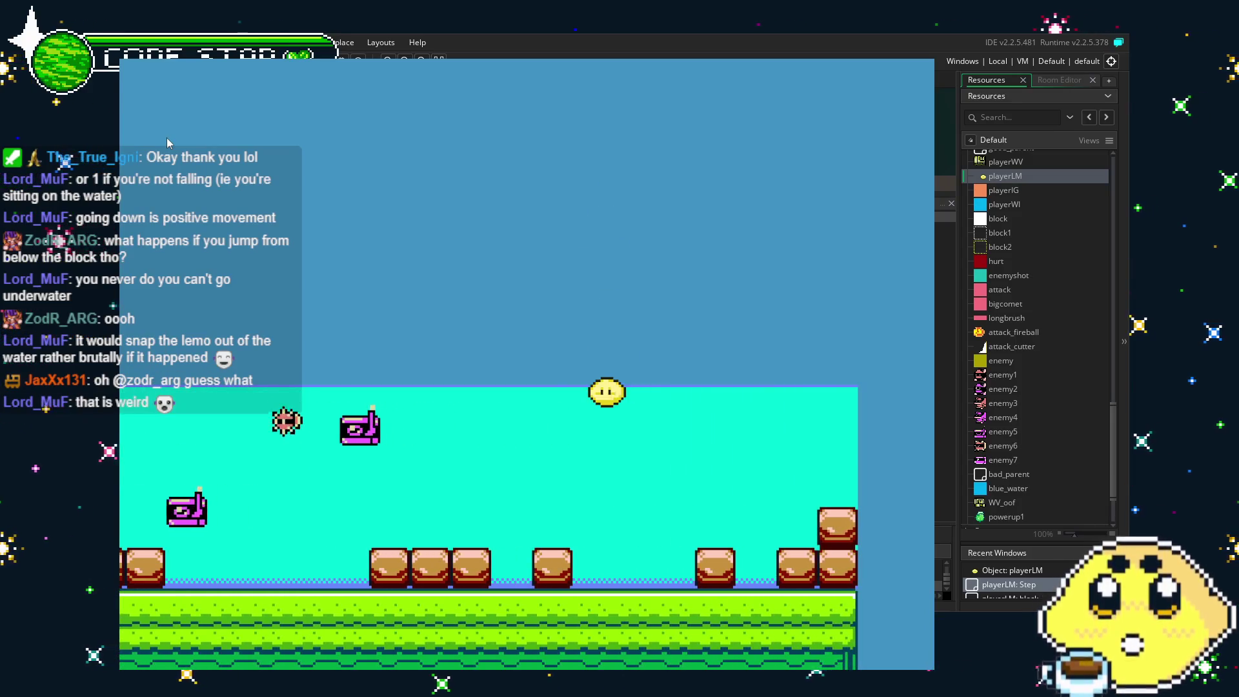
key("Up")
key("Left")
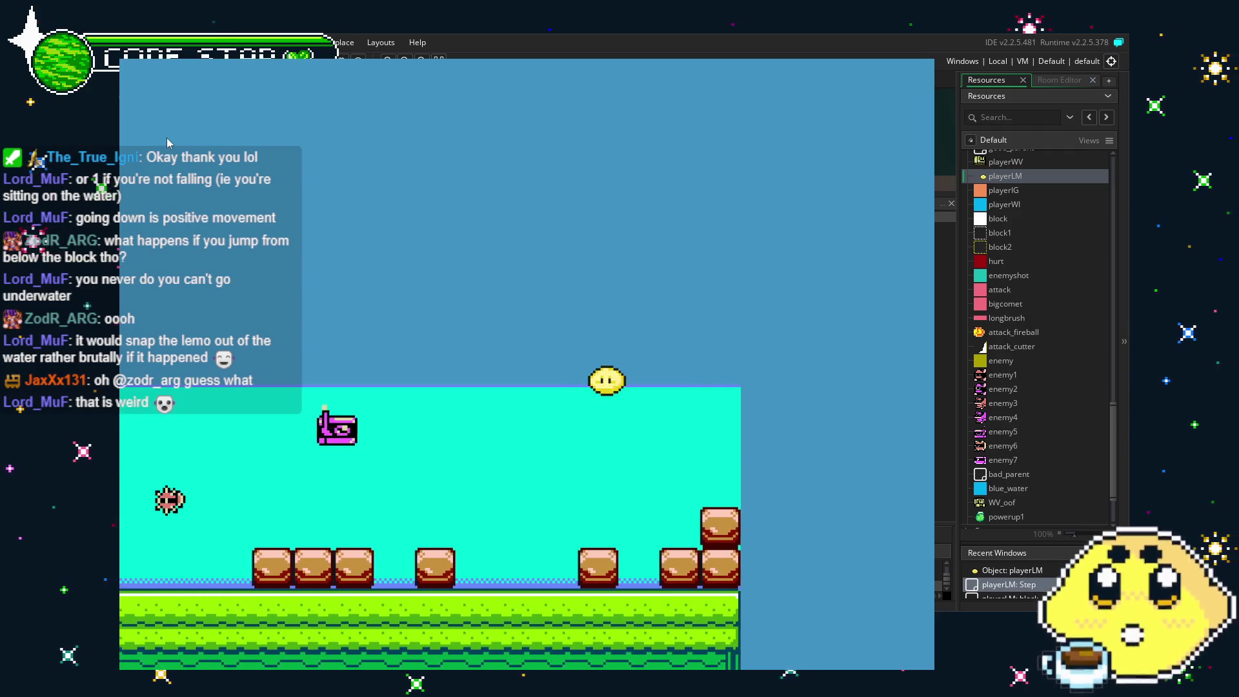
key("Right")
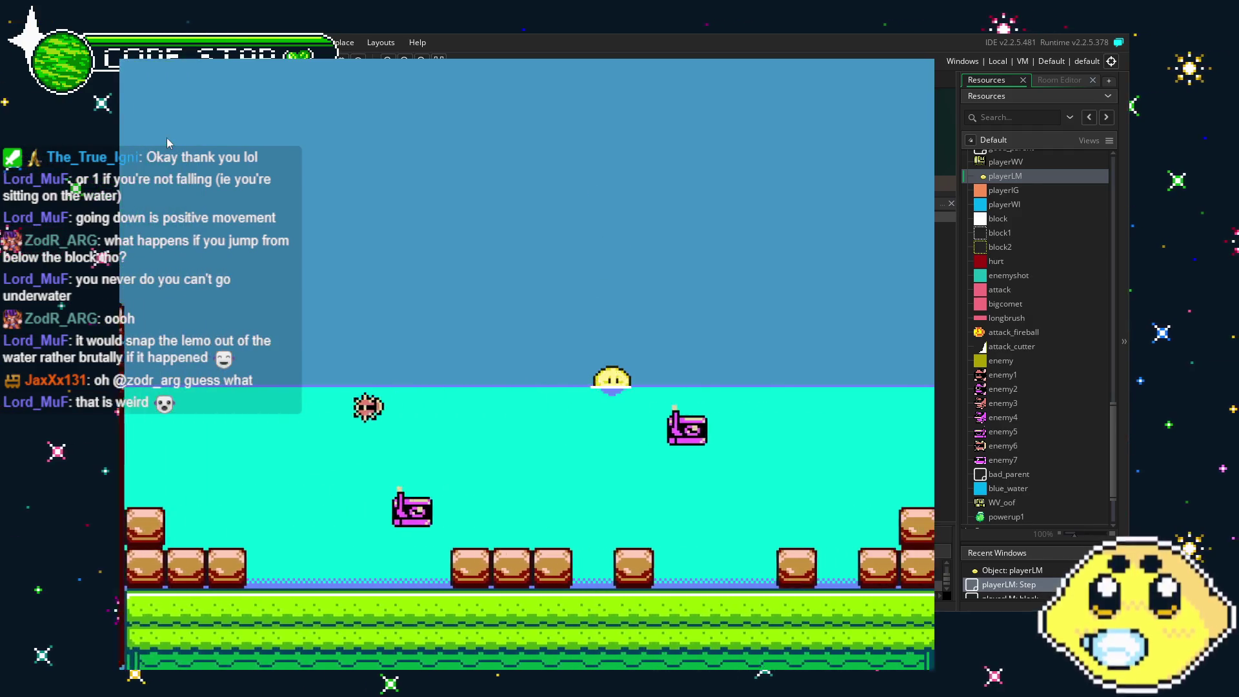
key("Right")
key("Up")
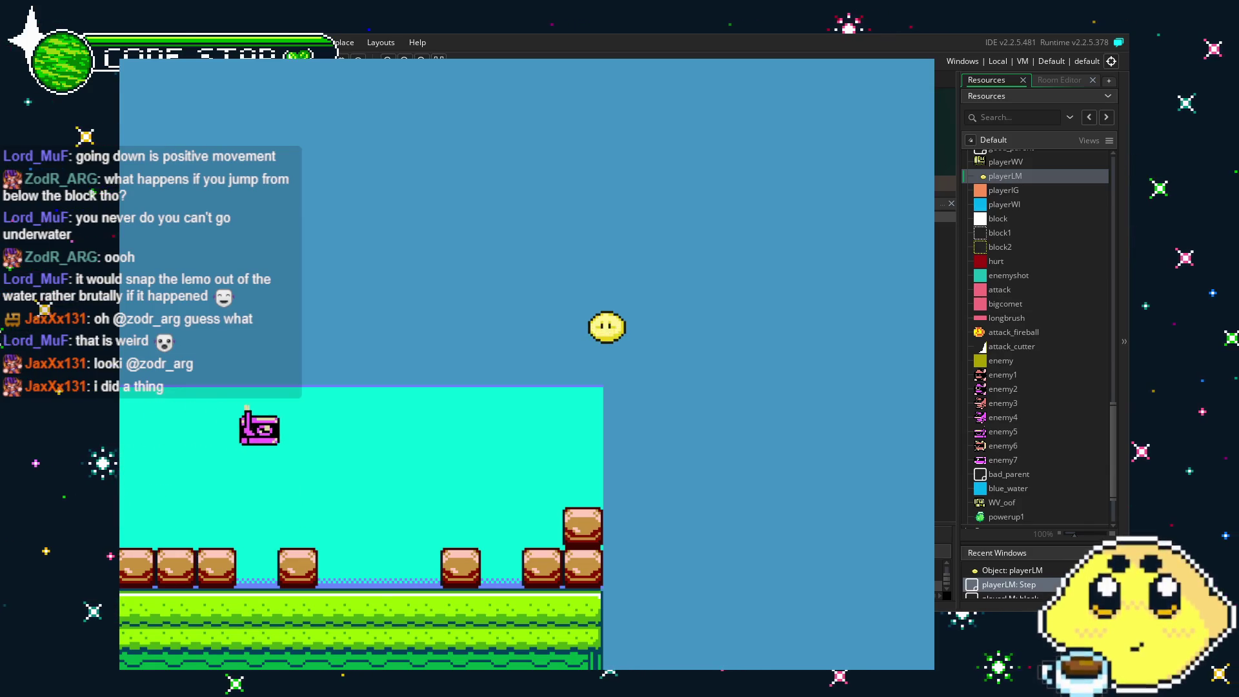
key("Escape")
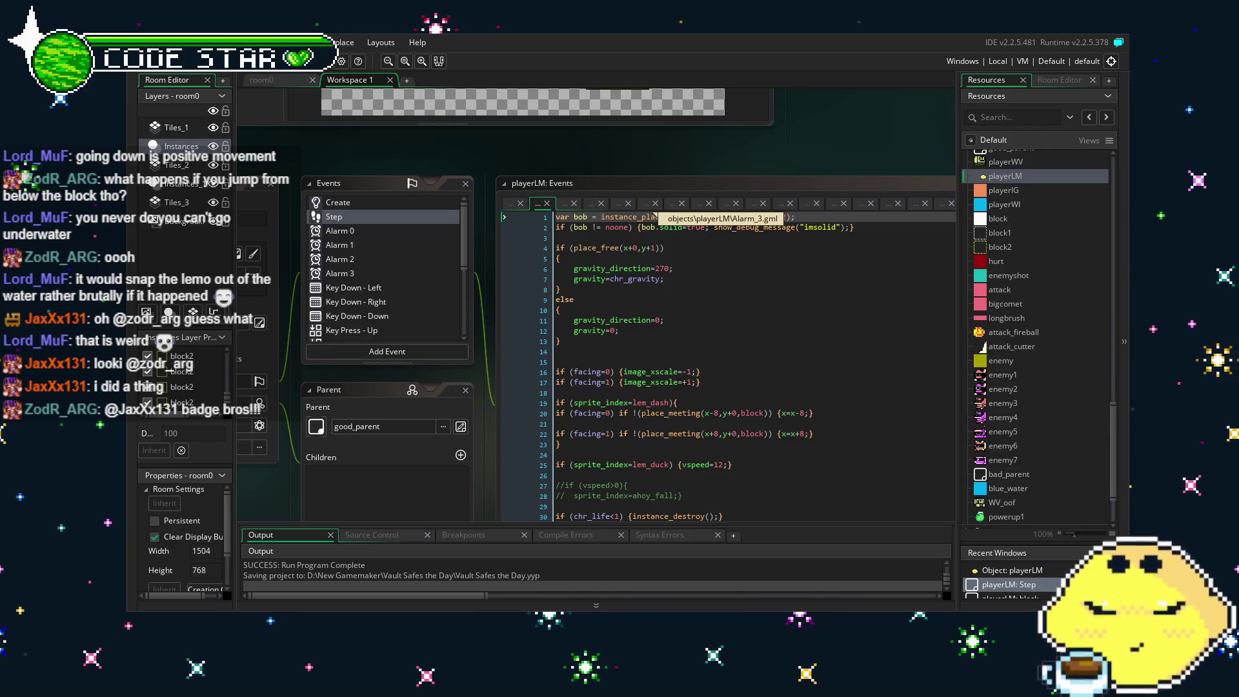
Save the project from the playerLM Step code and open the block2 object.
left_click(705, 411)
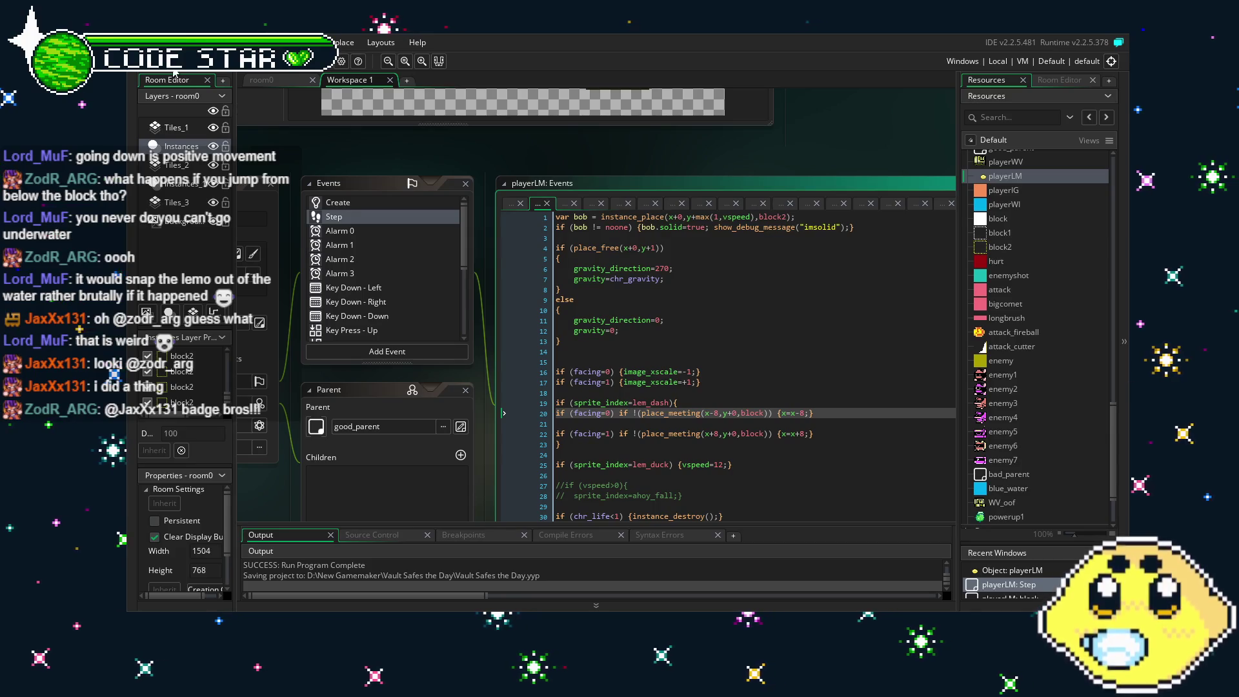
key("ctrl+s")
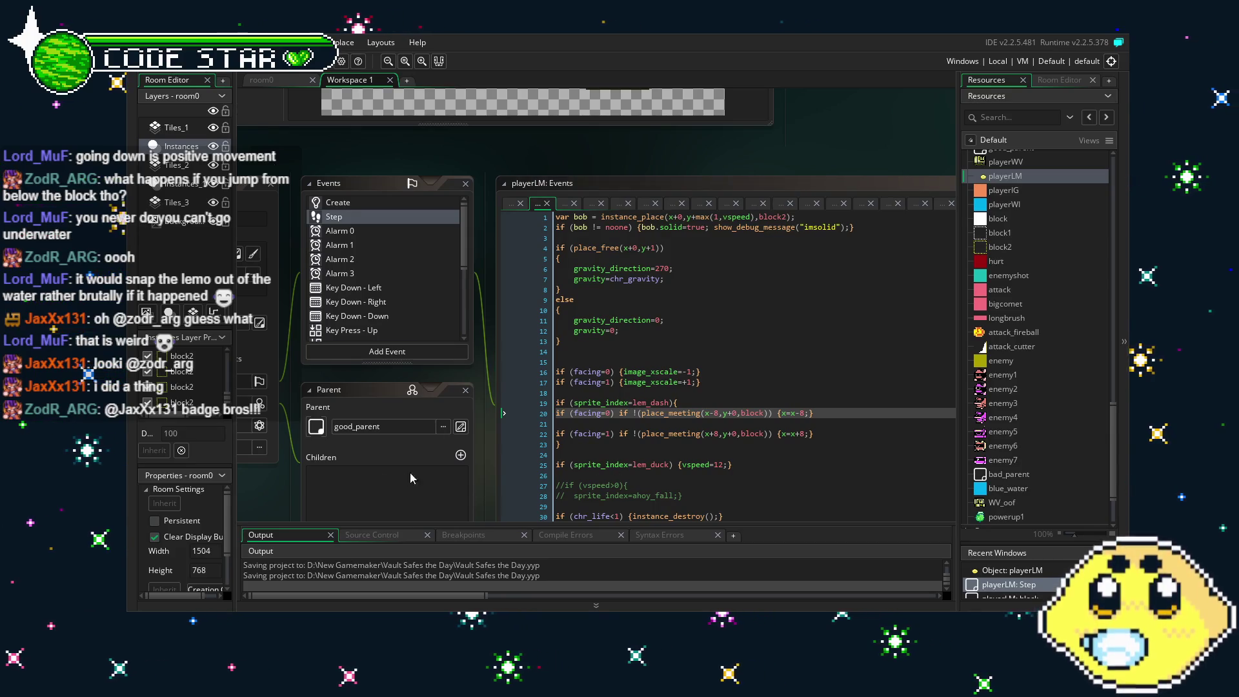
scroll(555, 387, "up", 2)
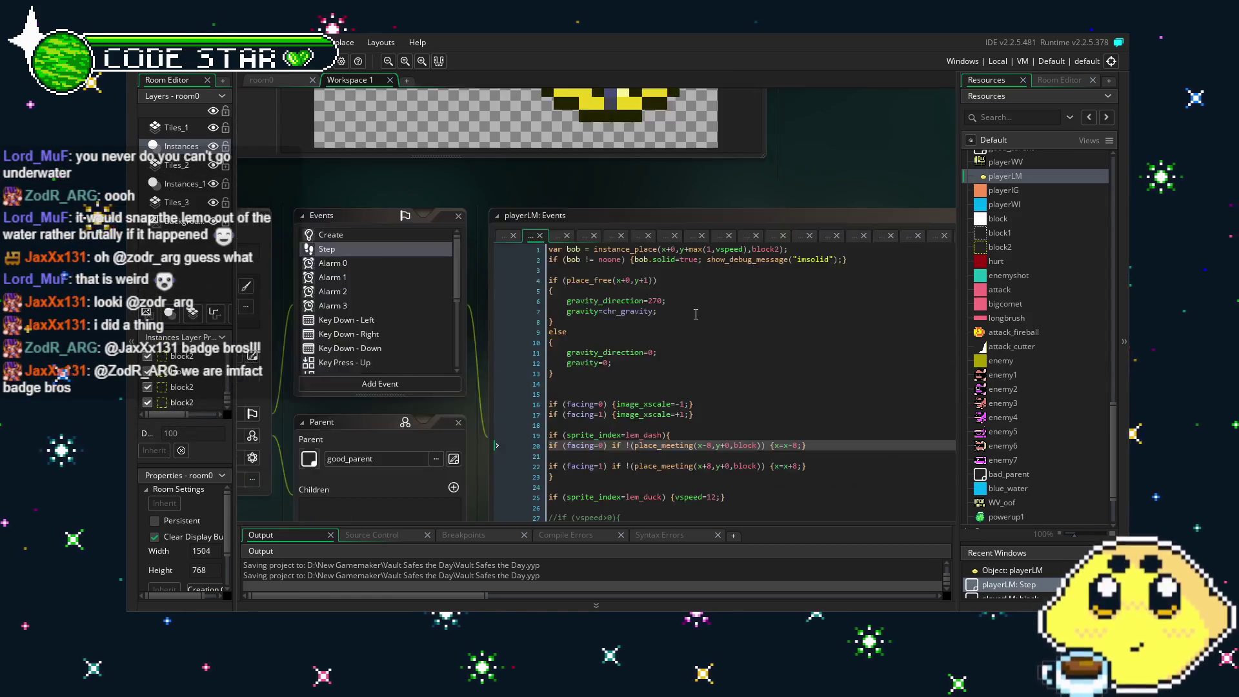
scroll(696, 315, "down", 2)
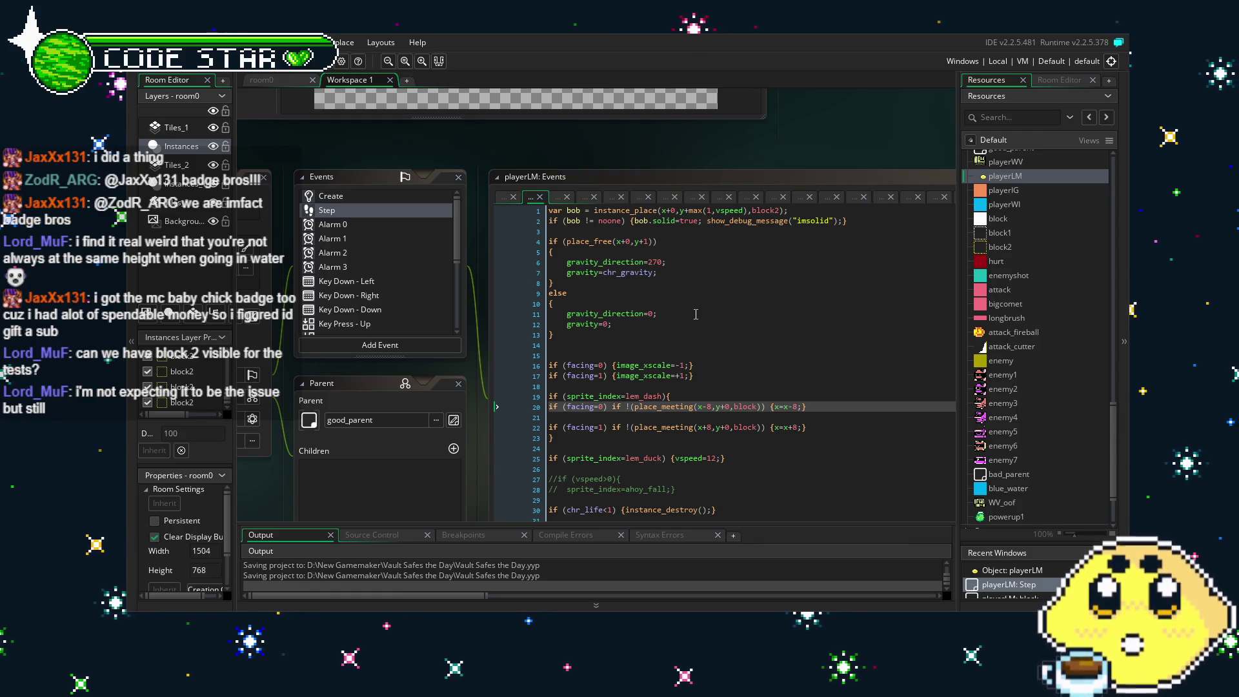
double_click(1000, 247)
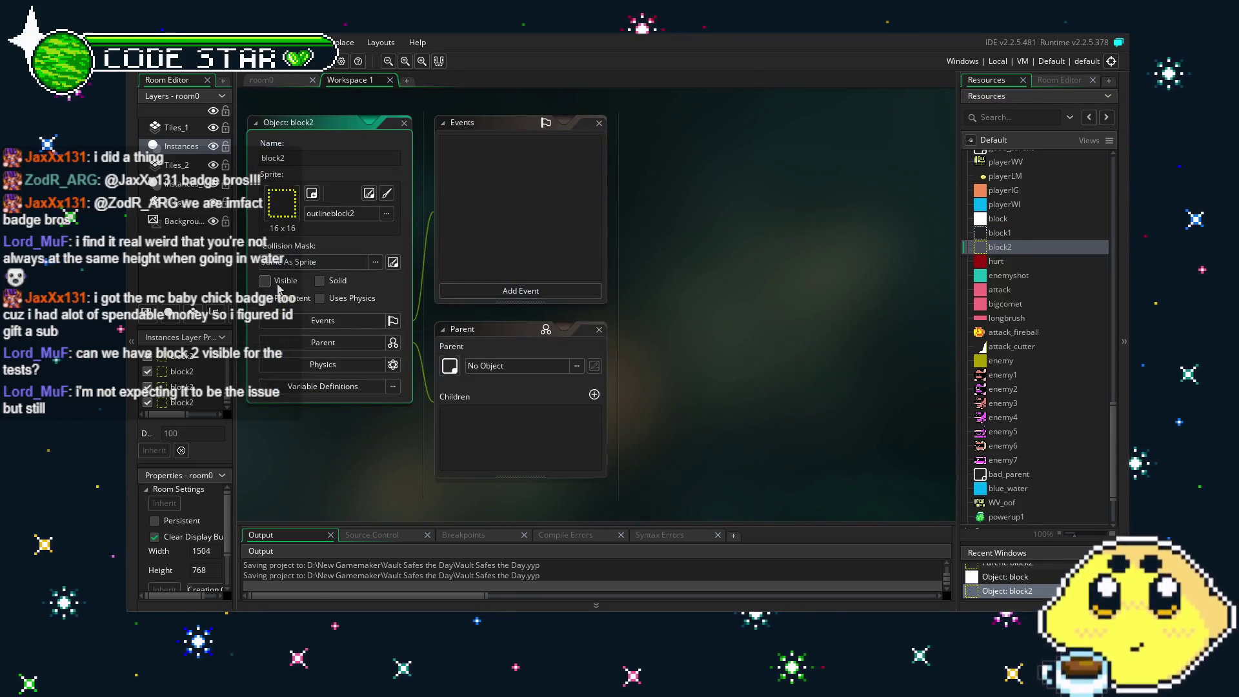
Tick block2's Visible option and launch a new test run of the game.
left_click(265, 280)
key("F5")
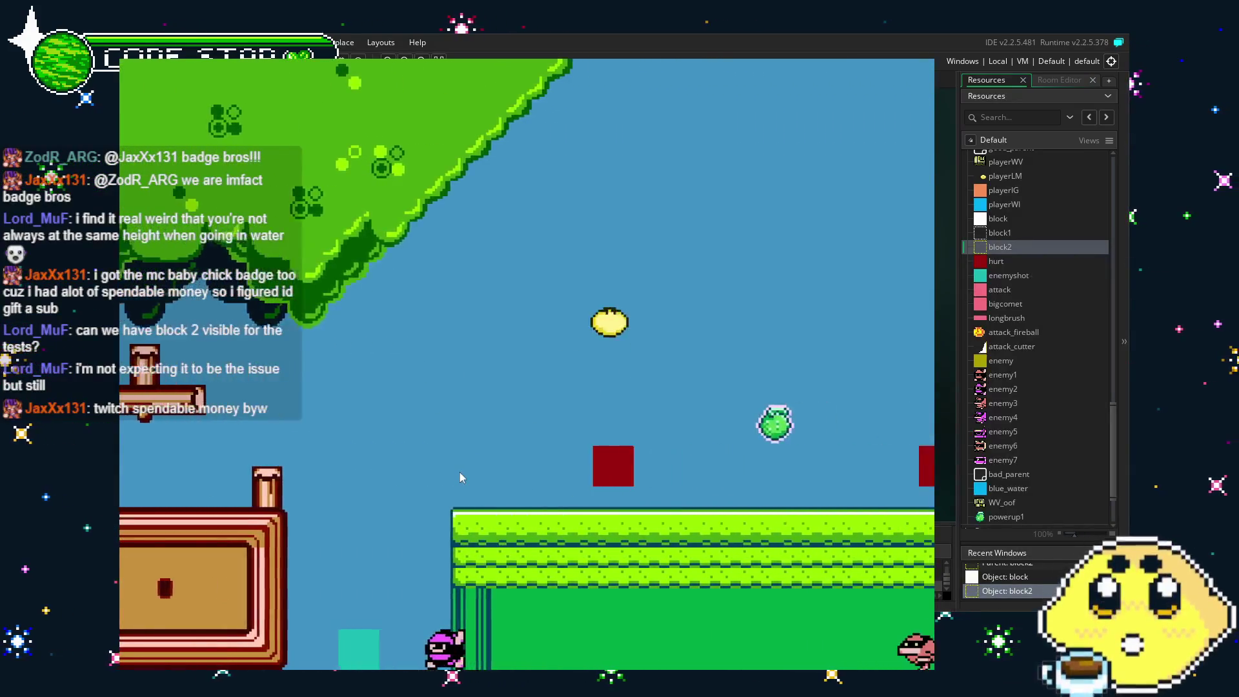
Walk the lemon up the staircase, past the building and into the water, swimming and leaping.
key("Right")
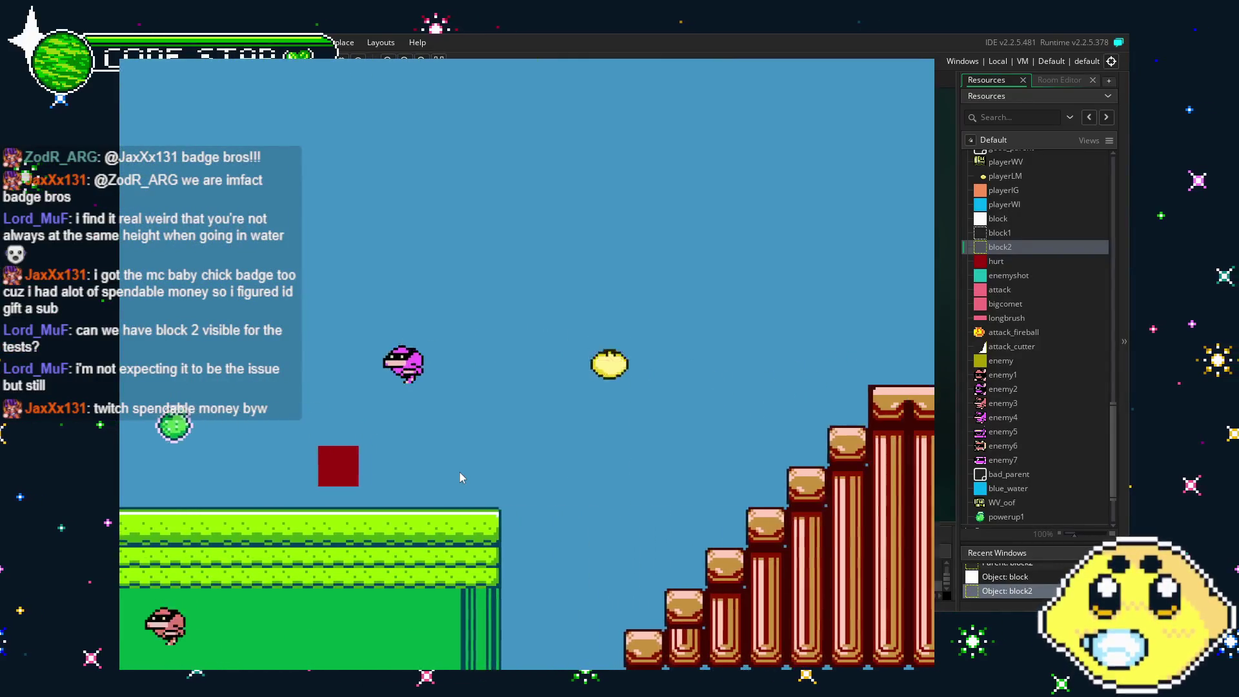
key("Right")
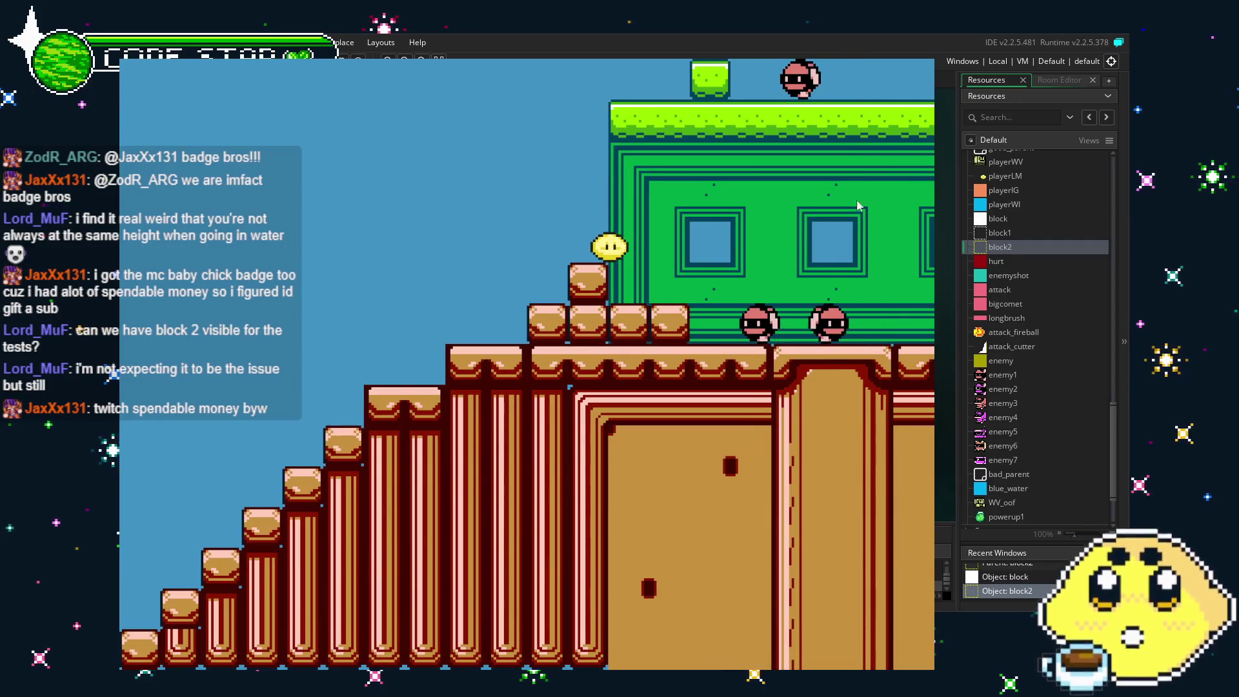
key("Right")
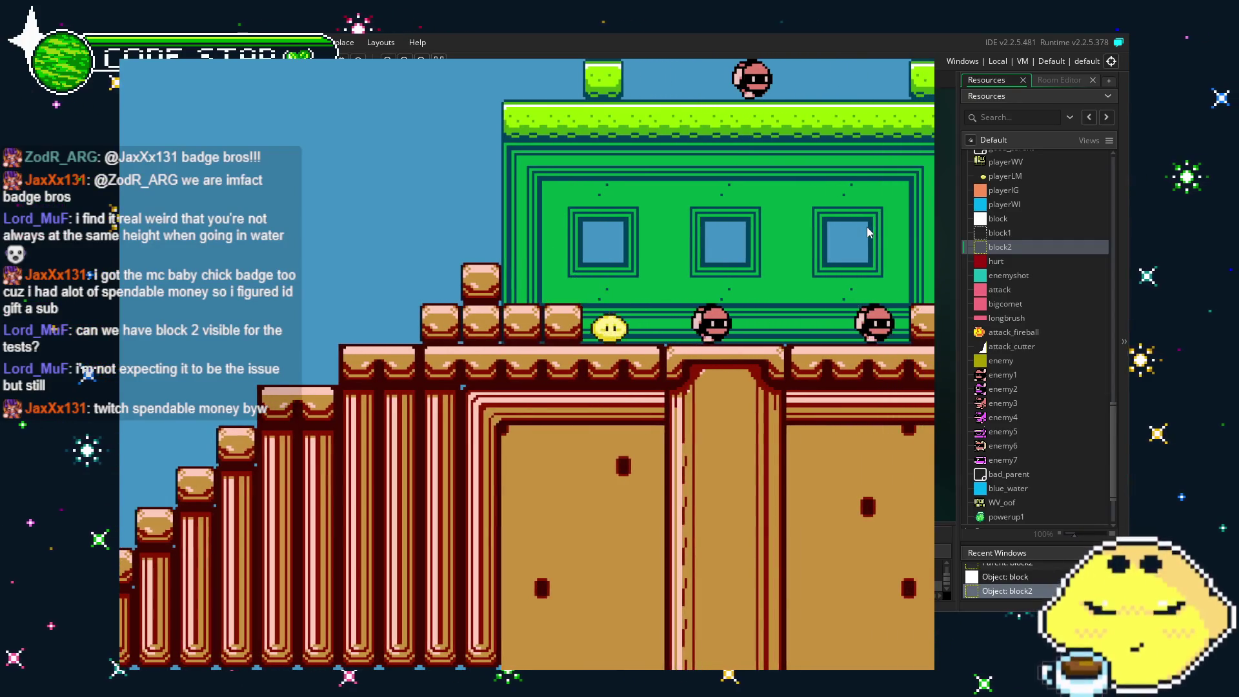
key("Right")
key("Up")
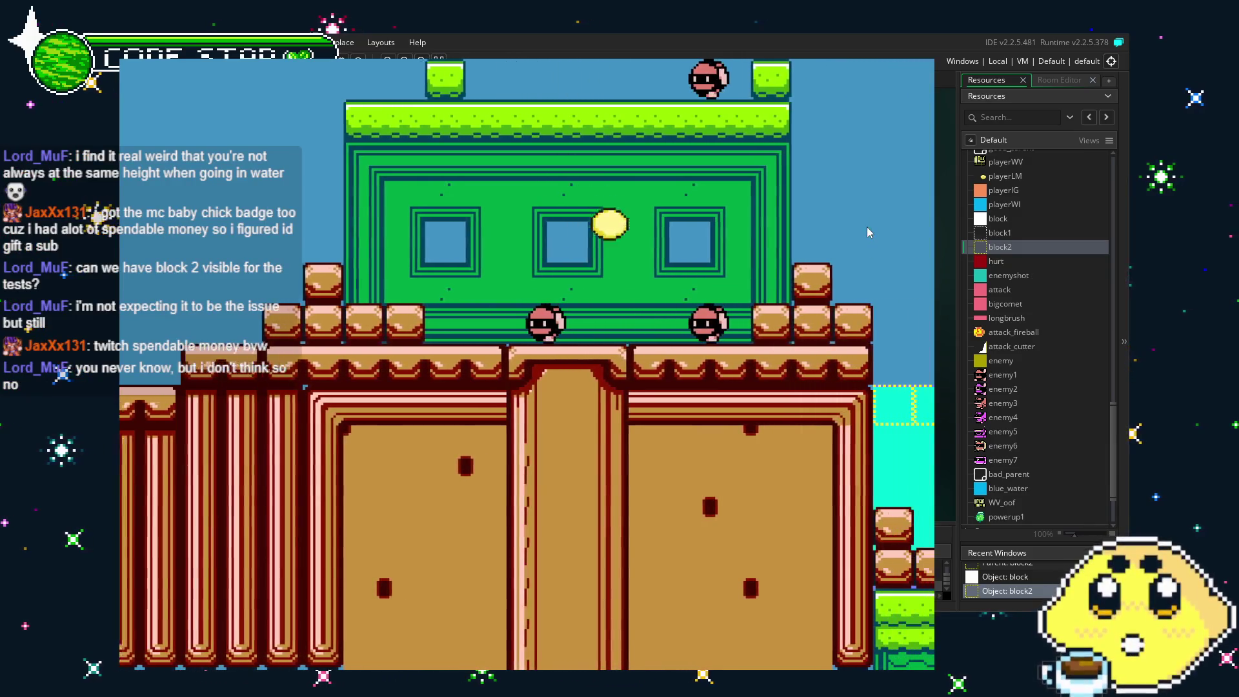
key("Right")
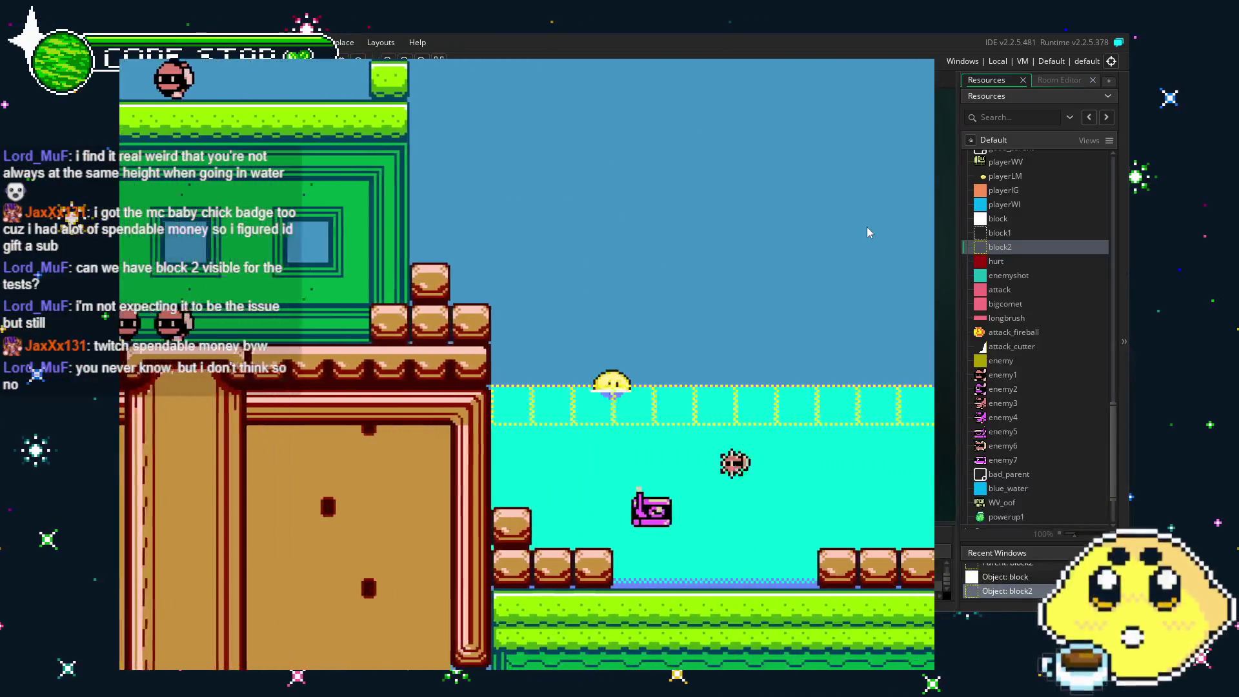
key("Right")
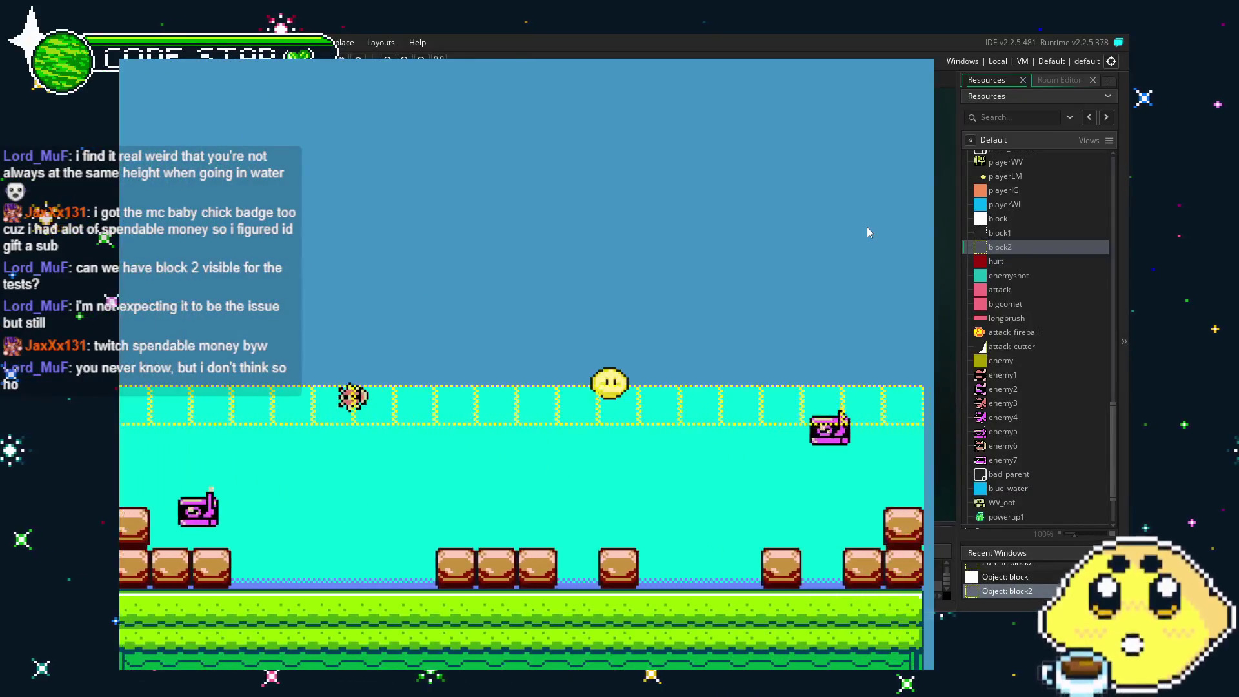
key("Left")
key("Right")
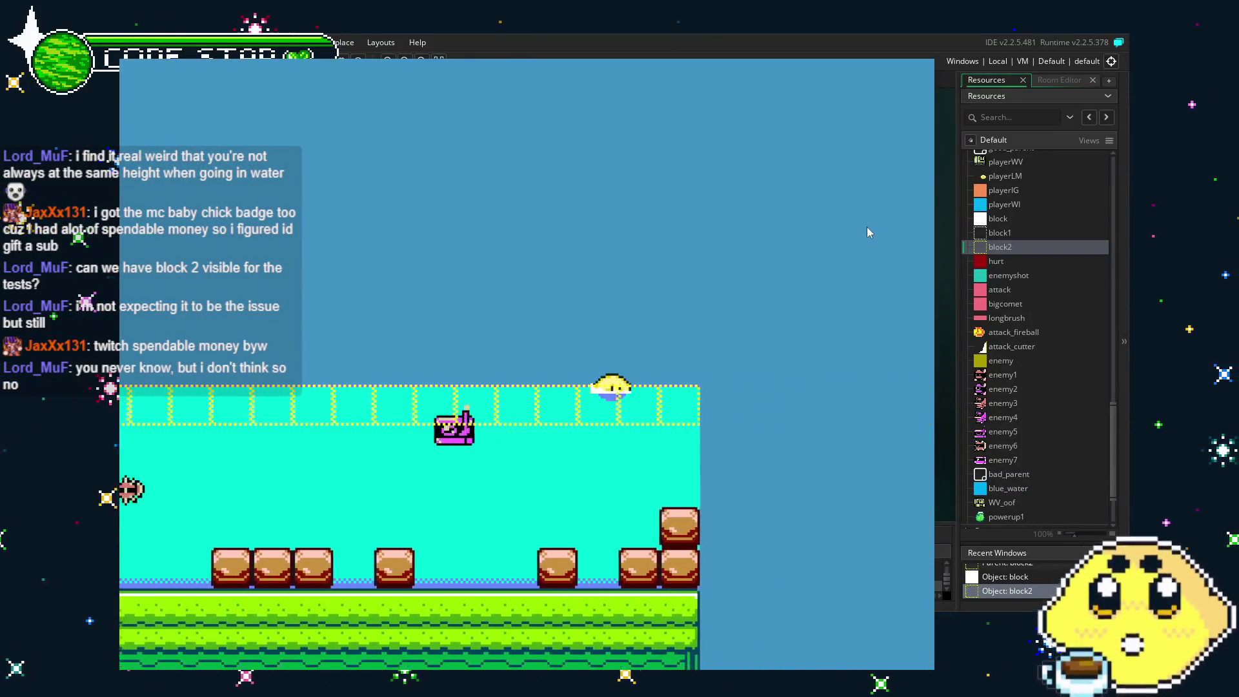
key("Up")
key("Left")
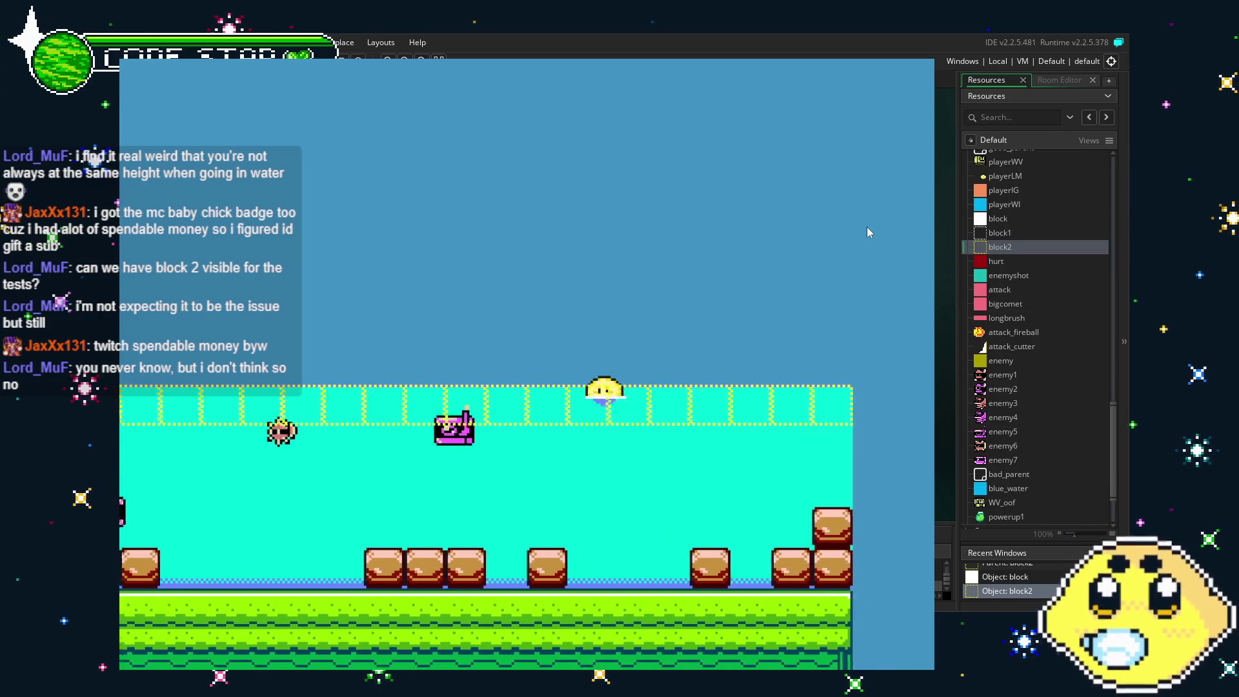
key("Right")
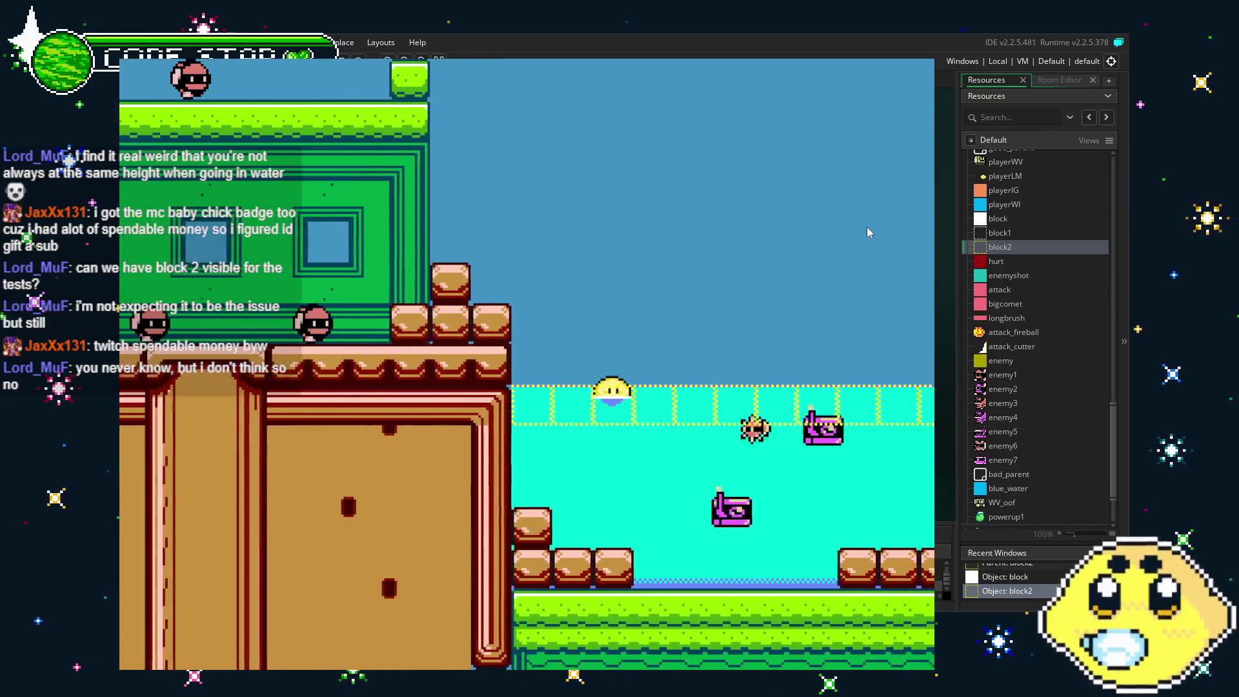
key("Up")
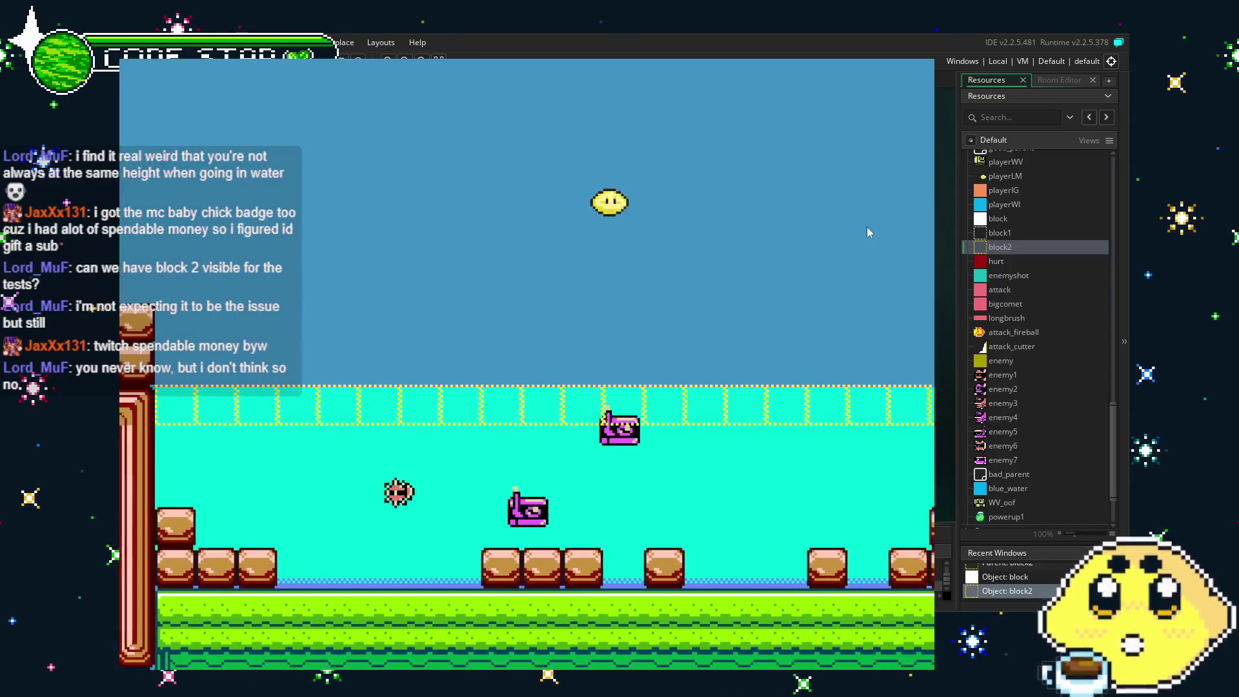
key("Right")
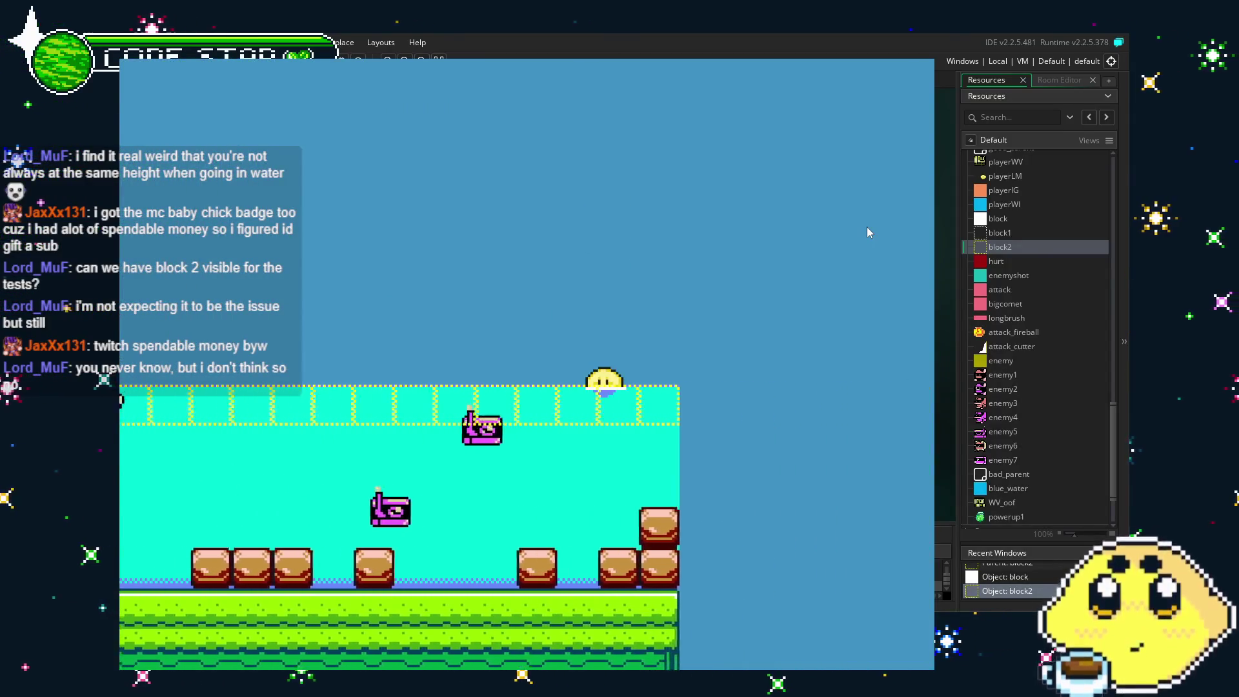
key("Left")
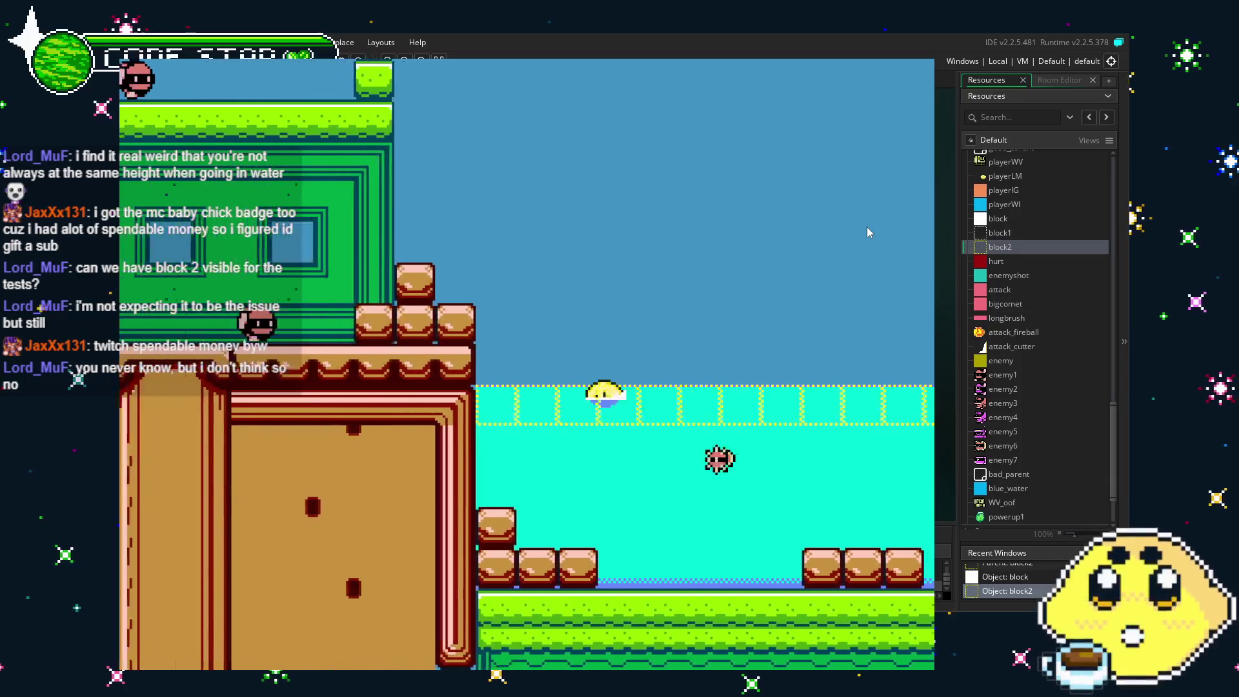
Keep swimming the lemon back and forth and jumping above the water, then close the game.
key("Right")
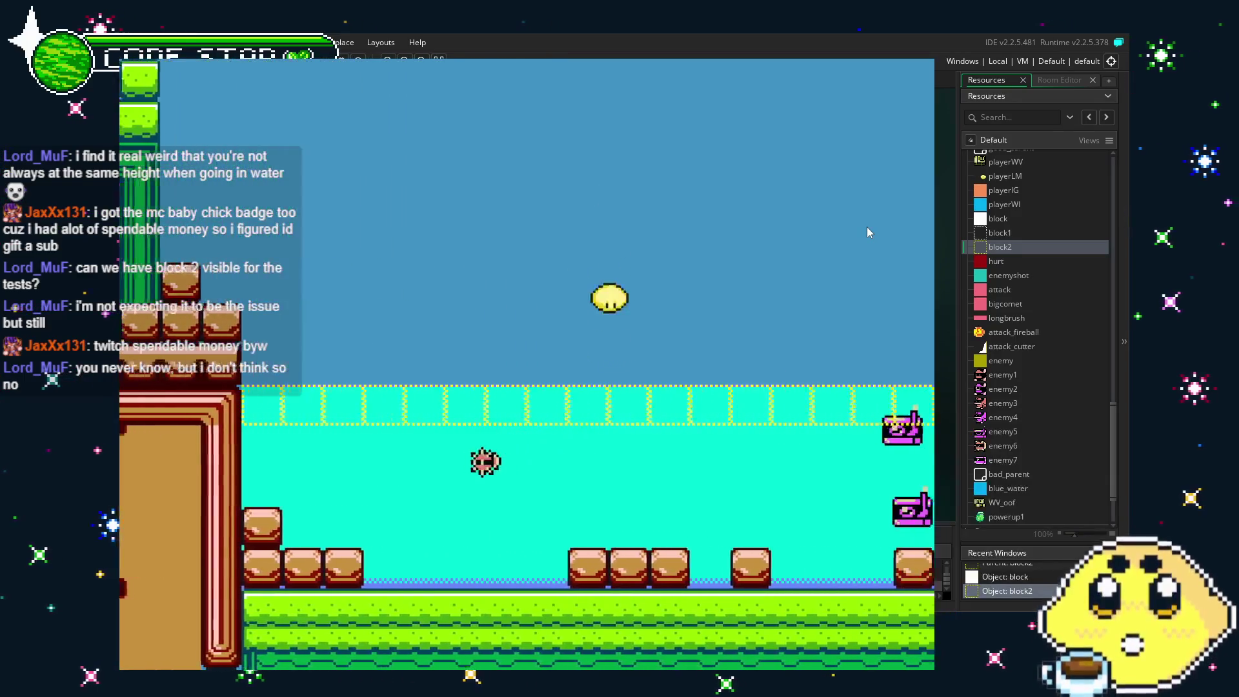
key("Right")
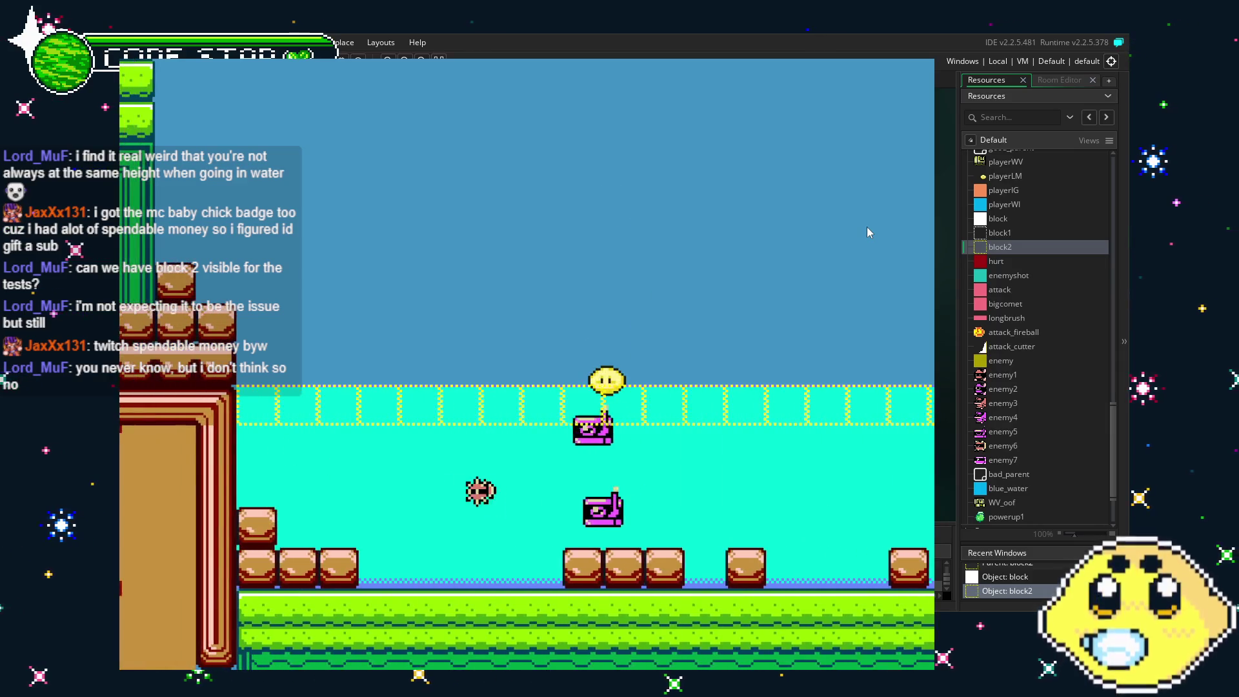
key("Left")
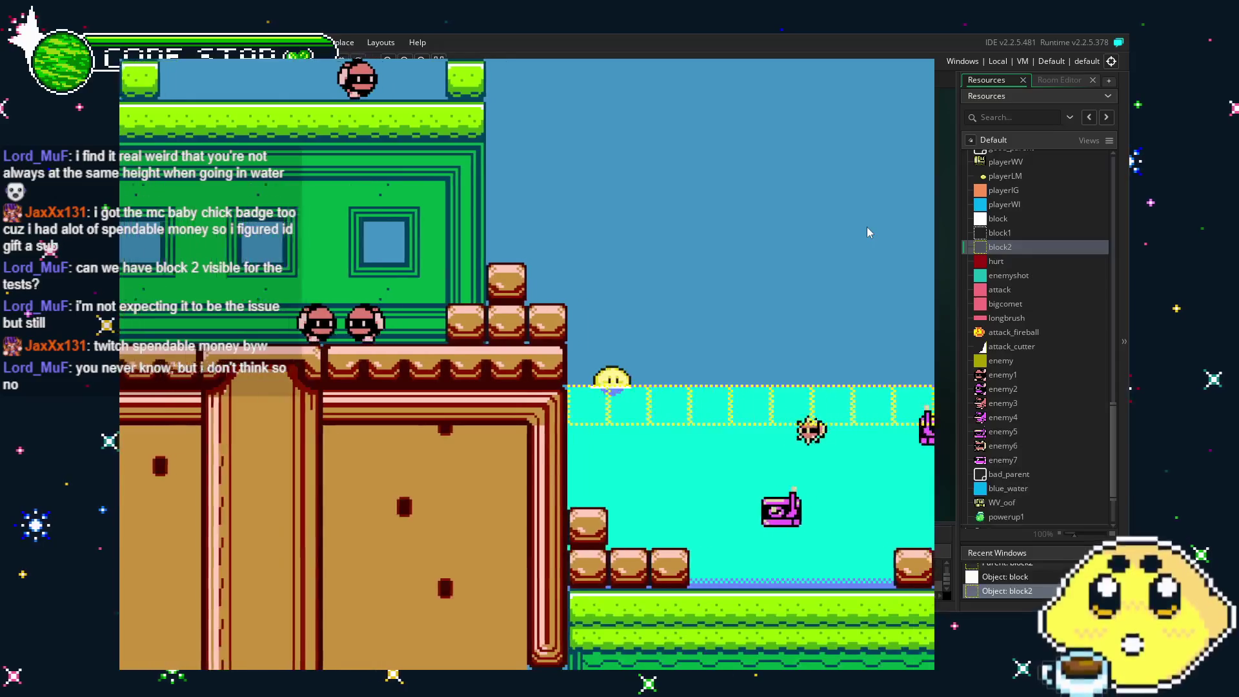
key("Right")
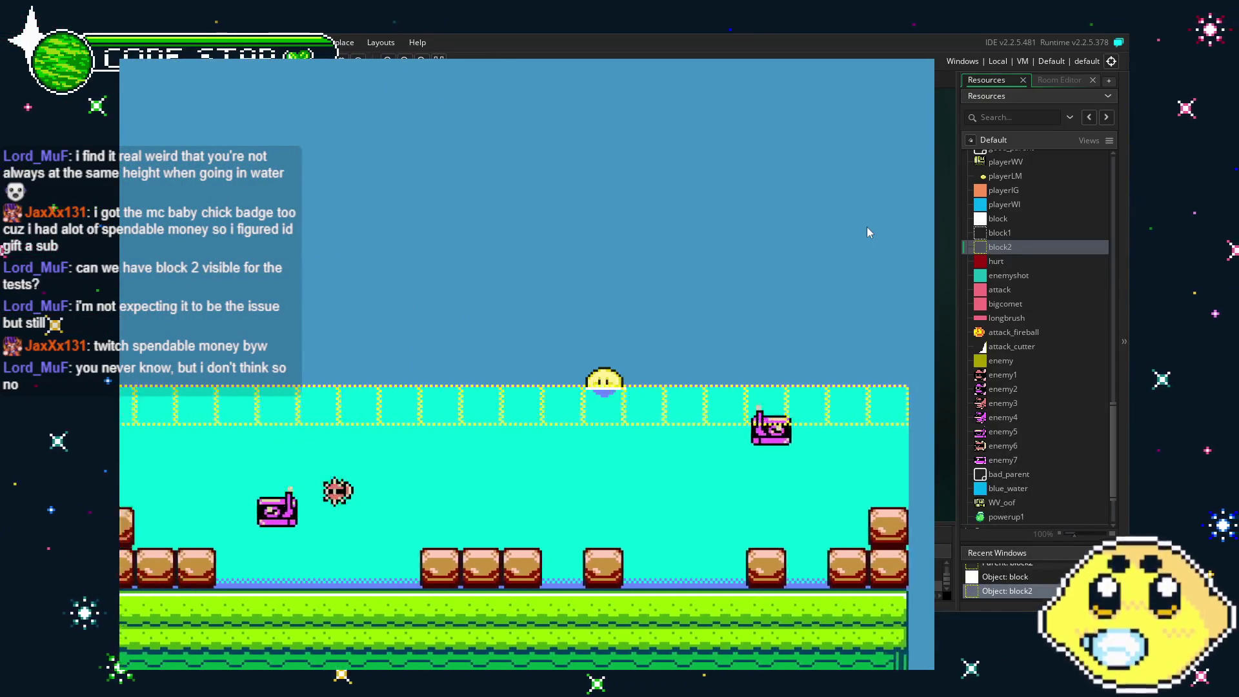
key("Left")
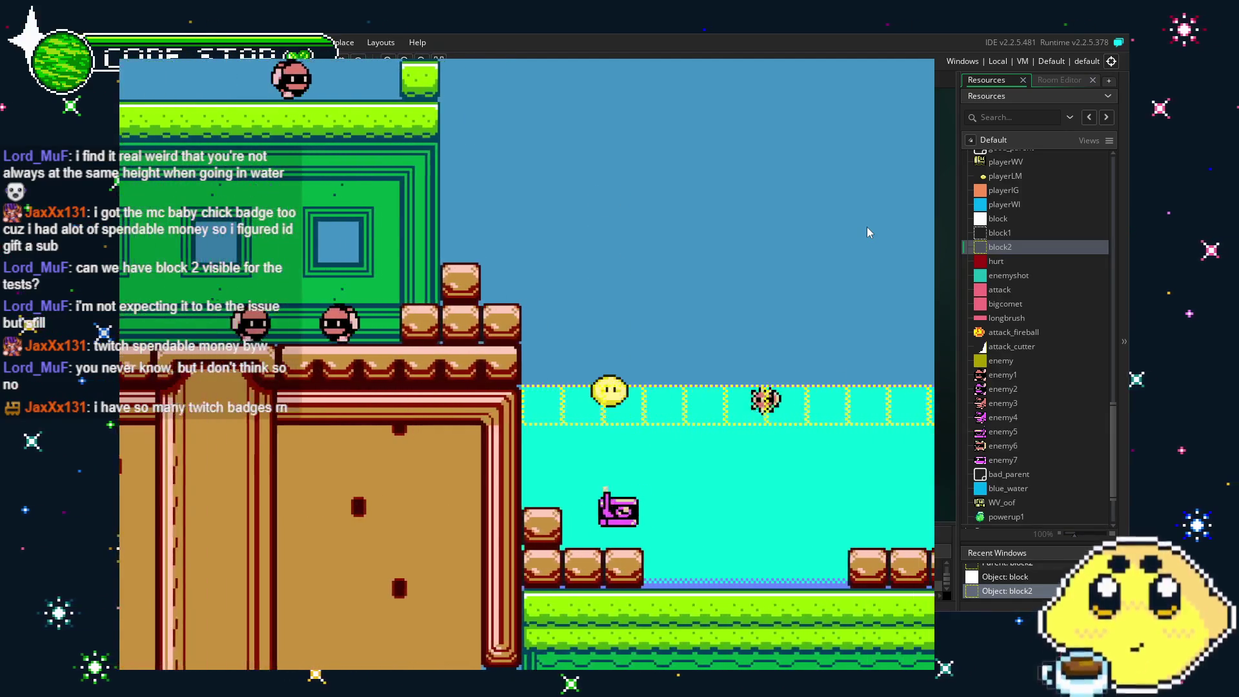
key("Right")
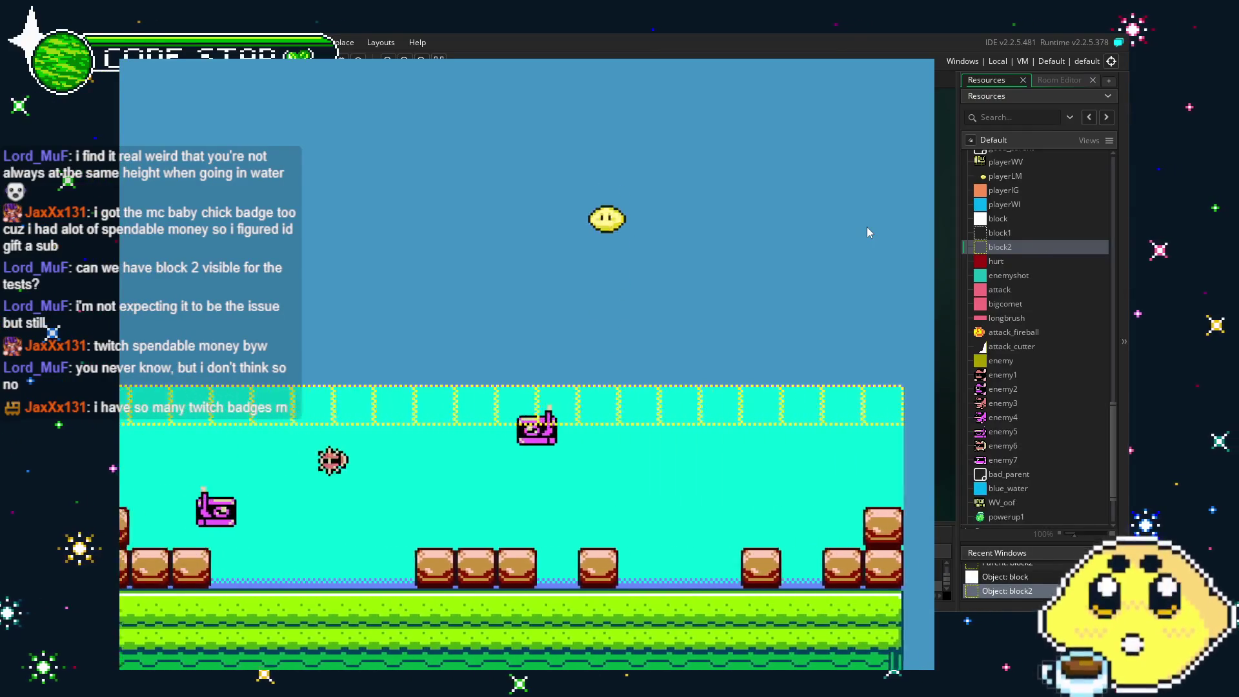
key("Left")
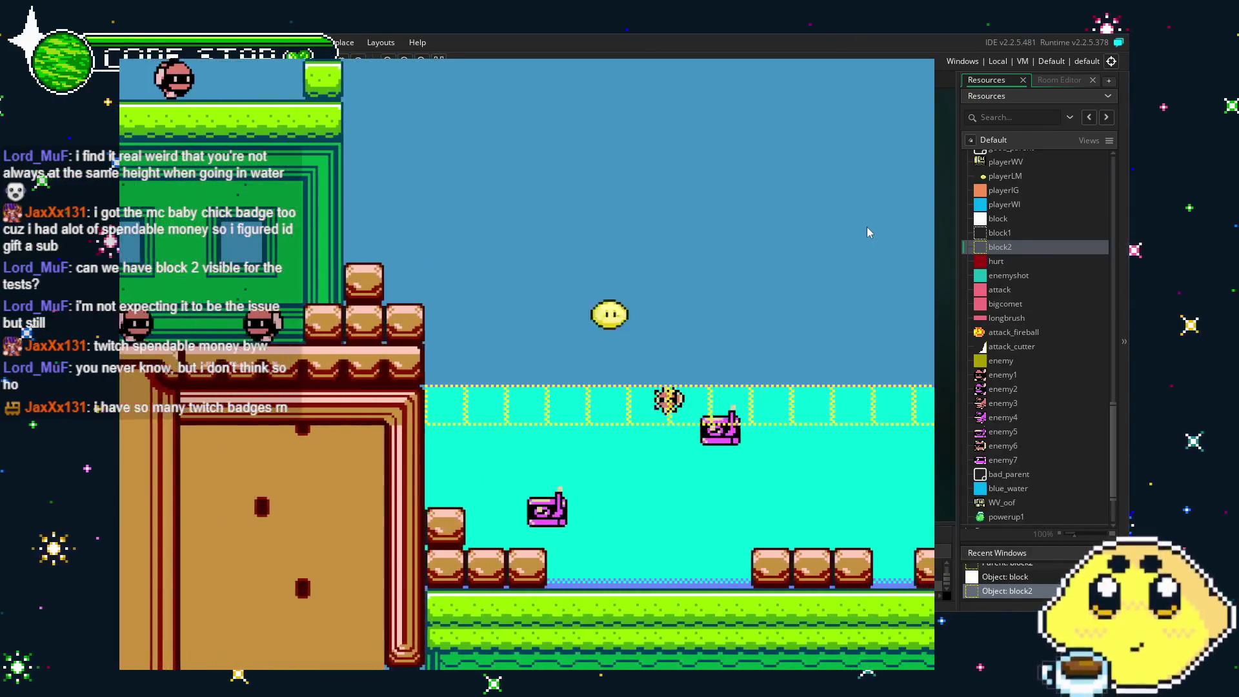
key("Right")
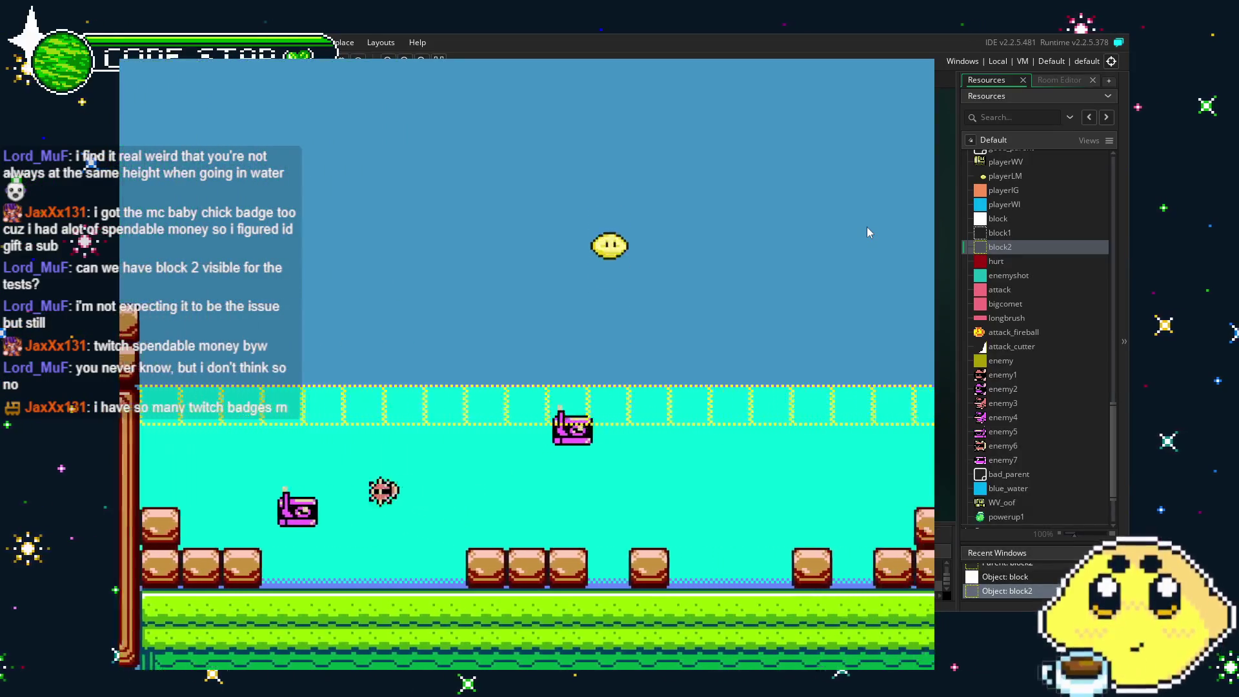
key("Up")
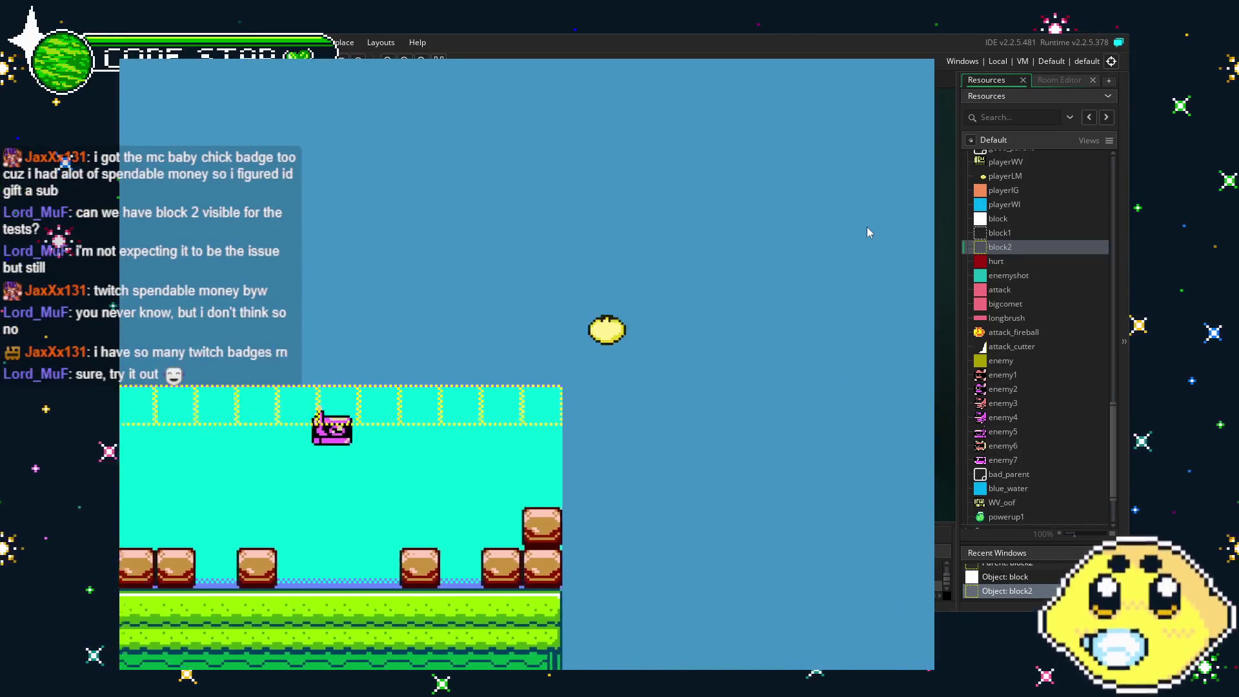
key("Left")
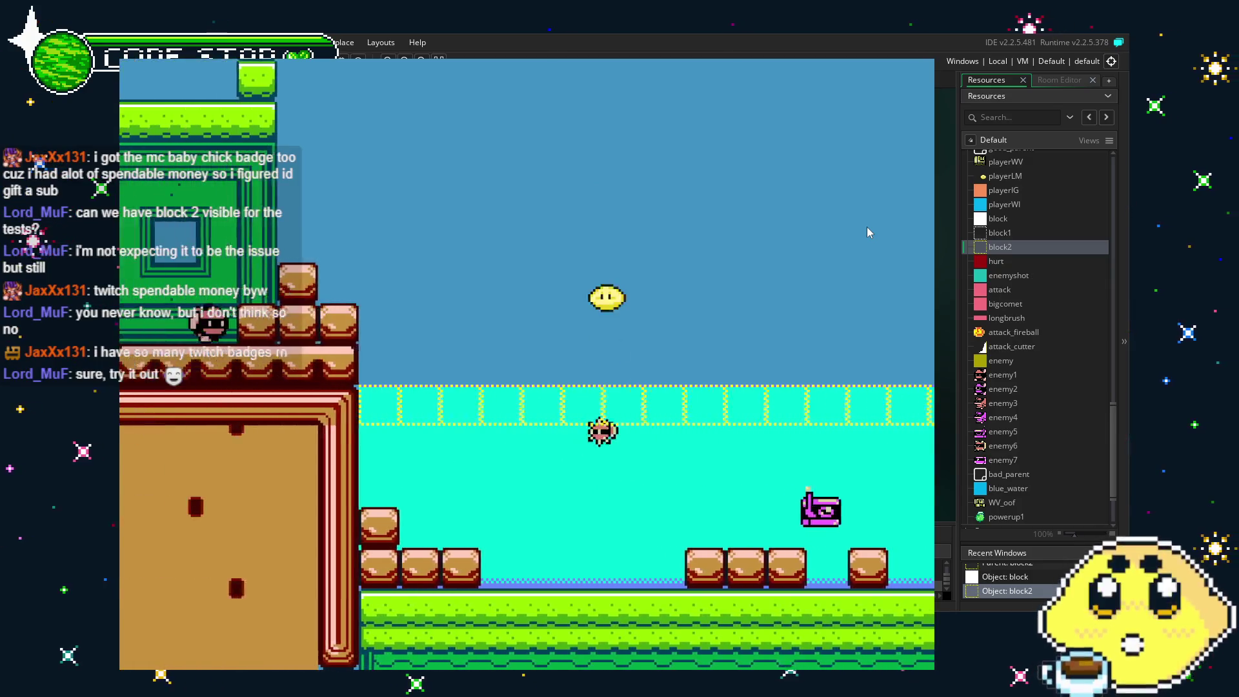
key("Up")
key("Right")
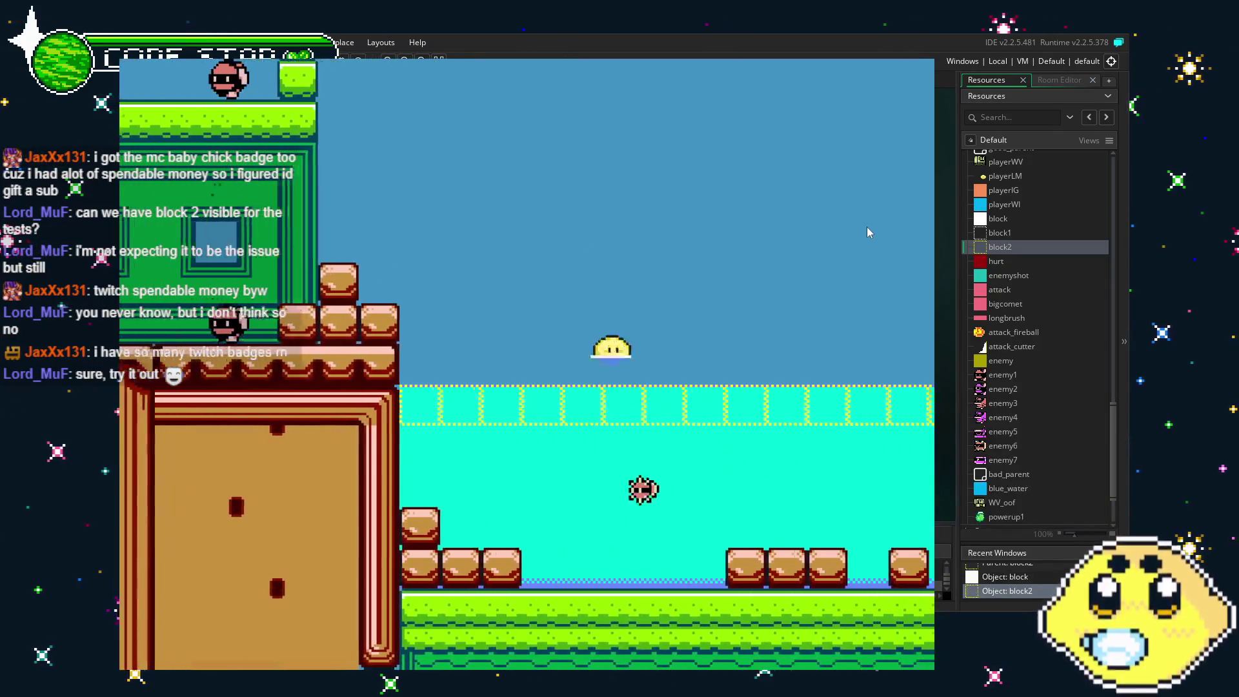
key("Right")
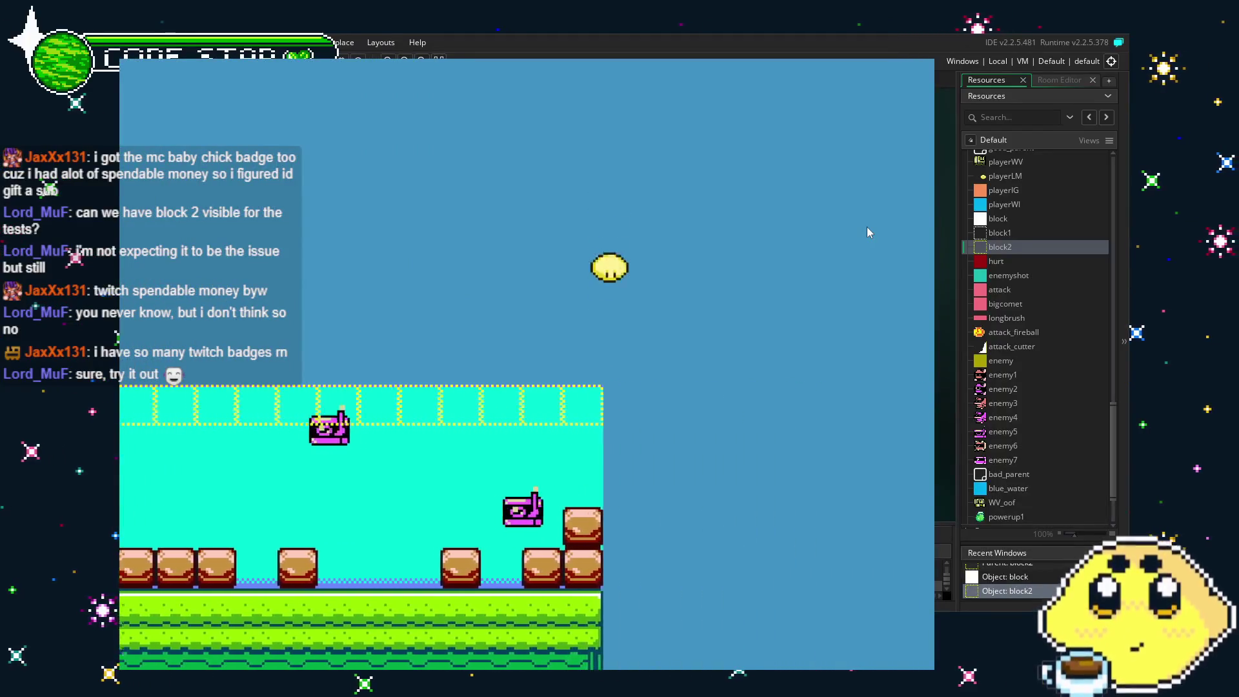
key("Left")
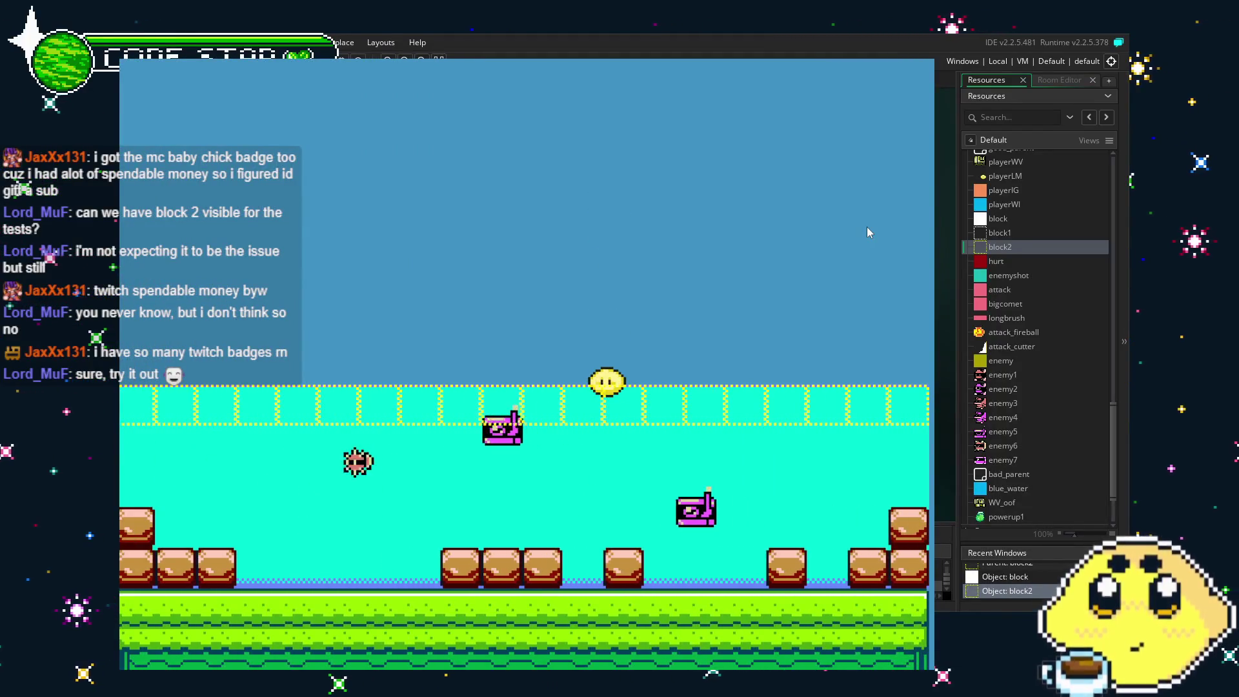
key("Escape")
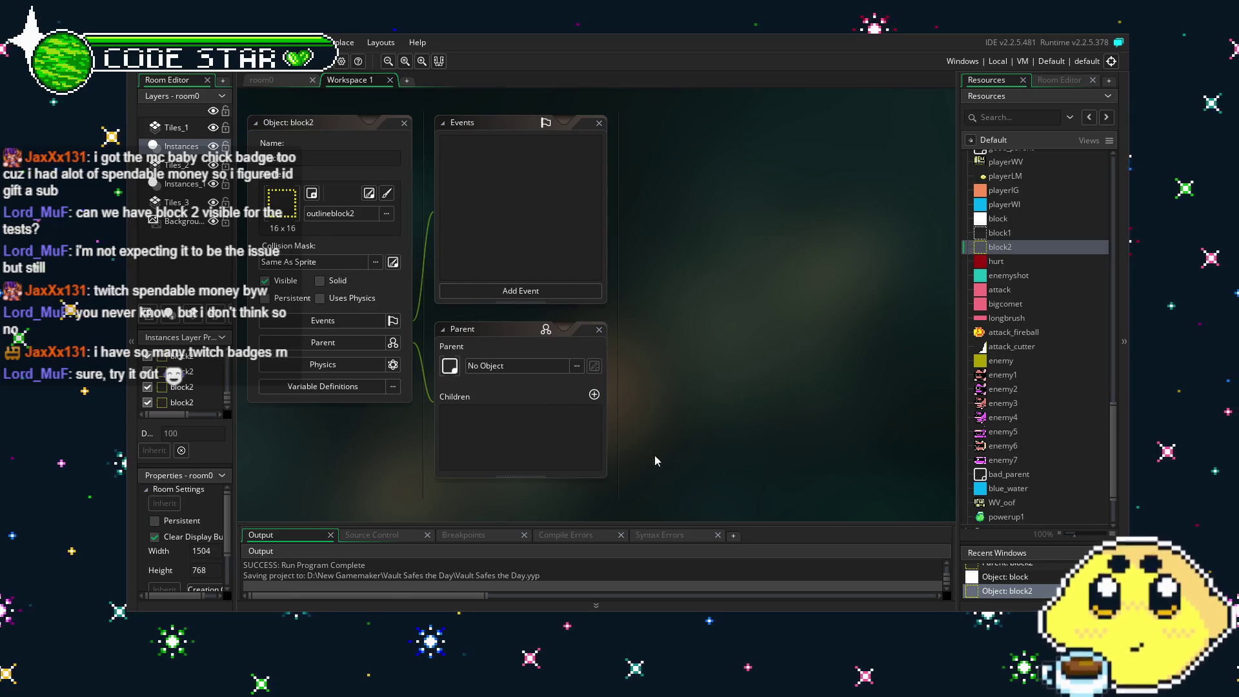
left_click_drag(708, 369, 746, 388)
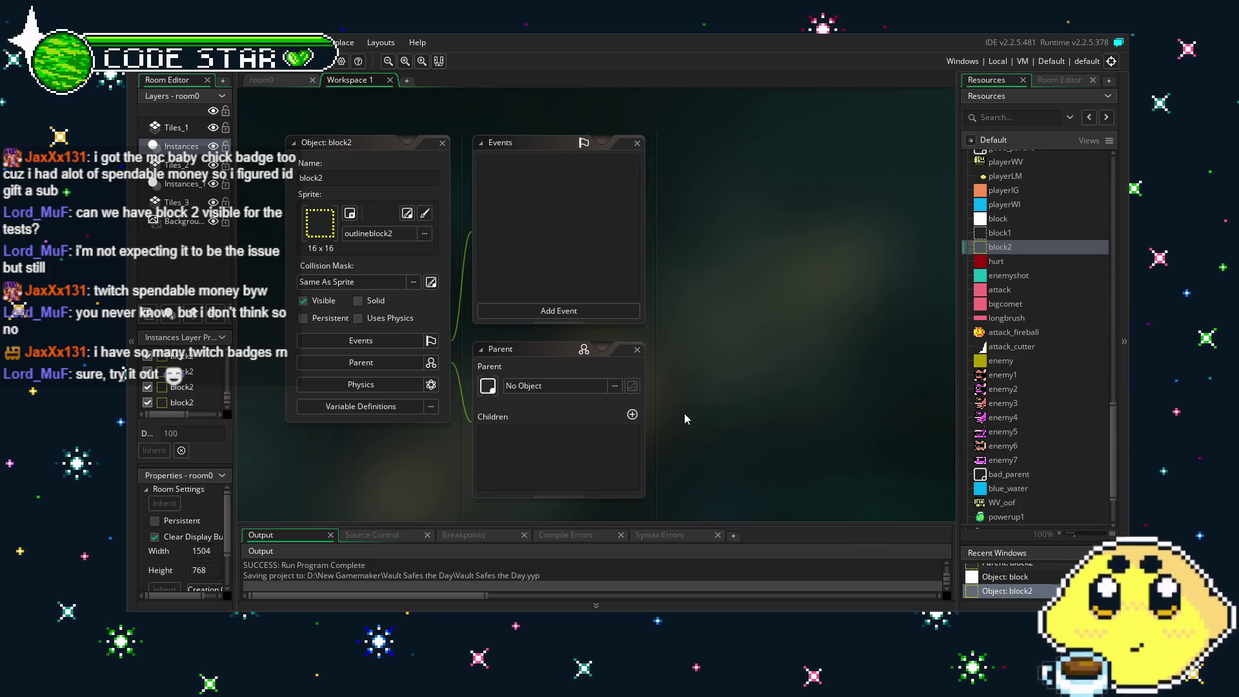
mouse_move(685, 414)
left_mouse_down()
mouse_move(709, 405)
mouse_move(656, 425)
left_mouse_up()
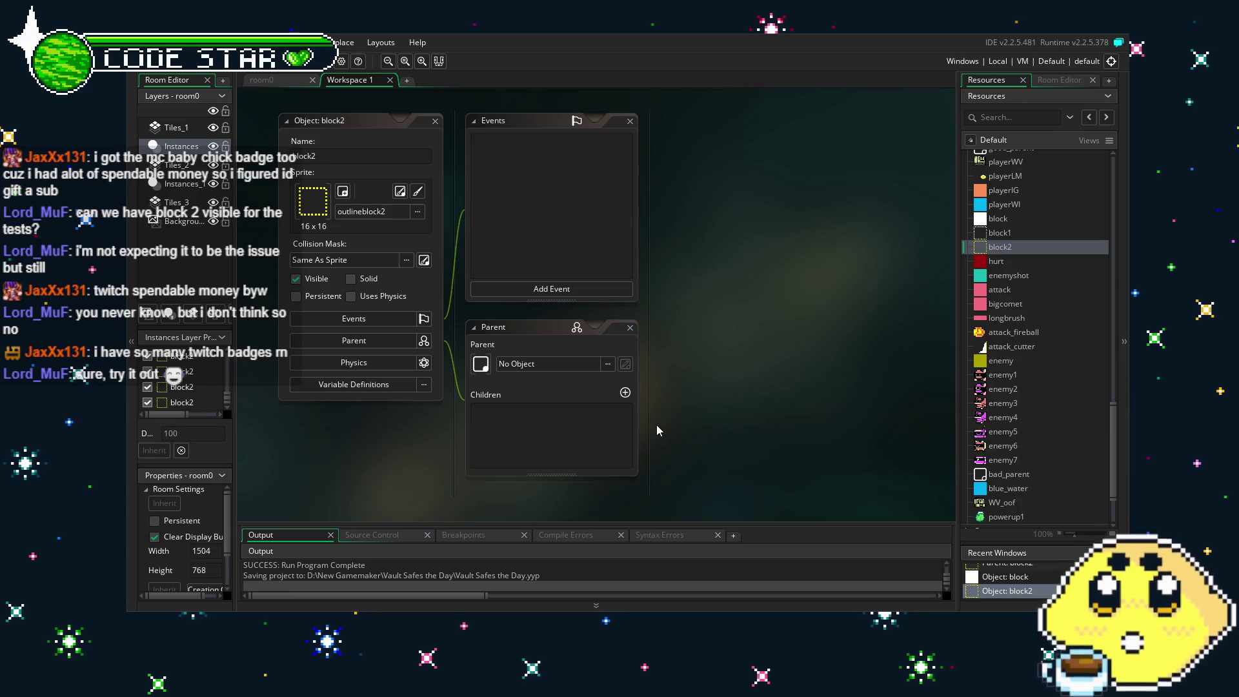
scroll(1002, 390, "down", 2)
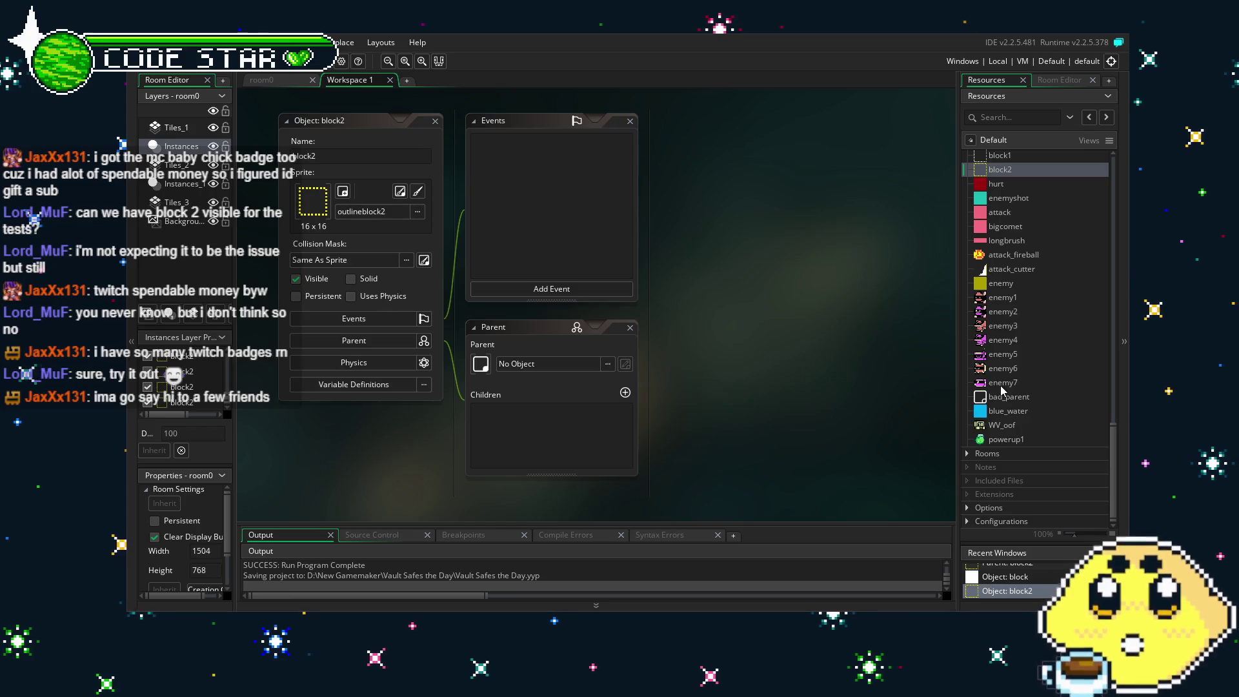
left_click_drag(671, 429, 688, 444)
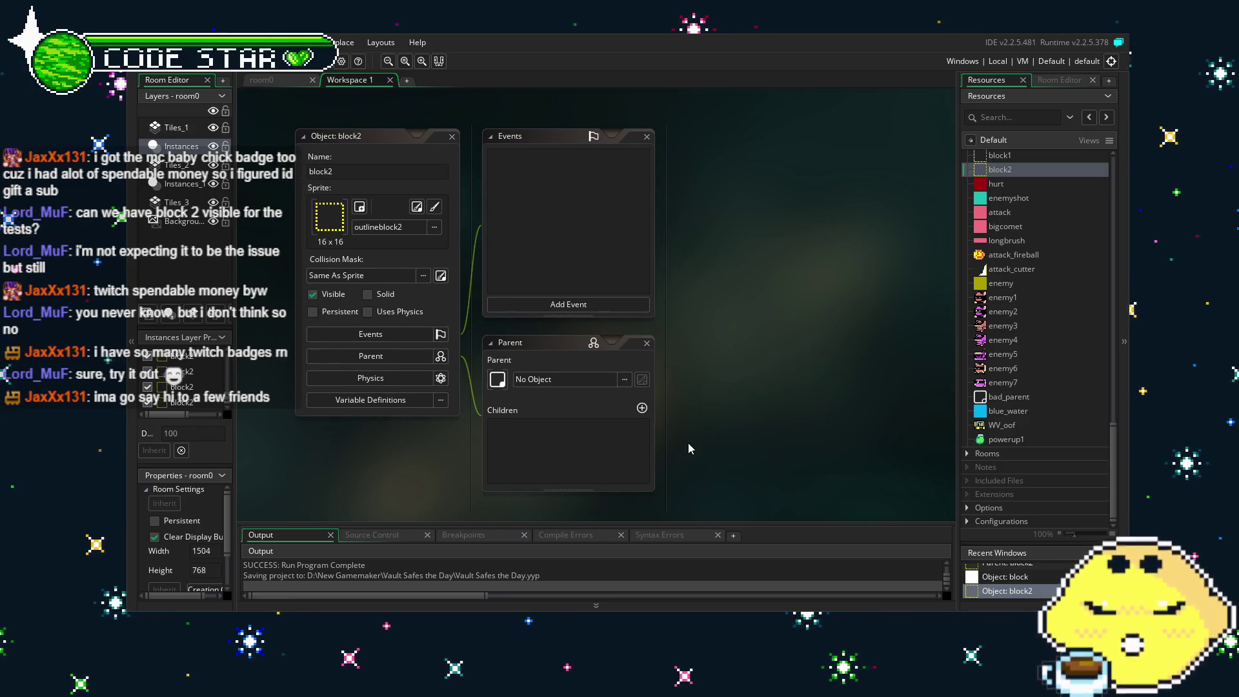
scroll(992, 365, "up", 2)
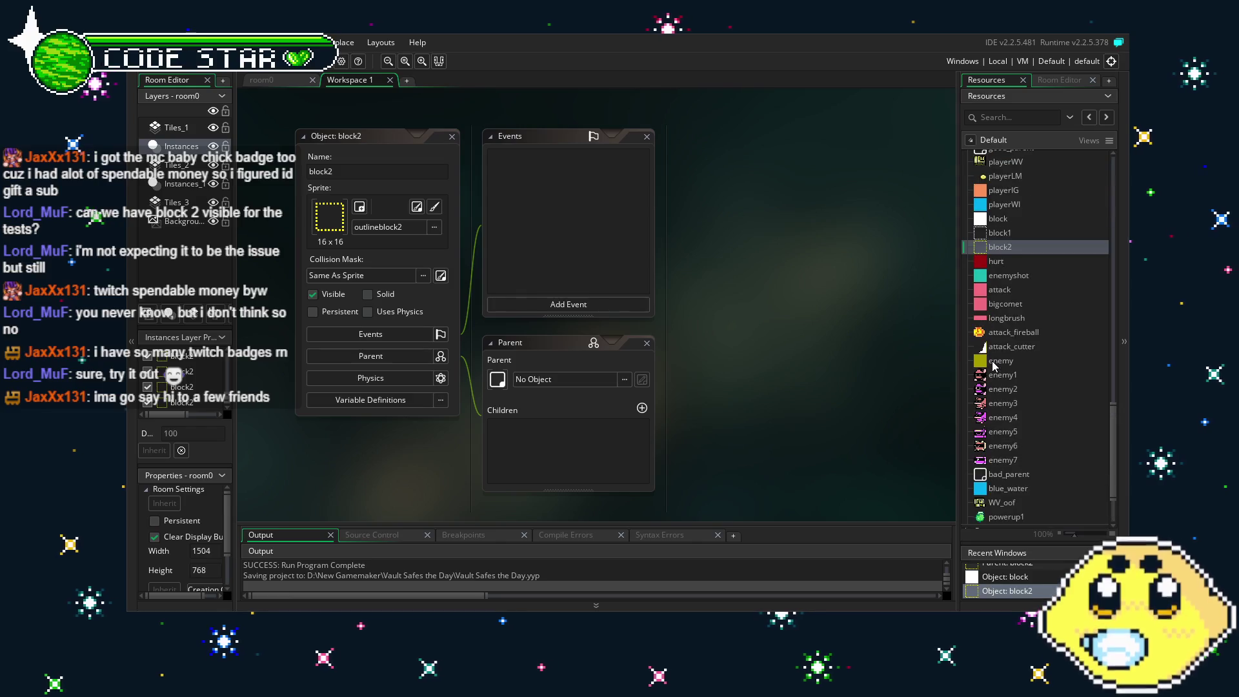
scroll(993, 365, "down", 2)
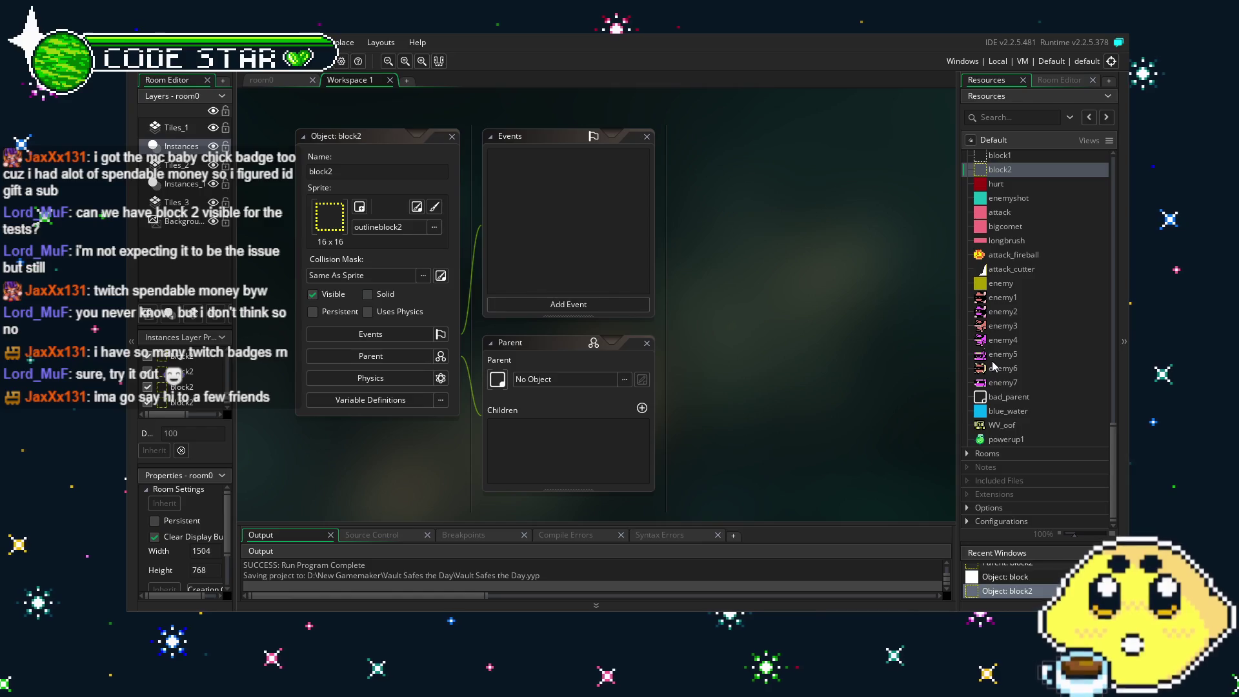
left_click_drag(827, 386, 837, 390)
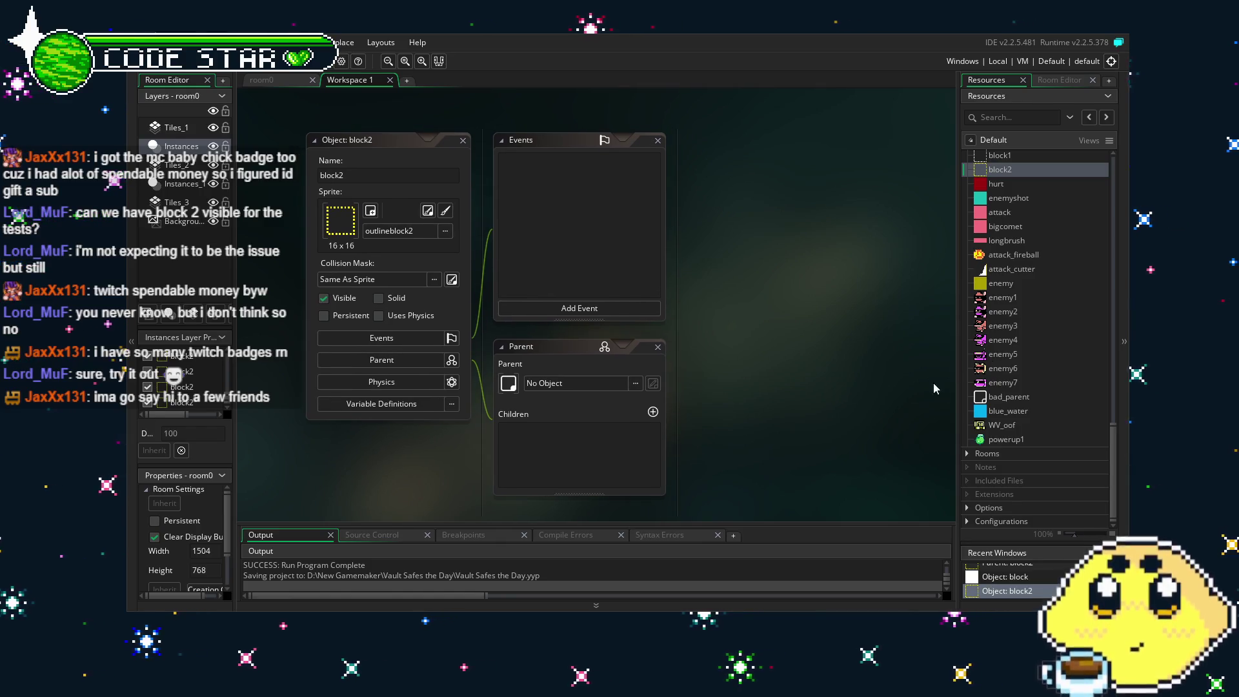
scroll(1004, 408, "up", 5)
scroll(1004, 408, "up", 2)
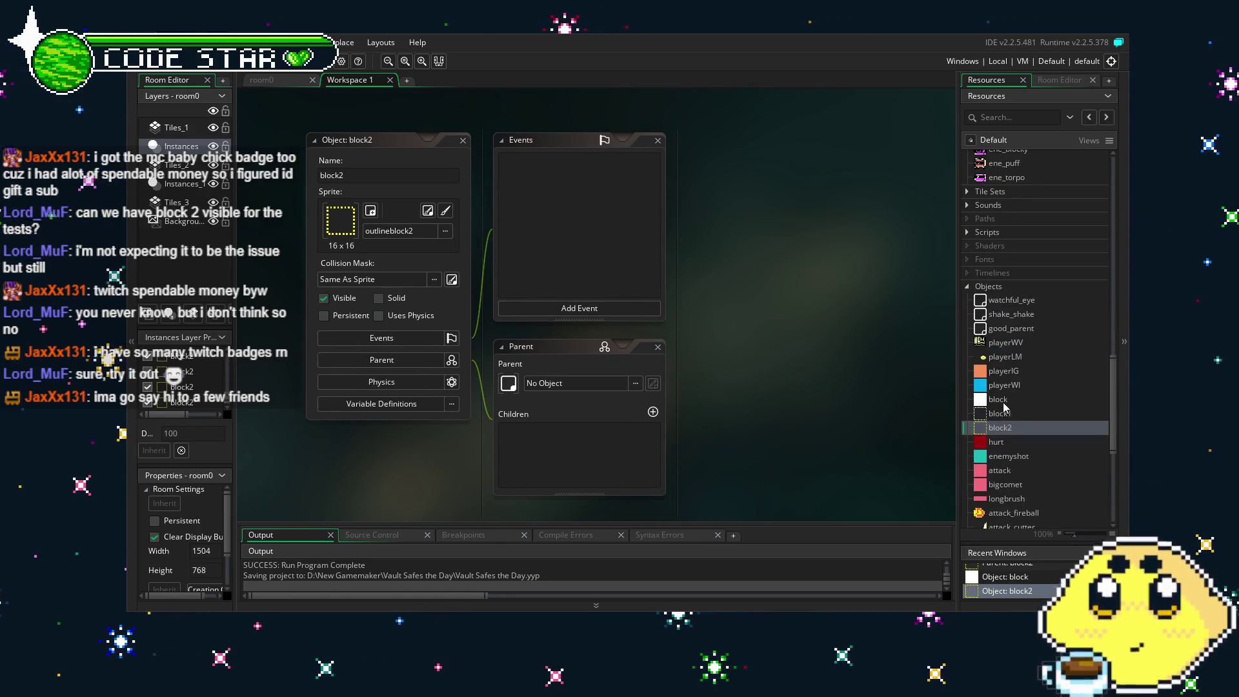
double_click(1024, 359)
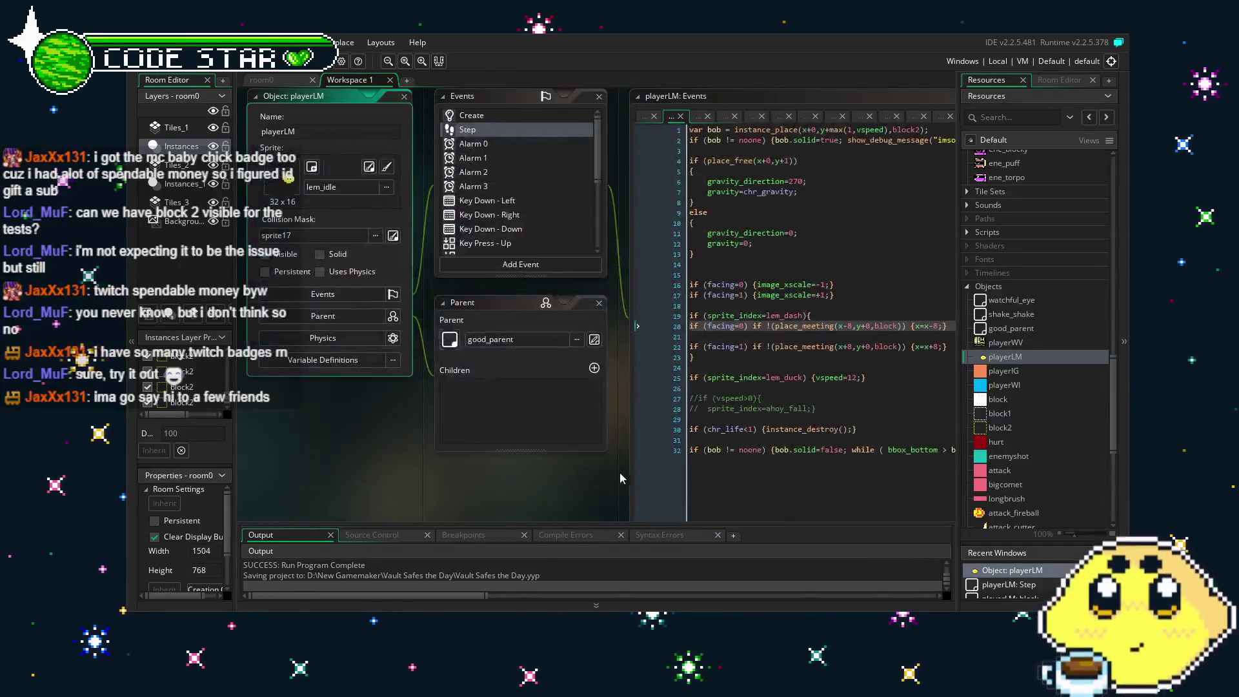
Pan and scroll the workspace to bring playerLM's Step code editor into view.
left_click_drag(568, 474, 400, 449)
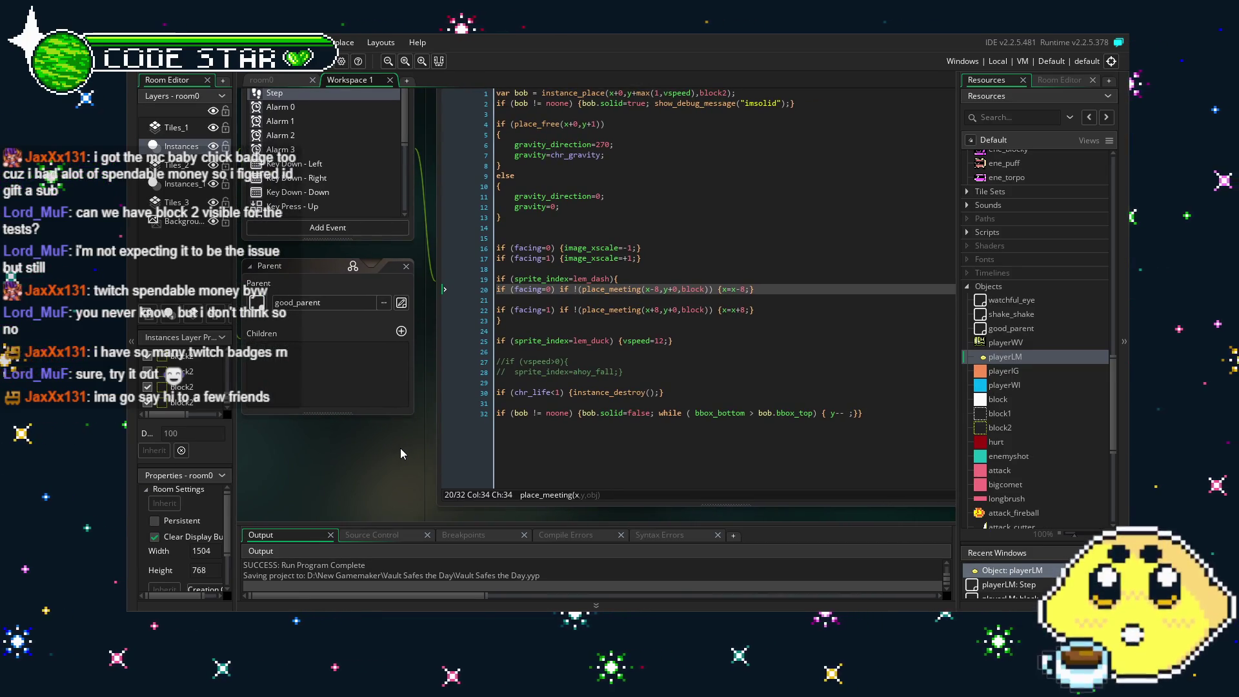
left_click_drag(401, 454, 429, 449)
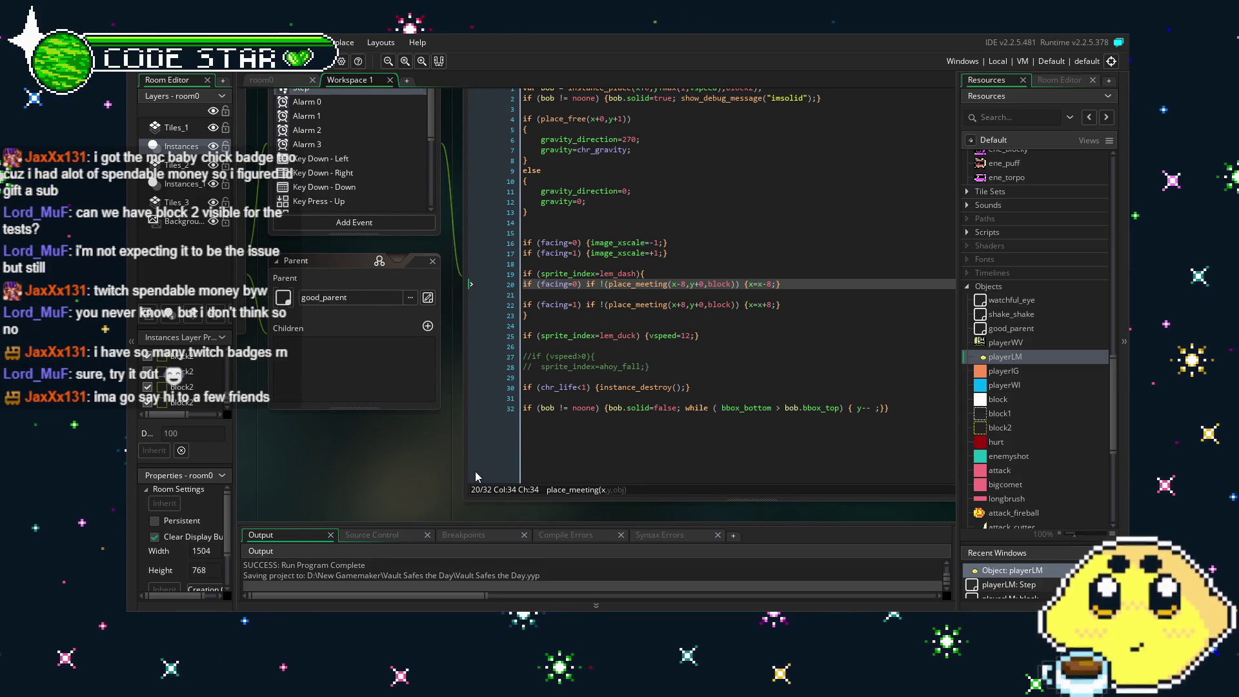
scroll(475, 471, "up", 2)
scroll(475, 471, "down", 1)
left_click_drag(400, 500, 418, 503)
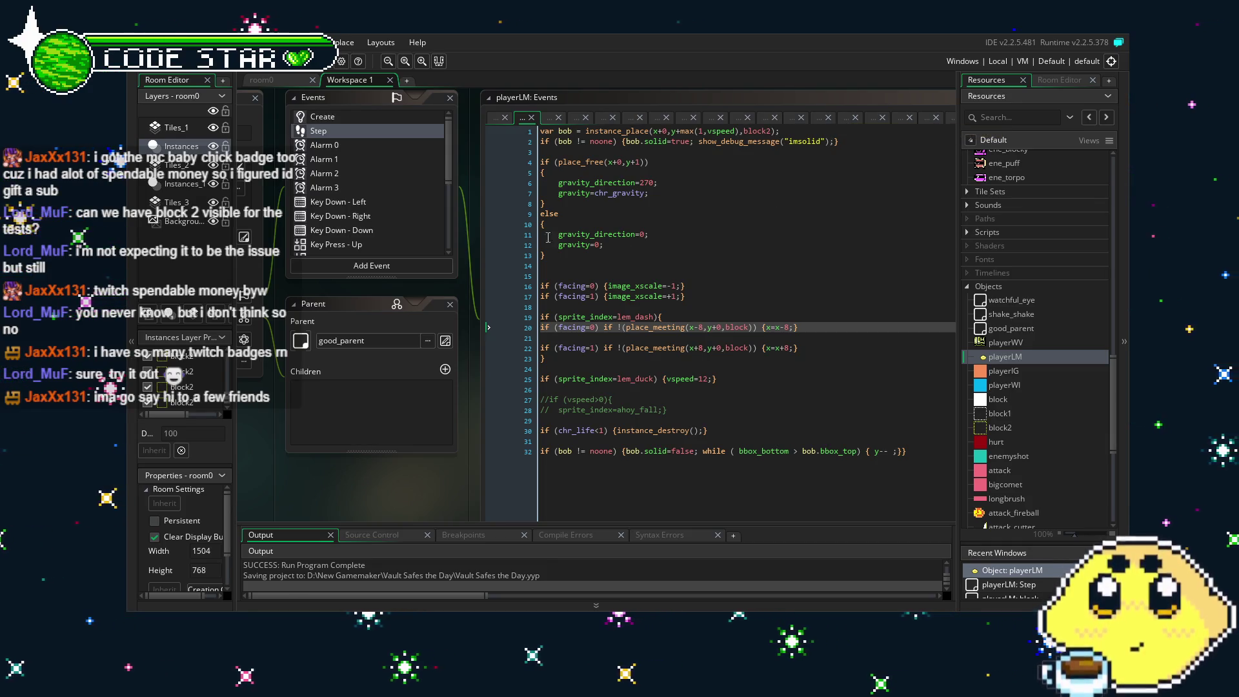
scroll(337, 202, "down", 5)
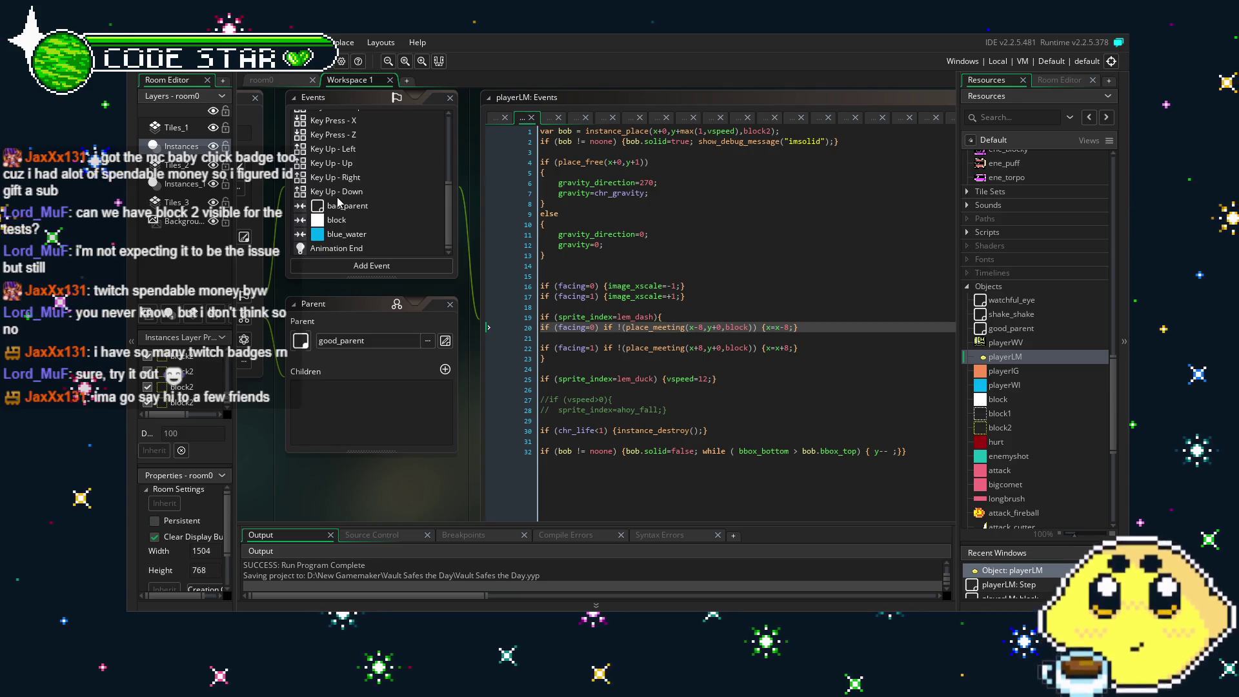
Insert move_snap into playerLM's blue_water collision code, then view the block collision event's code.
left_click(359, 235)
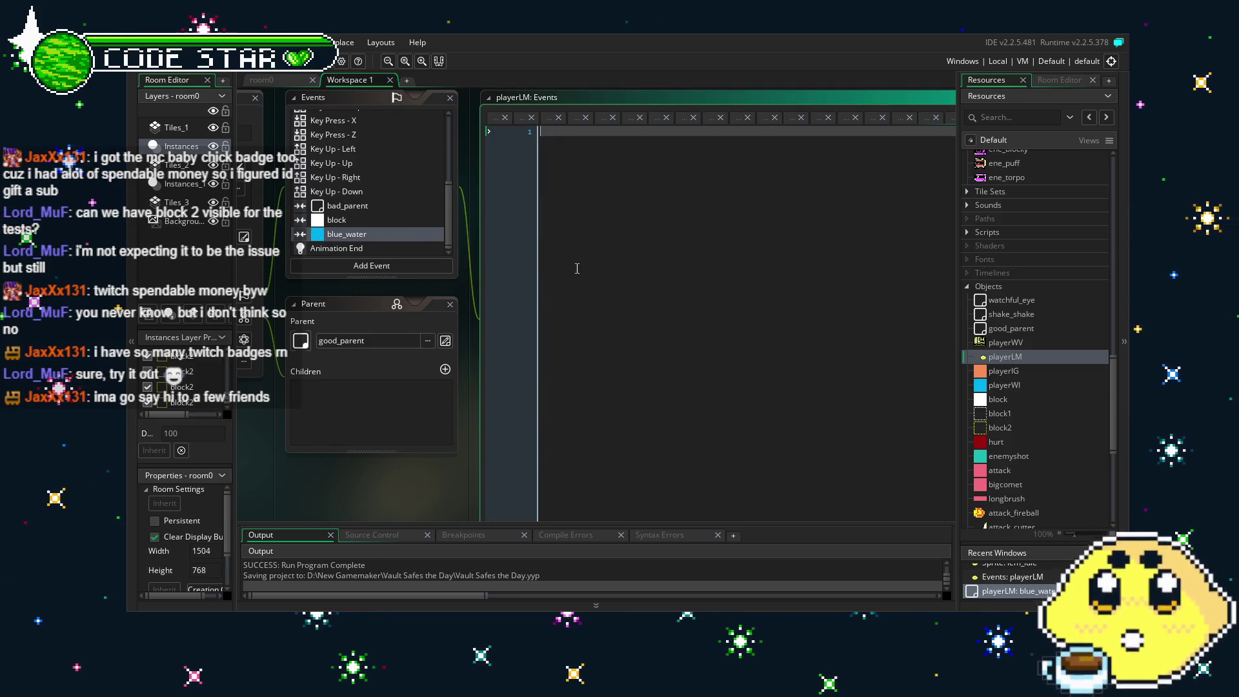
type("move_sn")
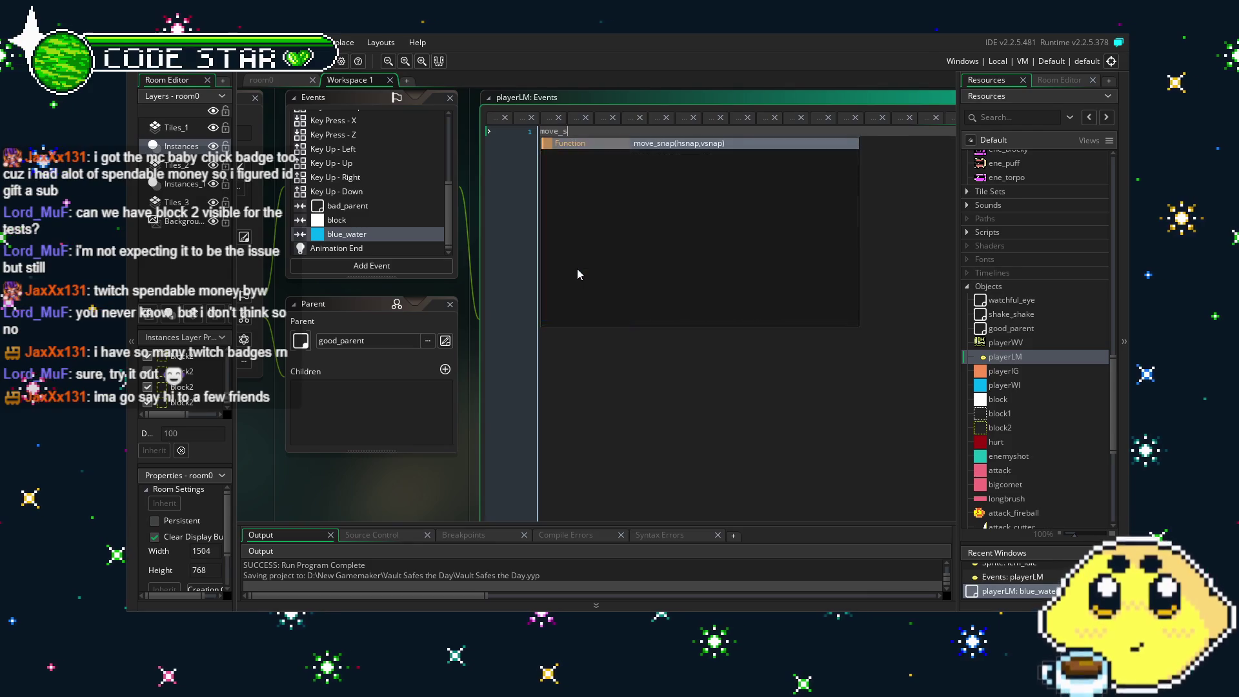
key("Return")
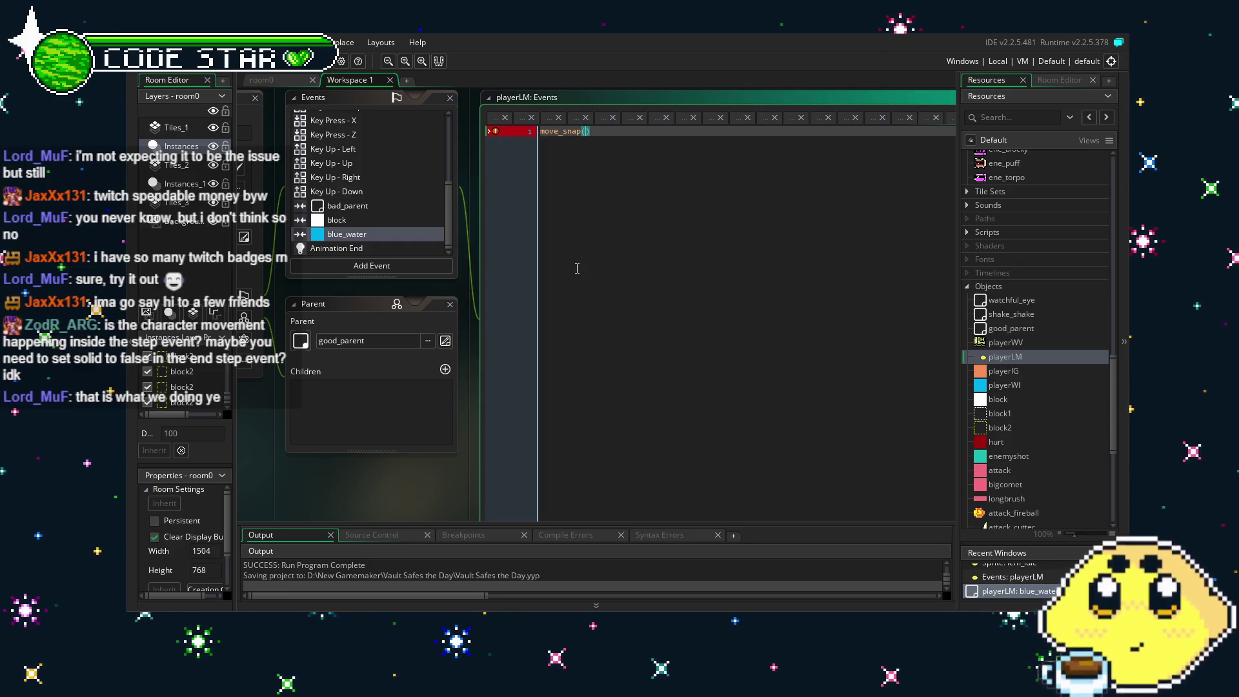
left_click(349, 221)
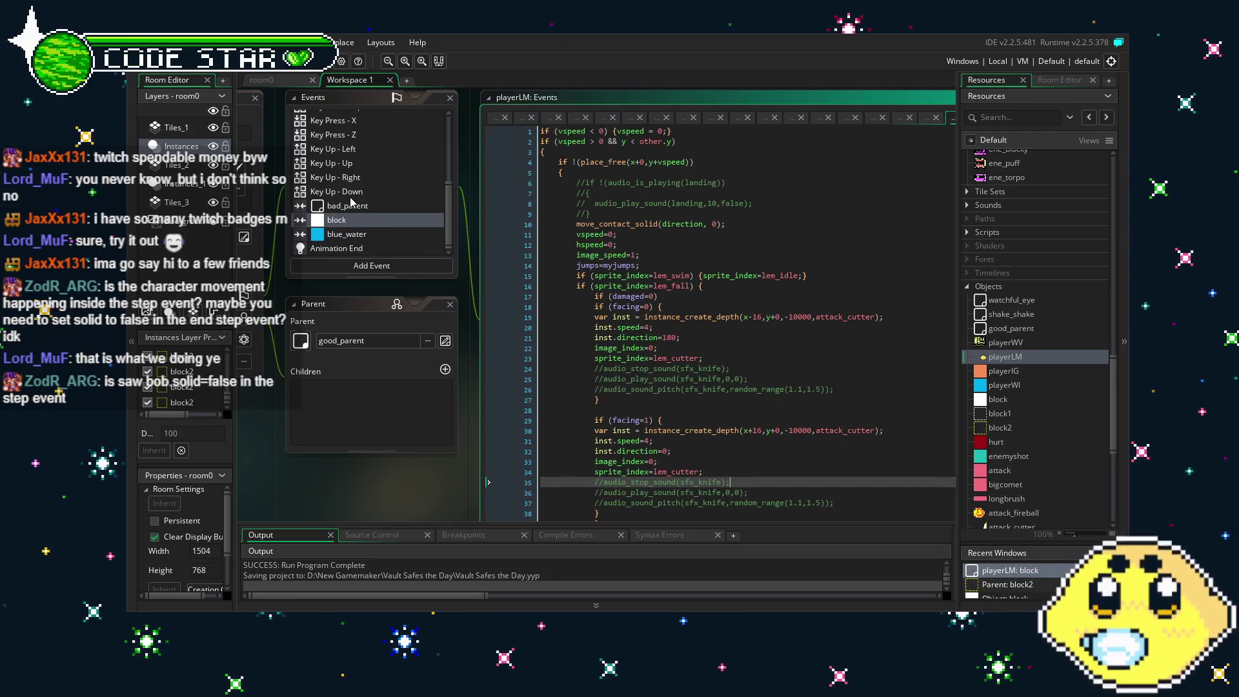
Review playerLM's Step code, checking the bob.solid=true and bob.solid=false lines around the while loop.
scroll(350, 203, "up", 3)
scroll(337, 151, "up", 1)
left_click(326, 131)
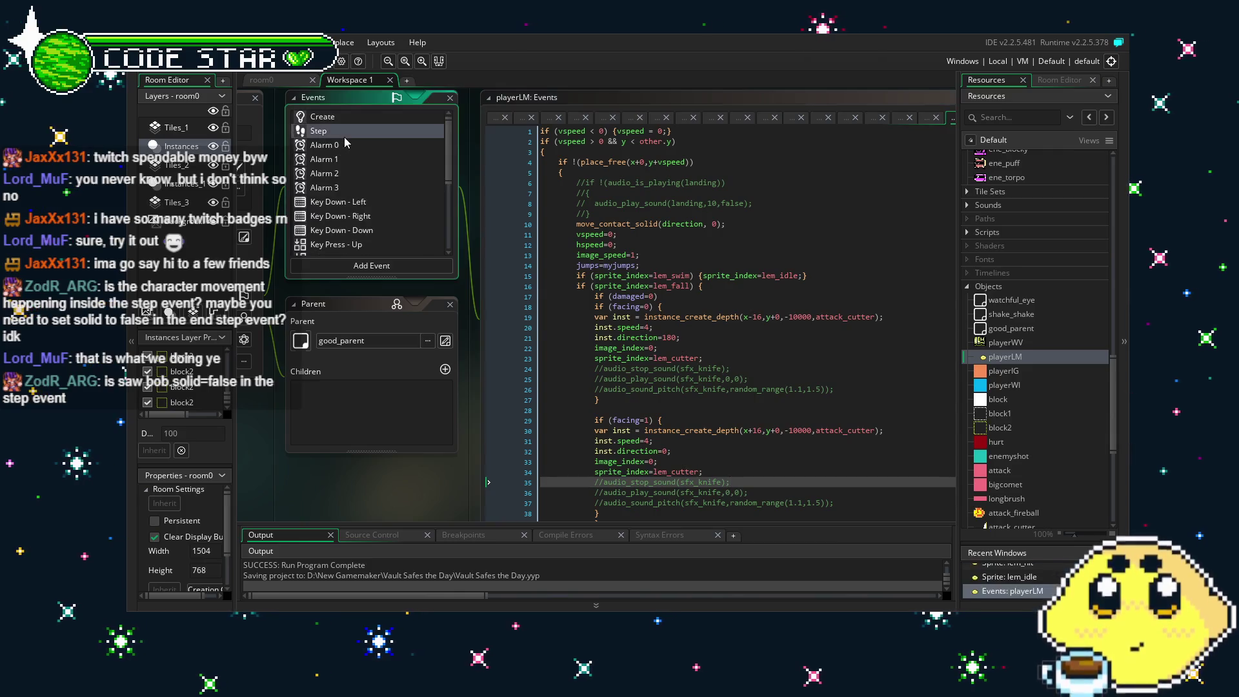
left_click_drag(413, 483, 329, 474)
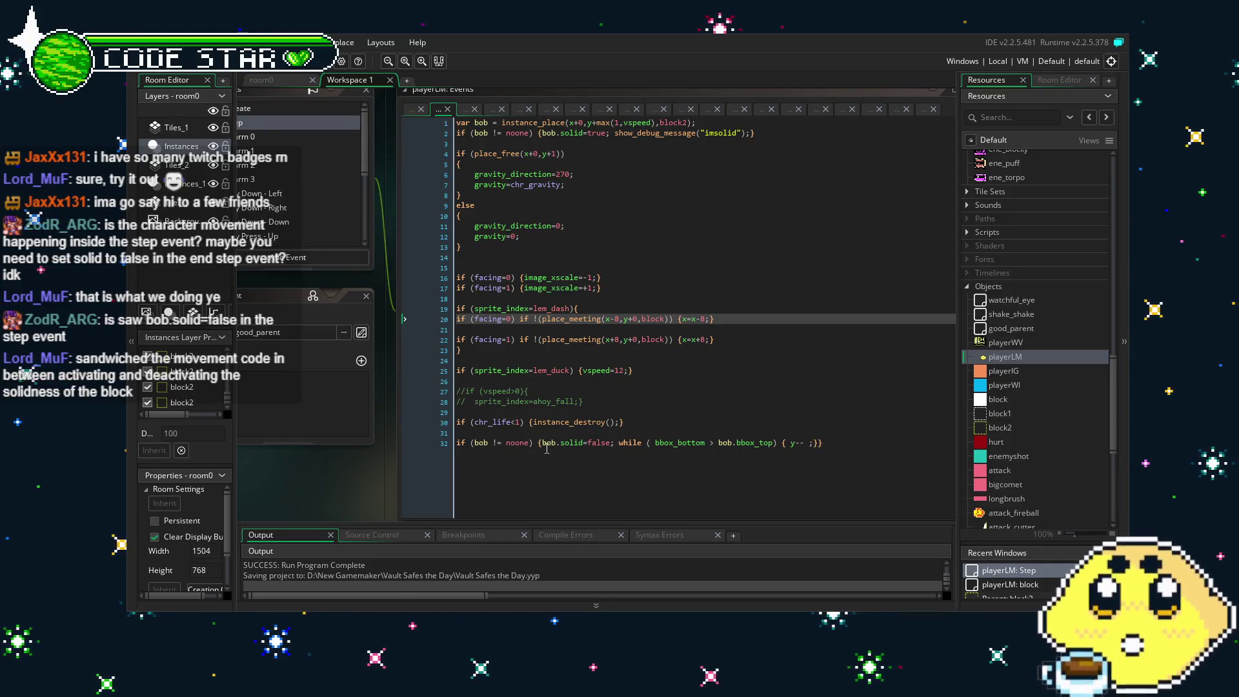
left_click(594, 451)
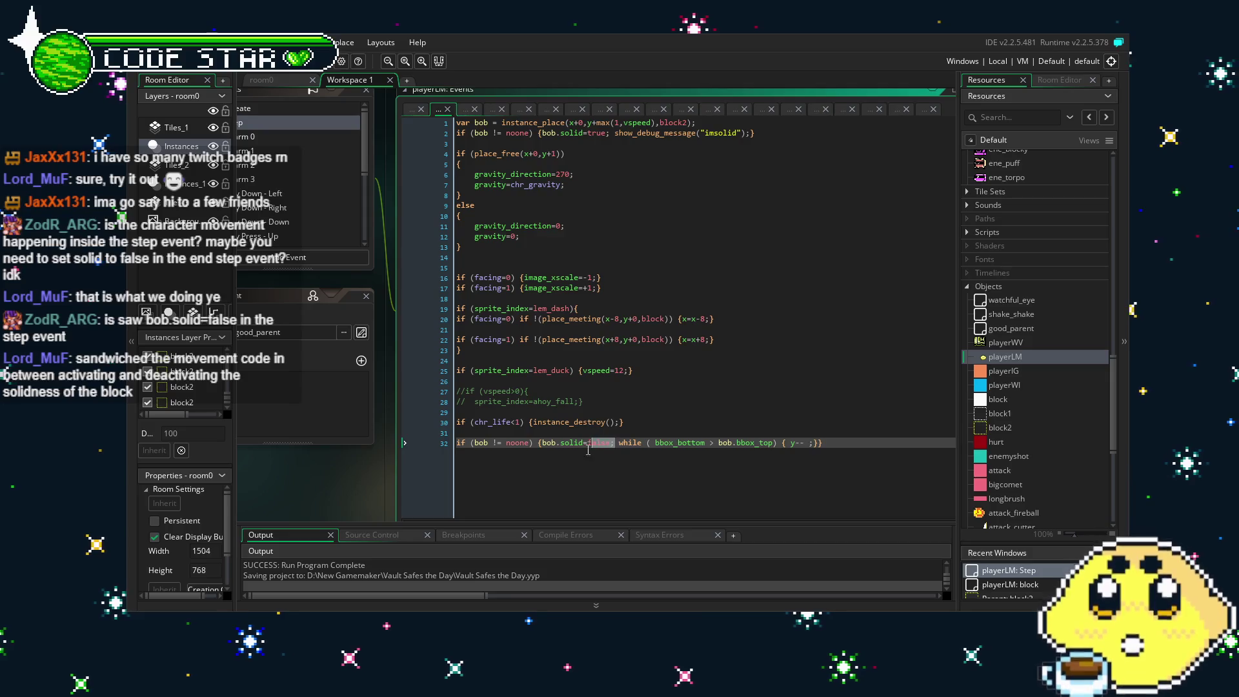
left_click_drag(615, 444, 543, 444)
left_click(581, 448)
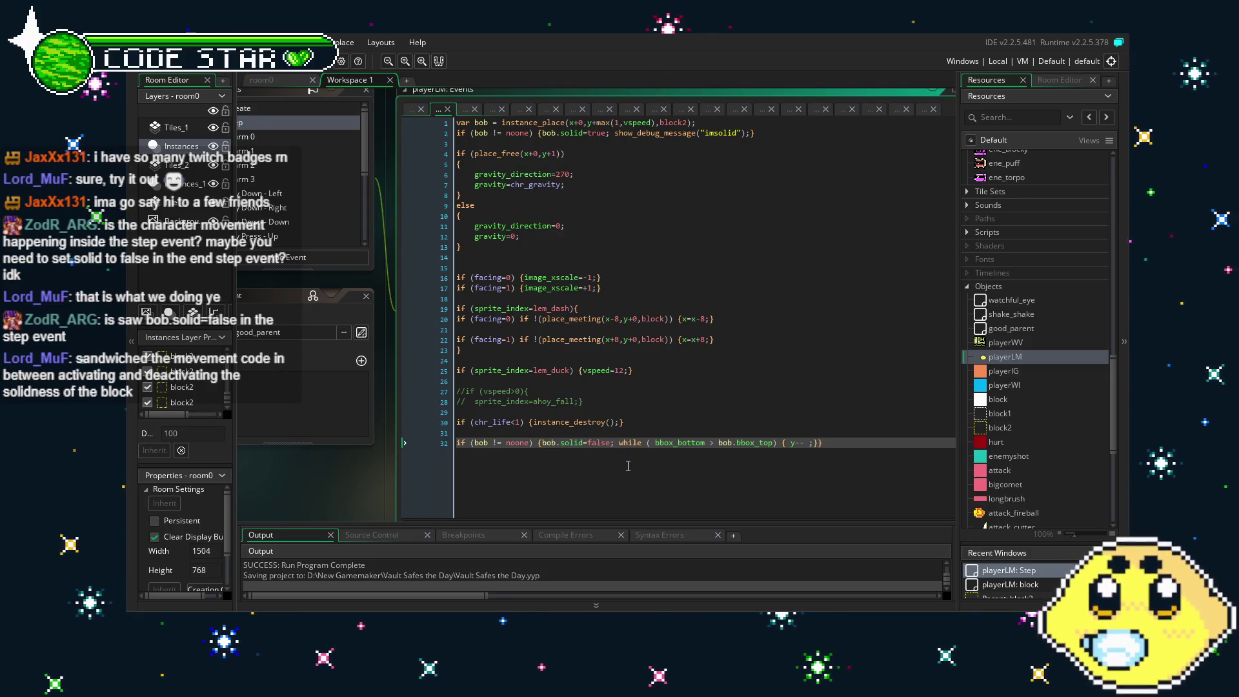
left_click(624, 444)
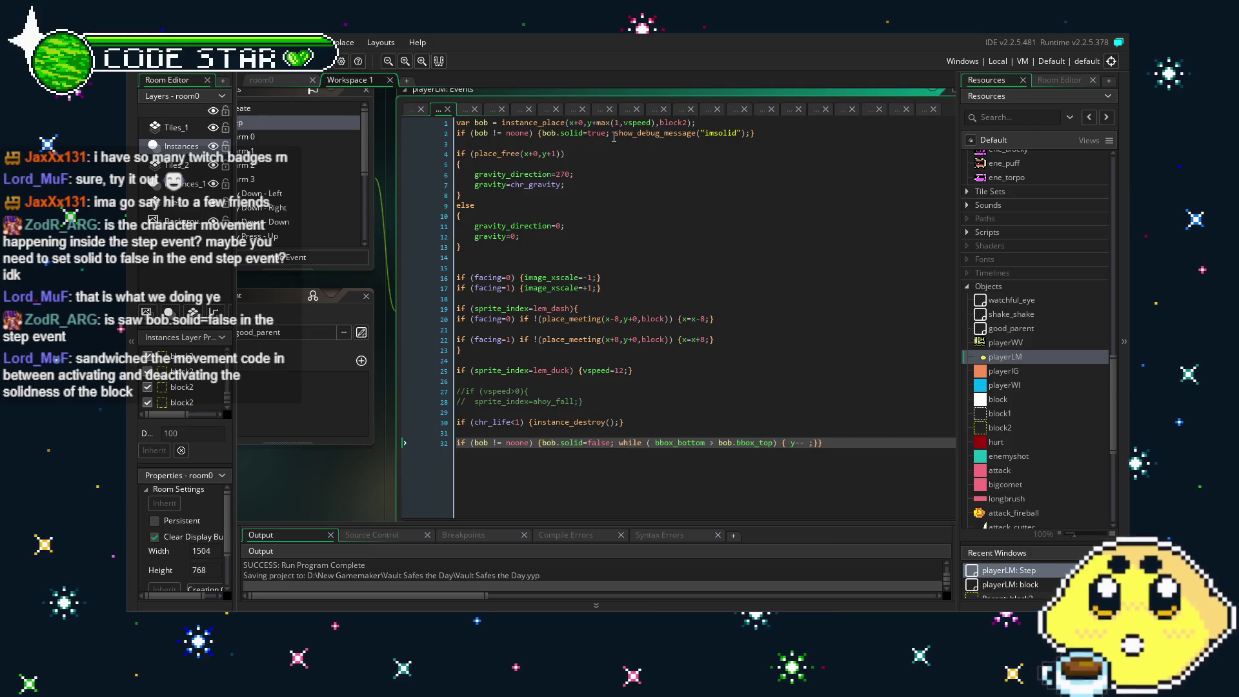
left_click_drag(614, 135, 544, 134)
left_click(650, 268)
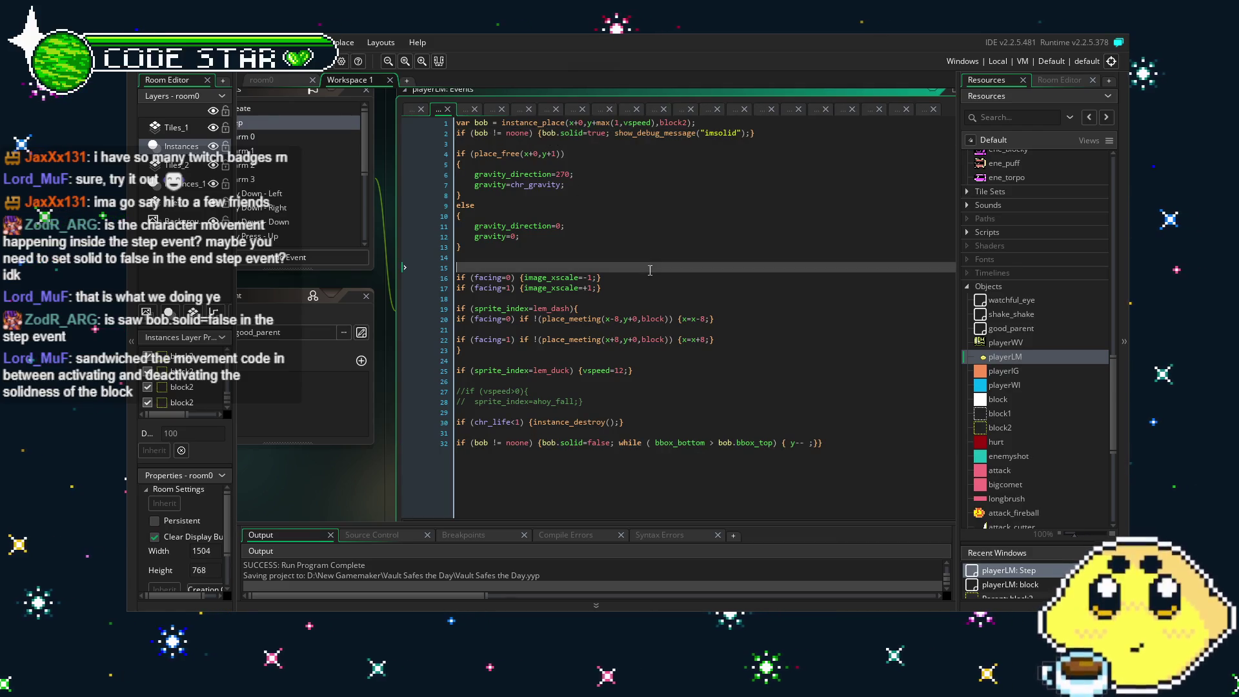
left_click(514, 461)
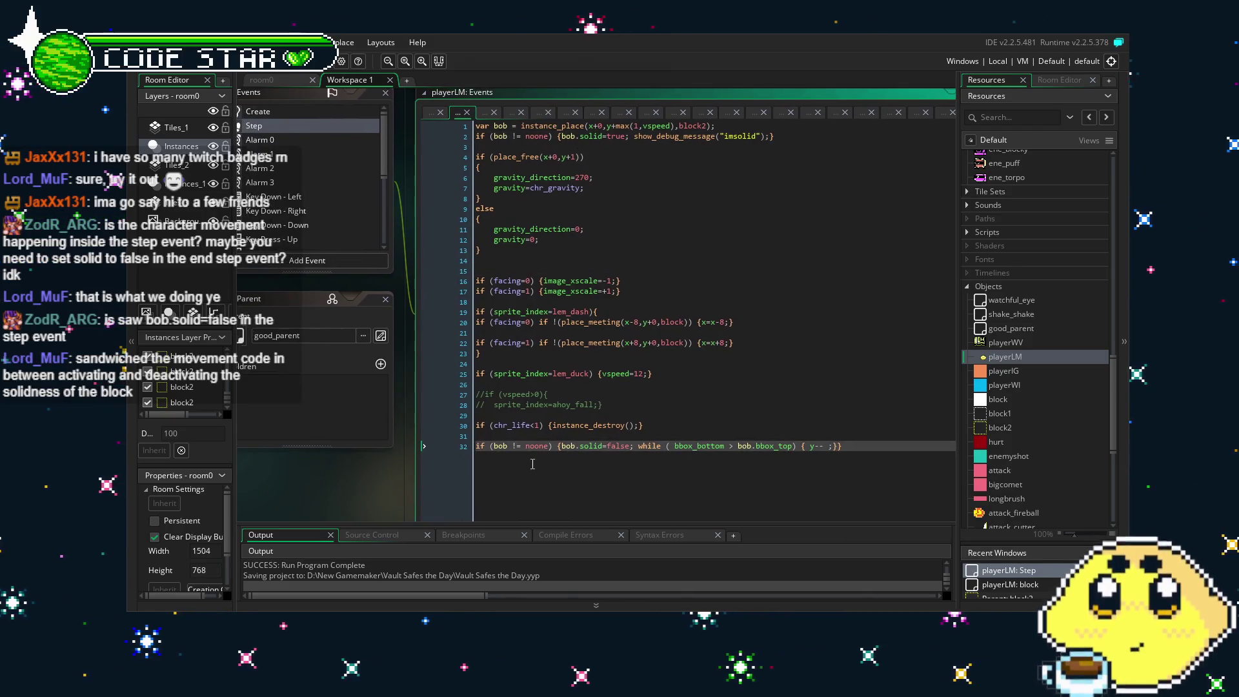
left_click_drag(368, 466, 463, 474)
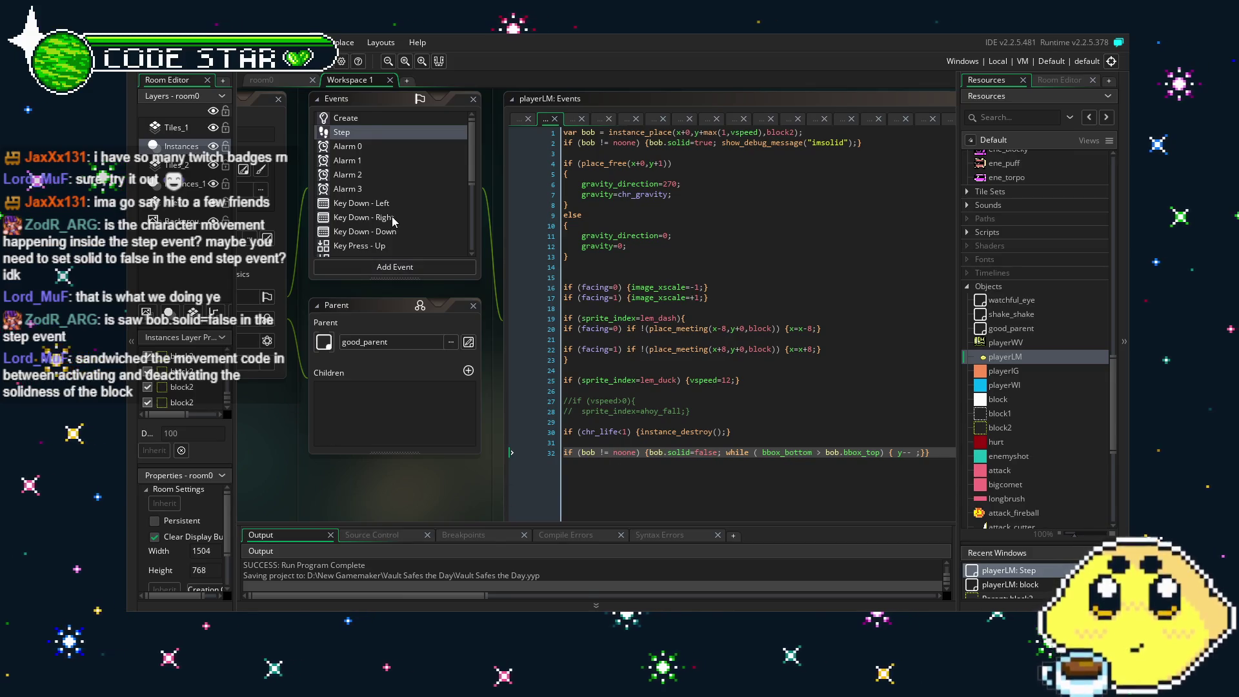
Return to the blue_water collision event's code.
scroll(335, 117, "down", 3)
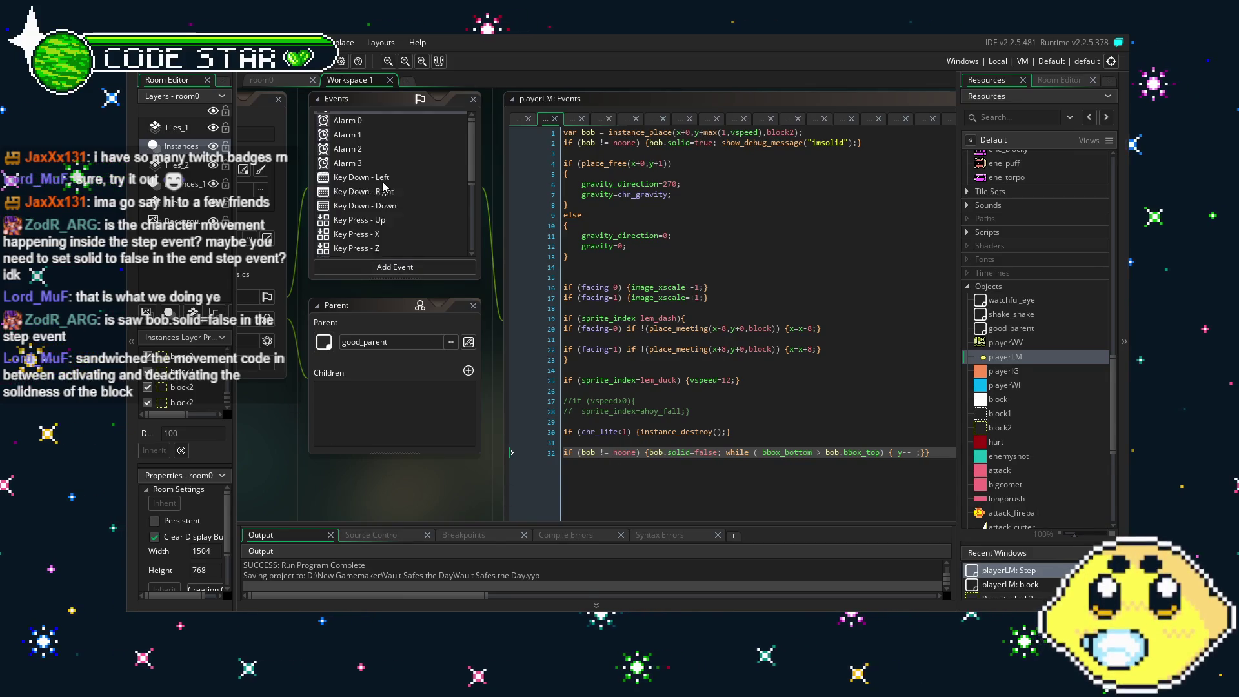
scroll(383, 186, "down", 5)
left_click(398, 236)
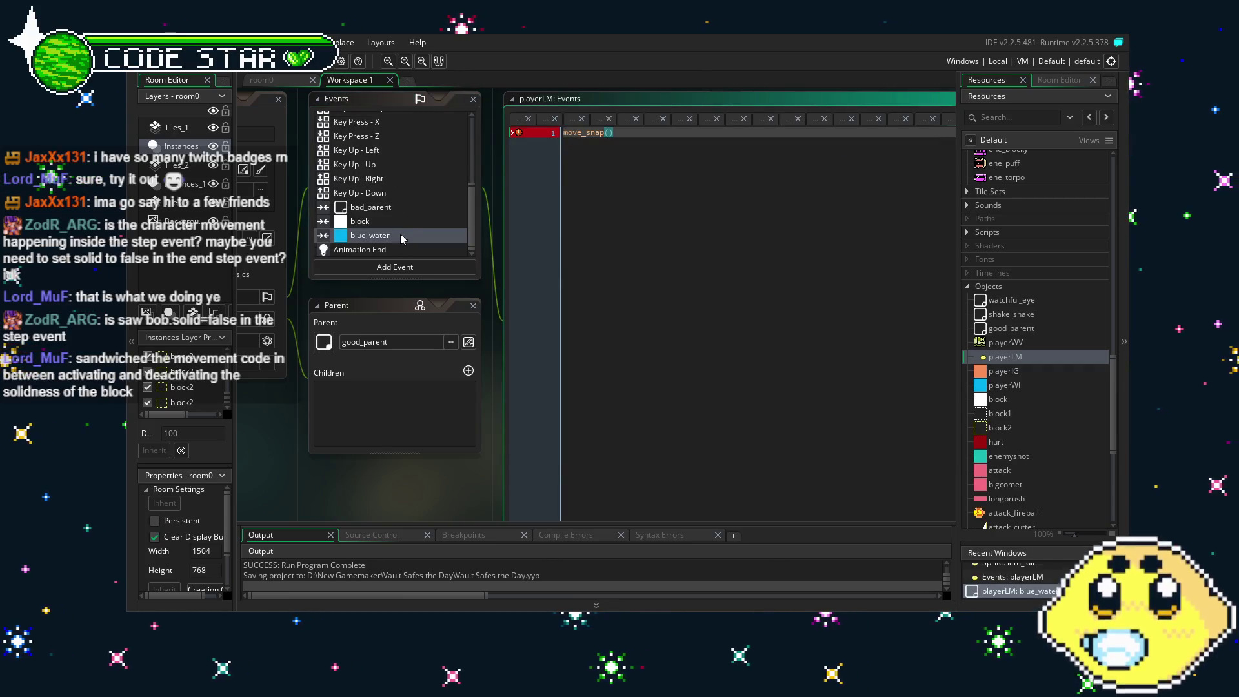
Finish the blue_water collision line as move_snap(0,0); and save the project.
type("0")
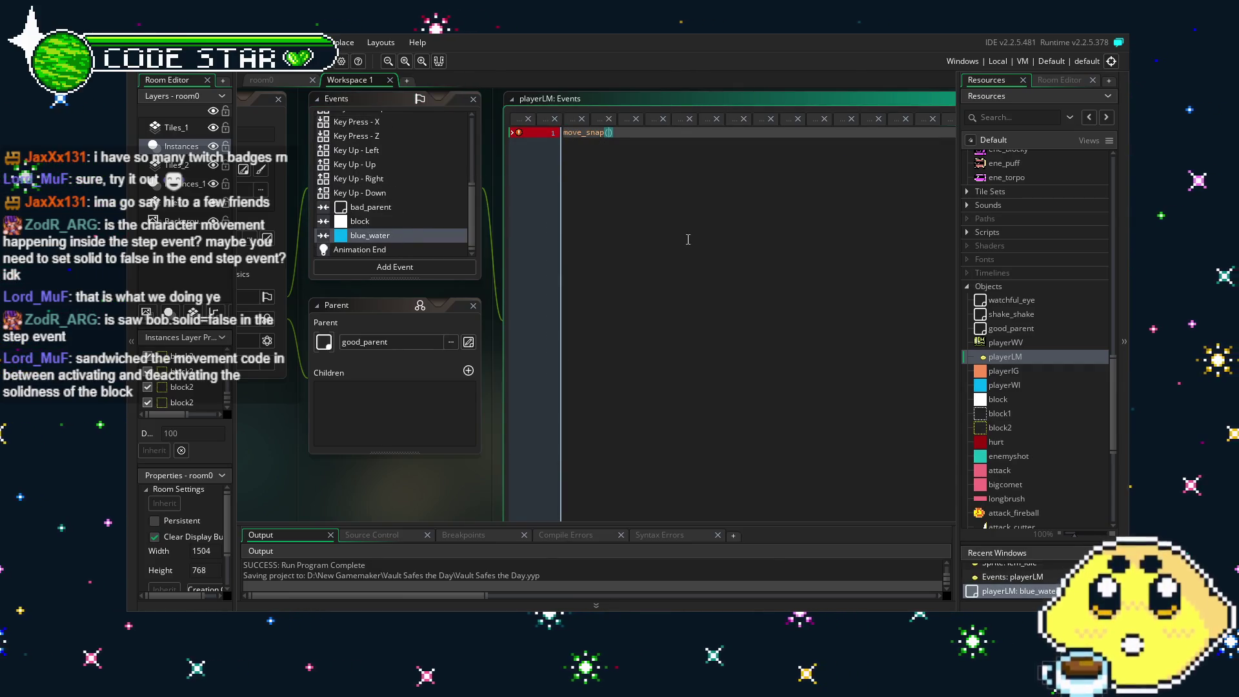
type(",0")
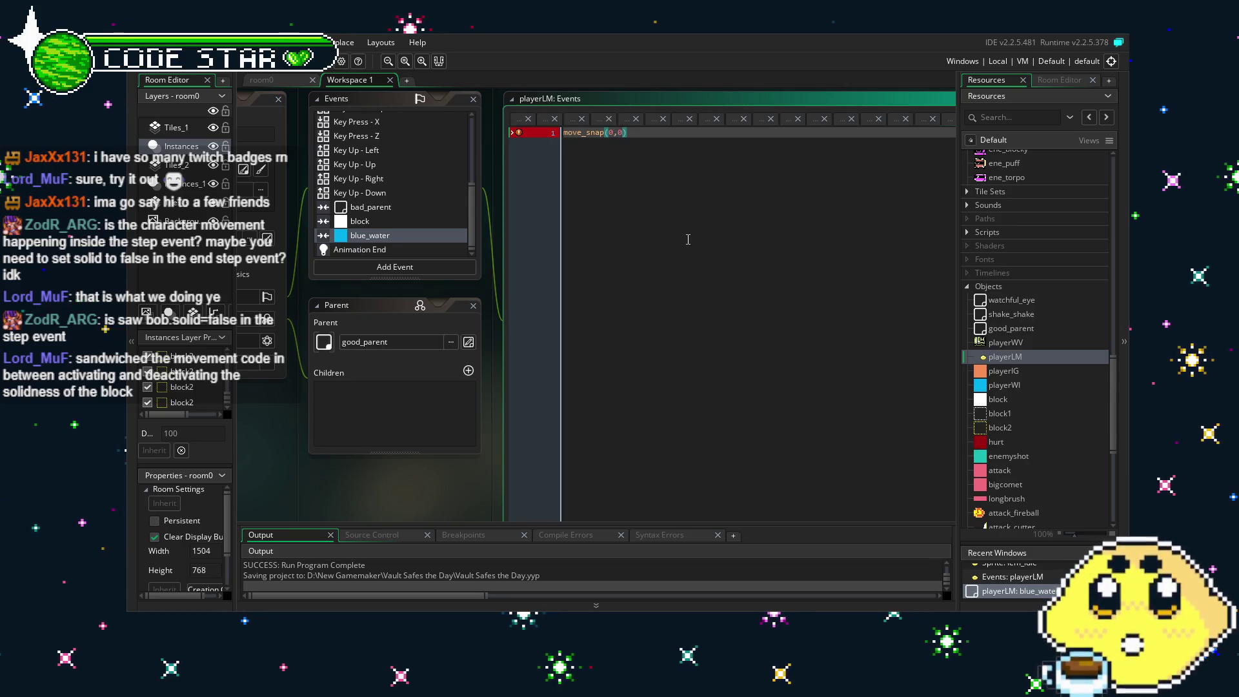
key("BackSpace")
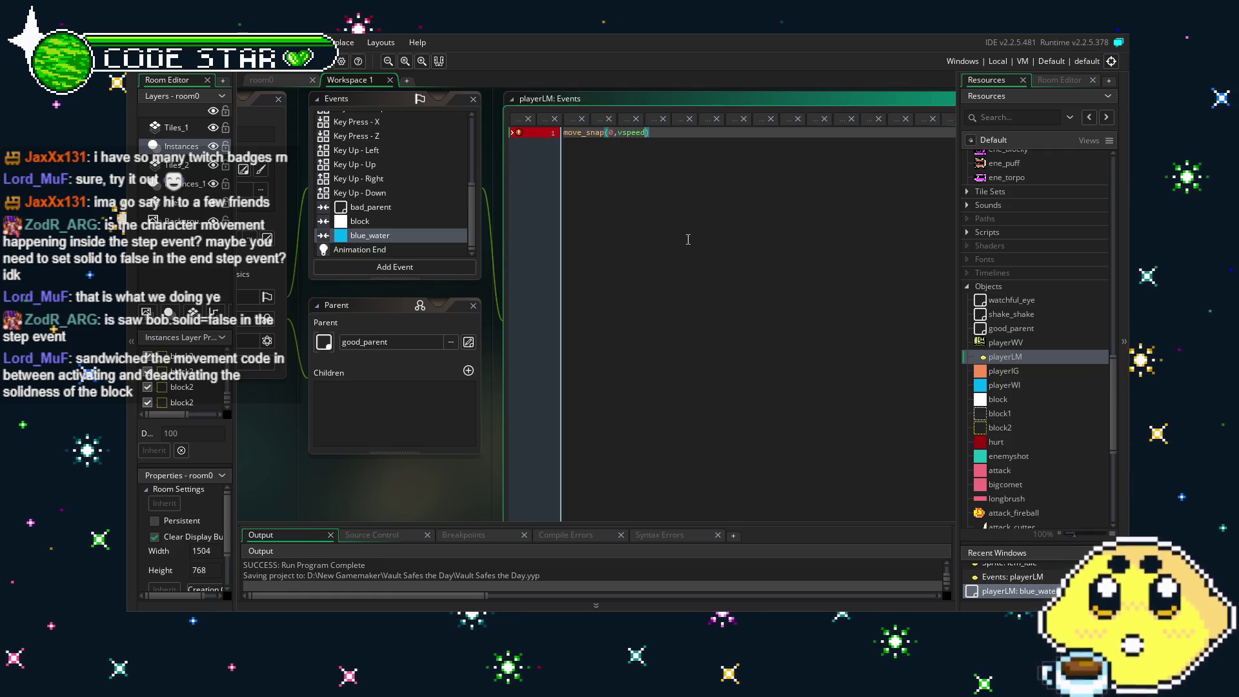
type("vspeed")
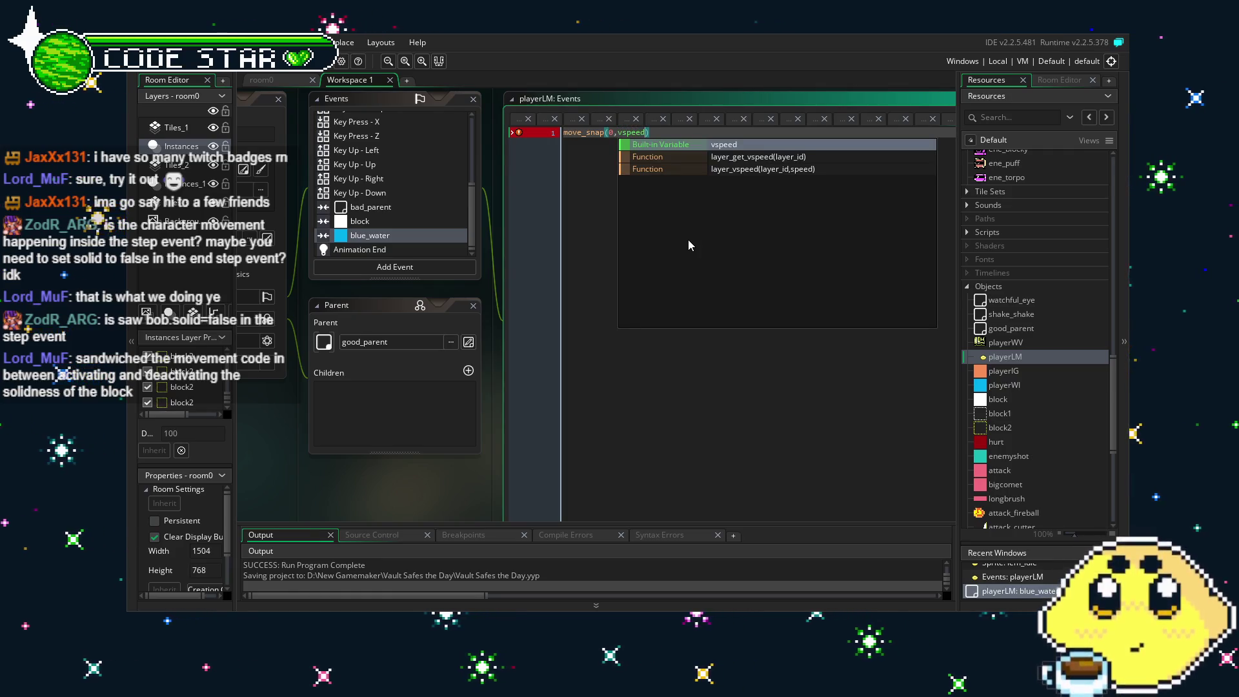
key("Escape")
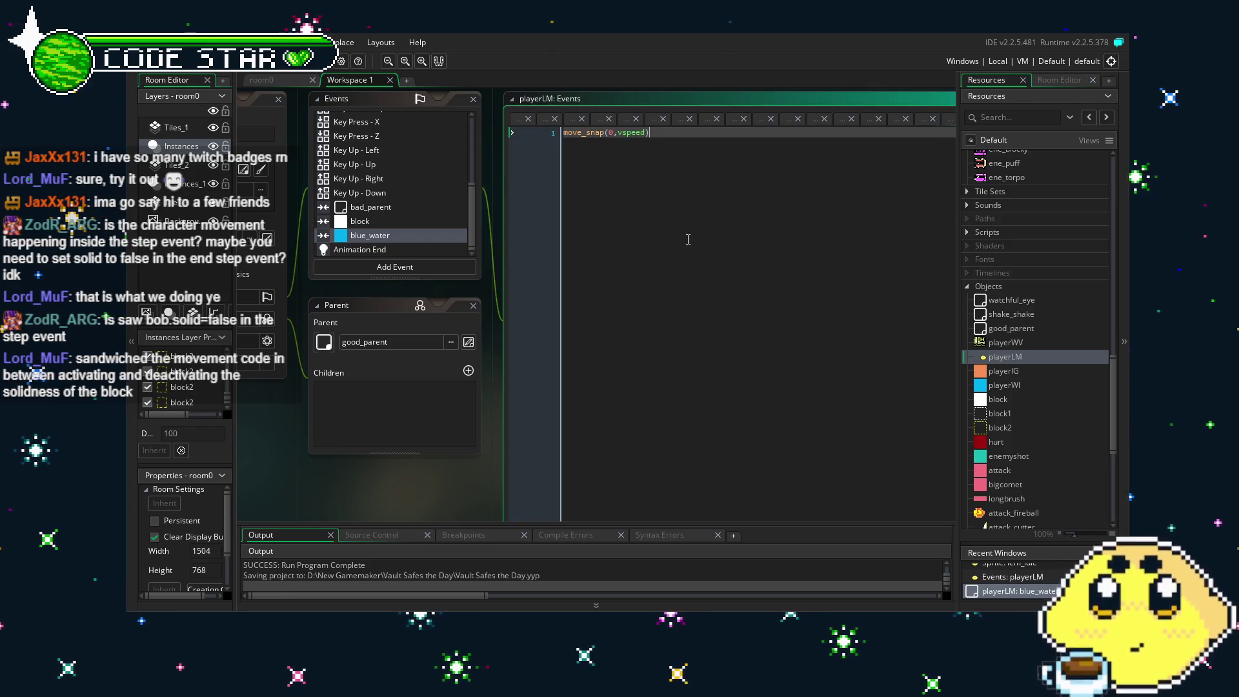
key("BackSpace")
key("BackSpace")
key("BackSpace")
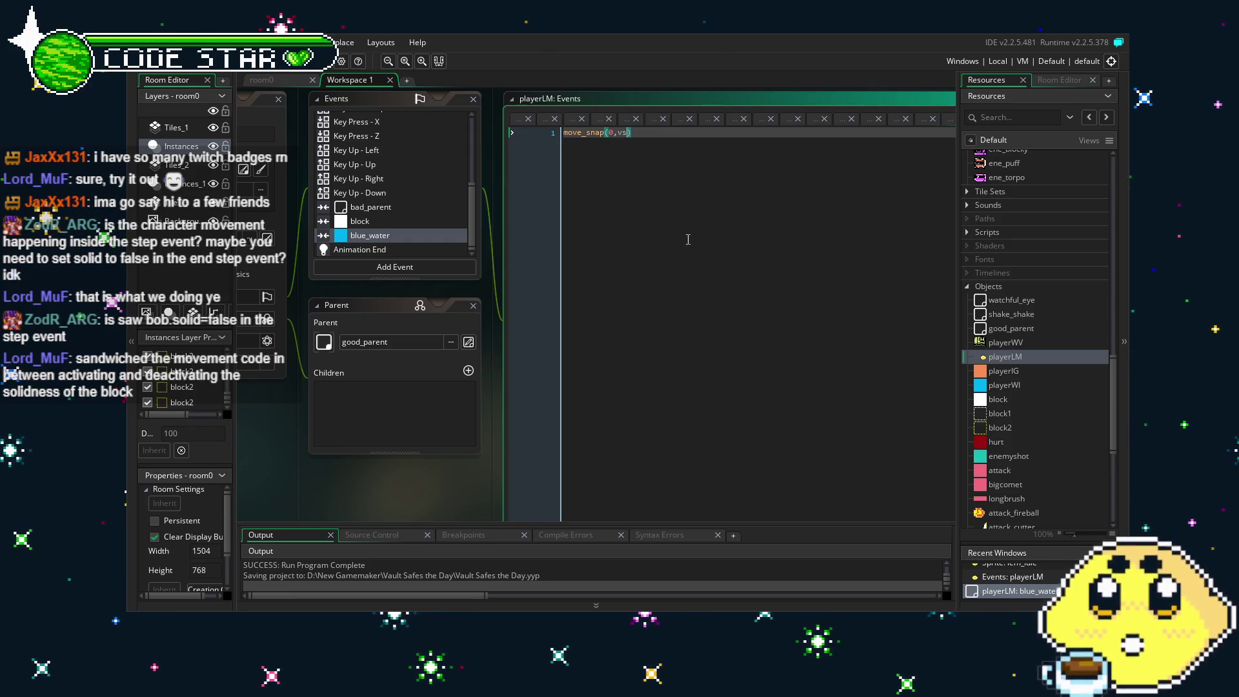
type("0)")
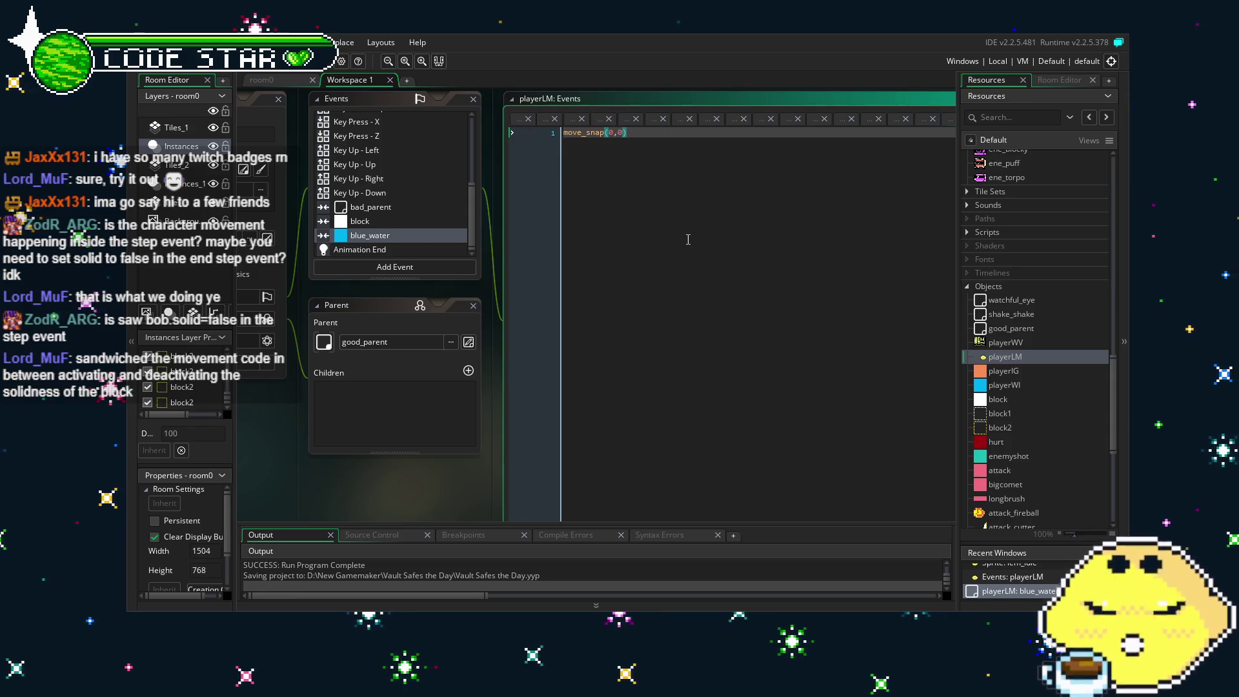
type(";")
key("ctrl+s")
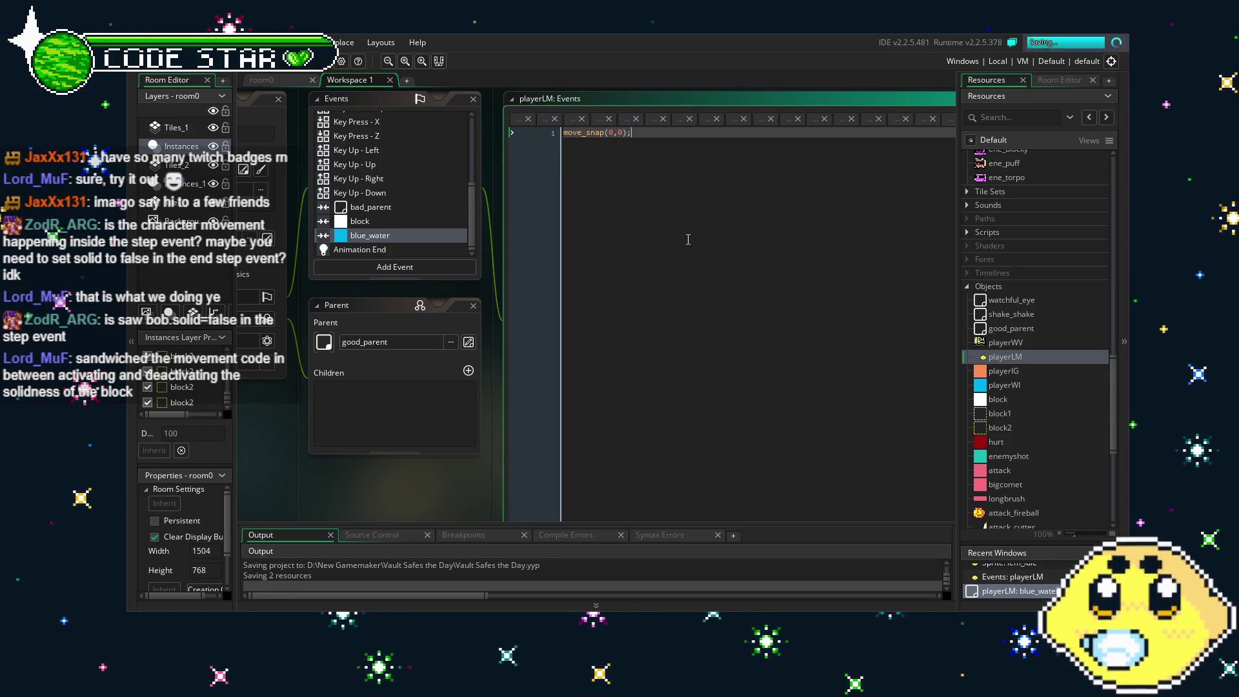
Run the game, steer the lemon back and forth over the water, then close it.
key("F5")
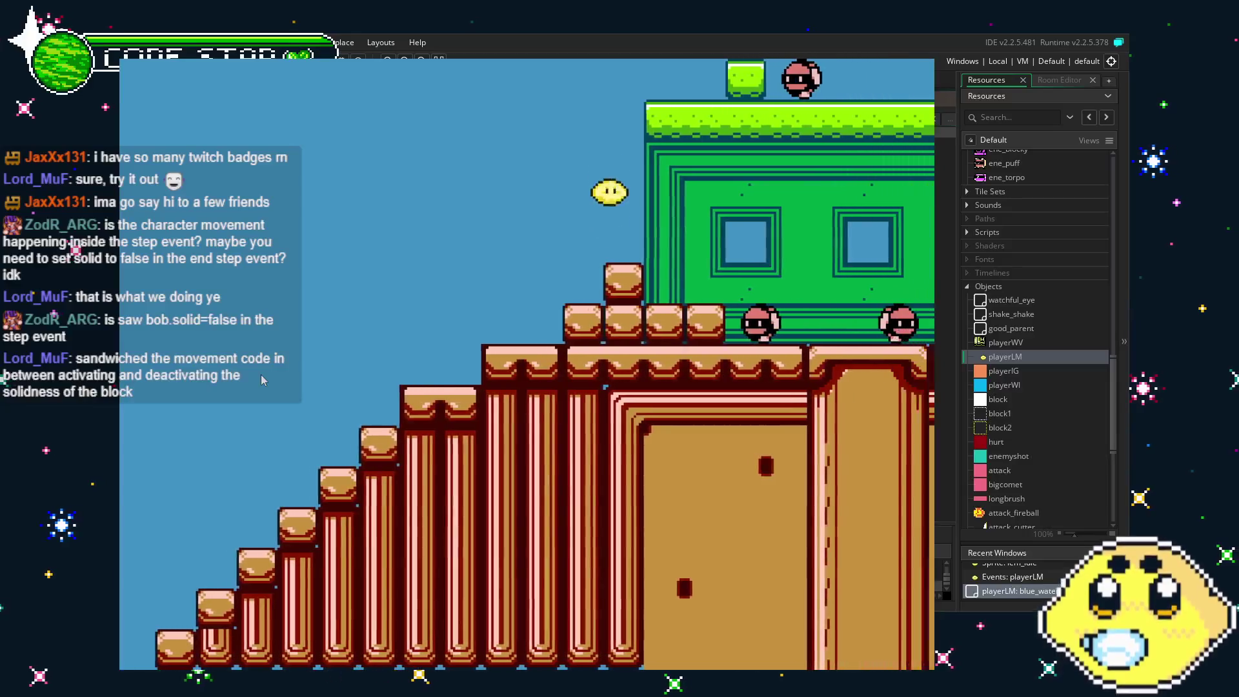
key("Right")
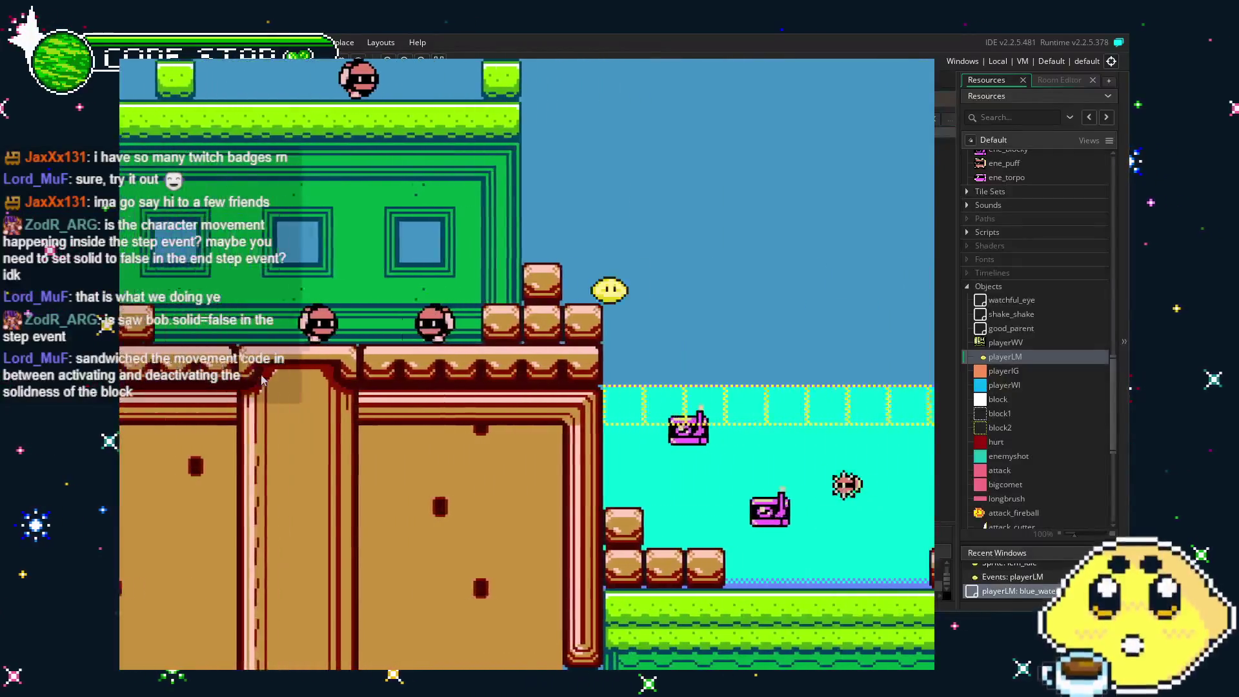
key("Right")
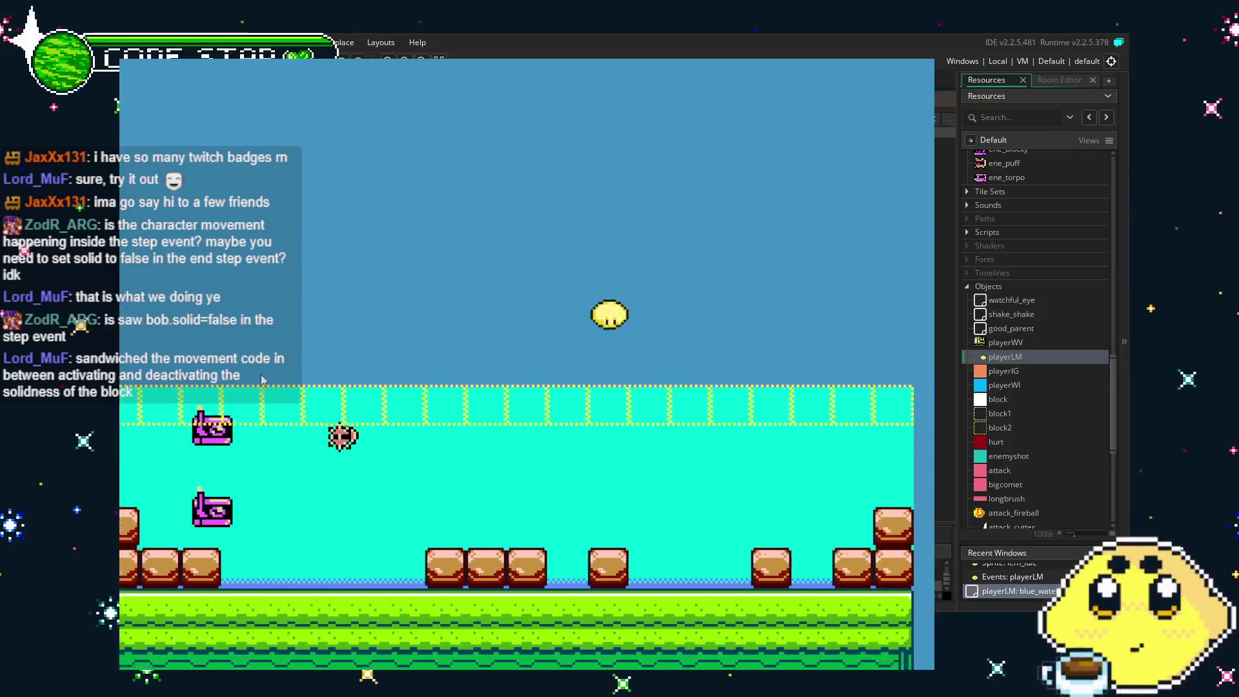
key("Left")
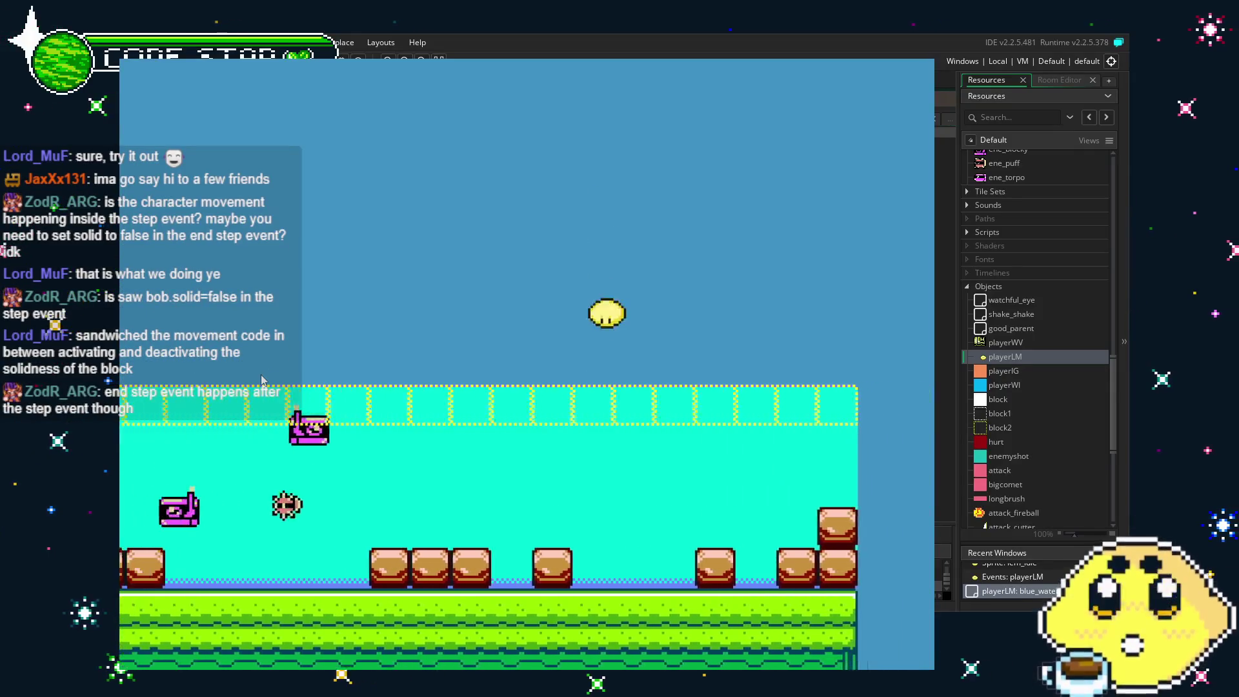
key("Left")
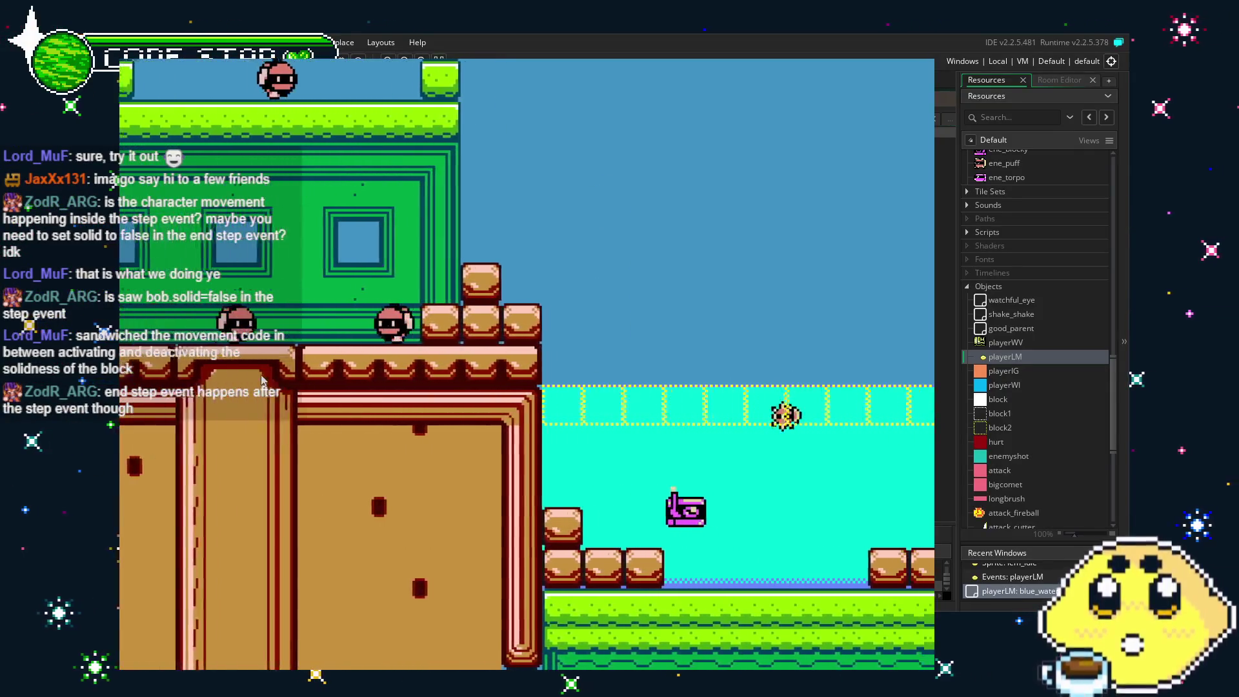
key("Right")
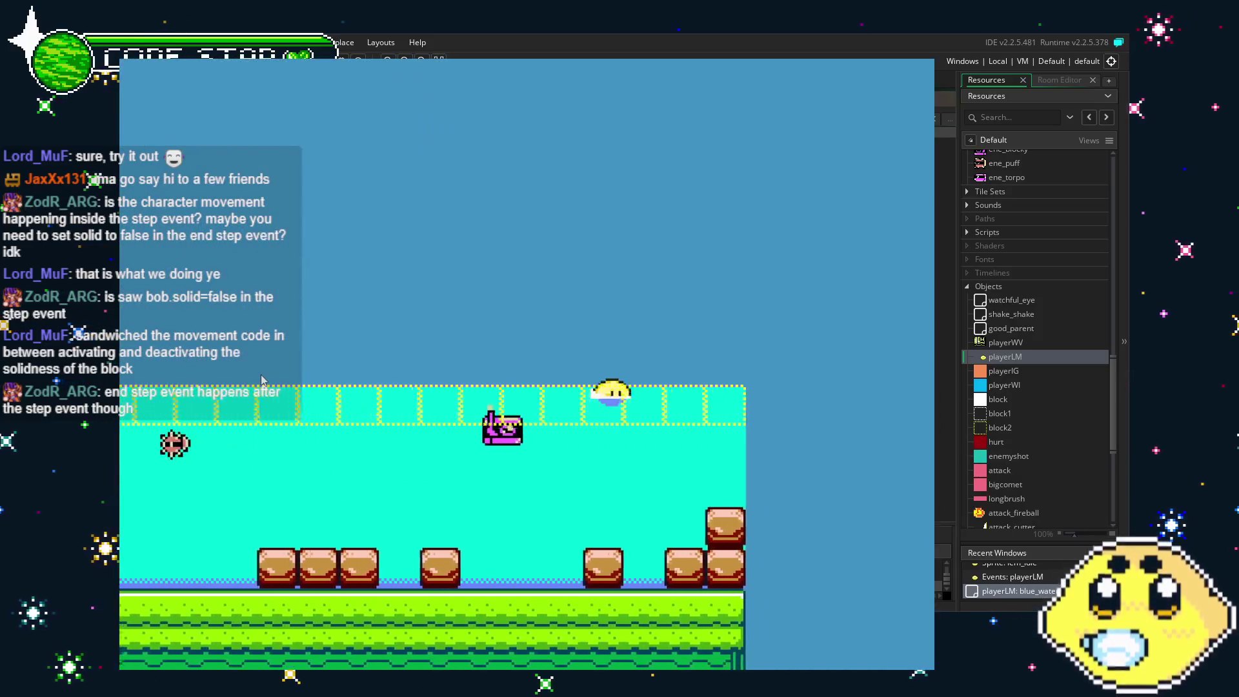
key("Left")
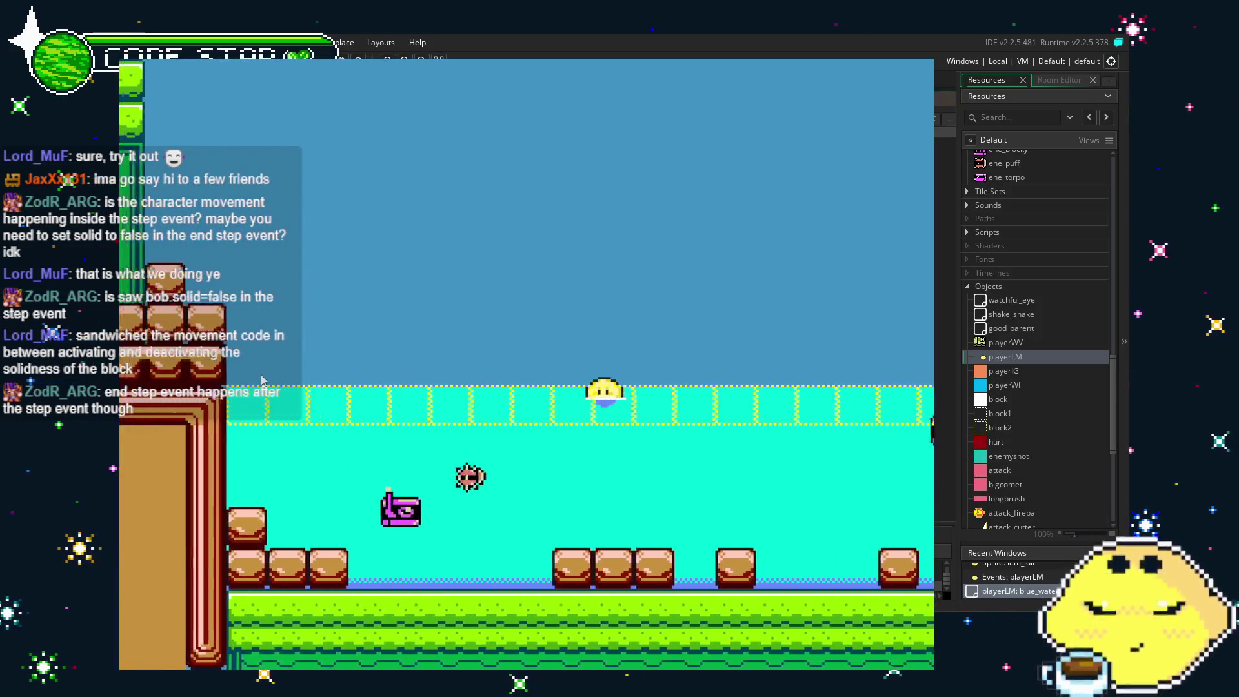
key("Left")
key("Right")
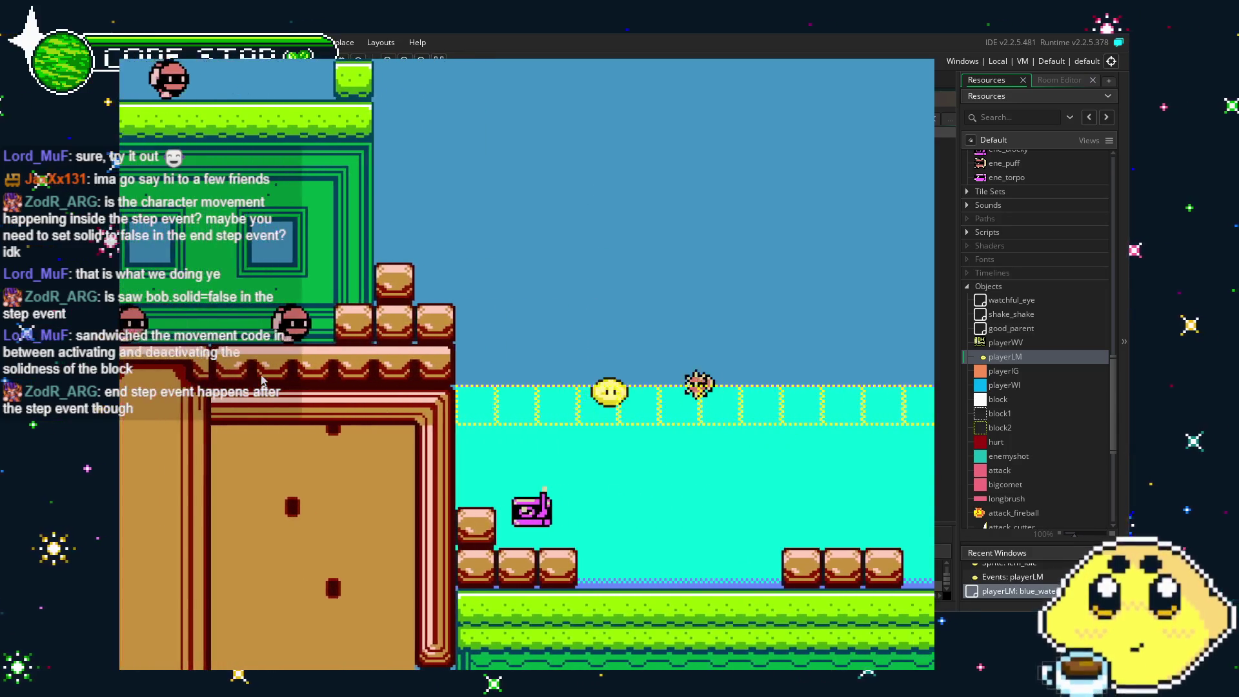
key("Right")
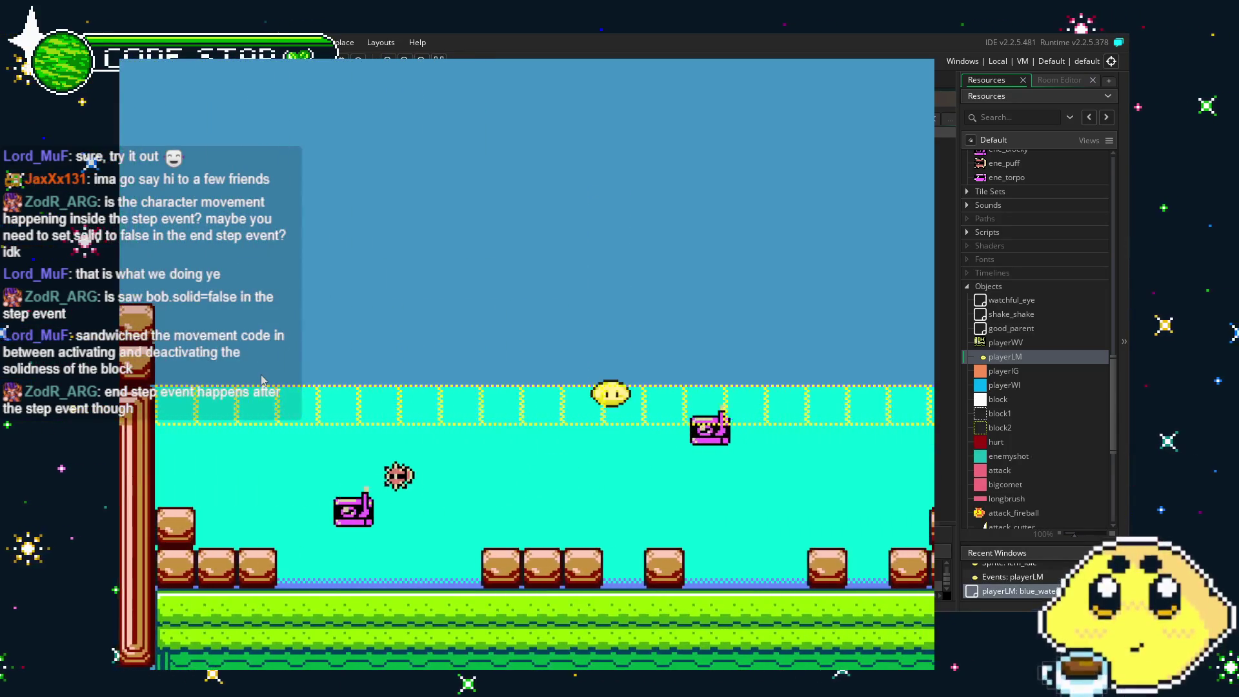
key("Right")
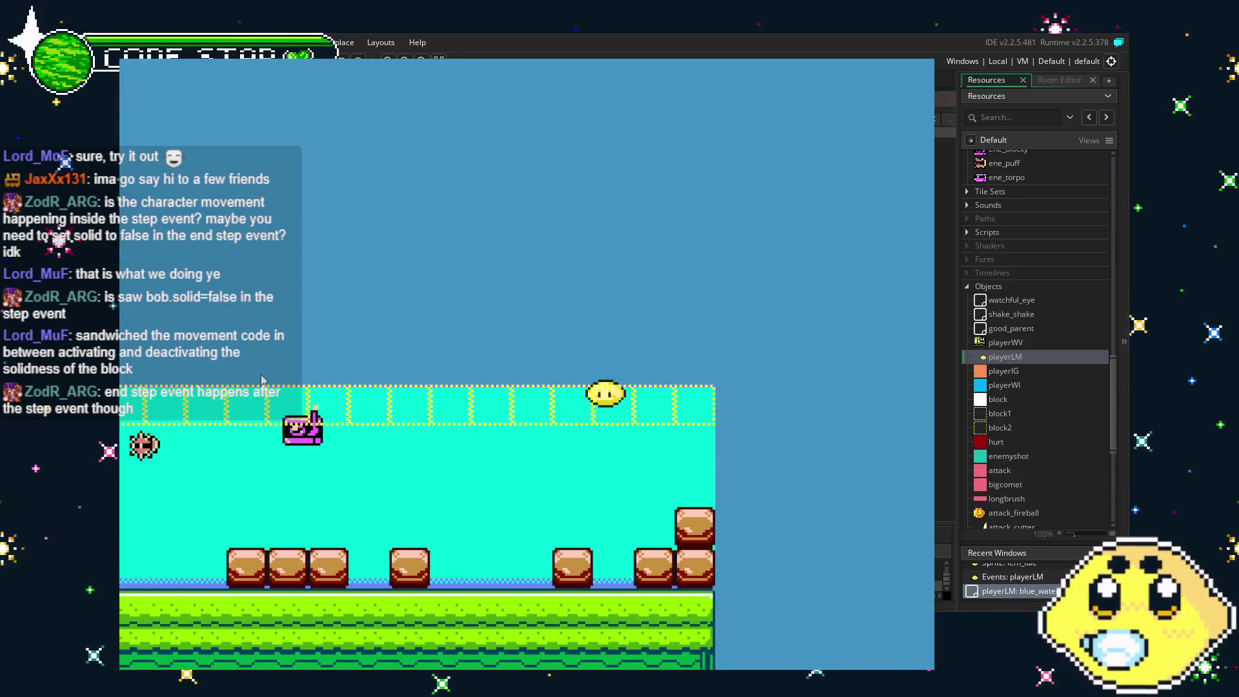
key("Escape")
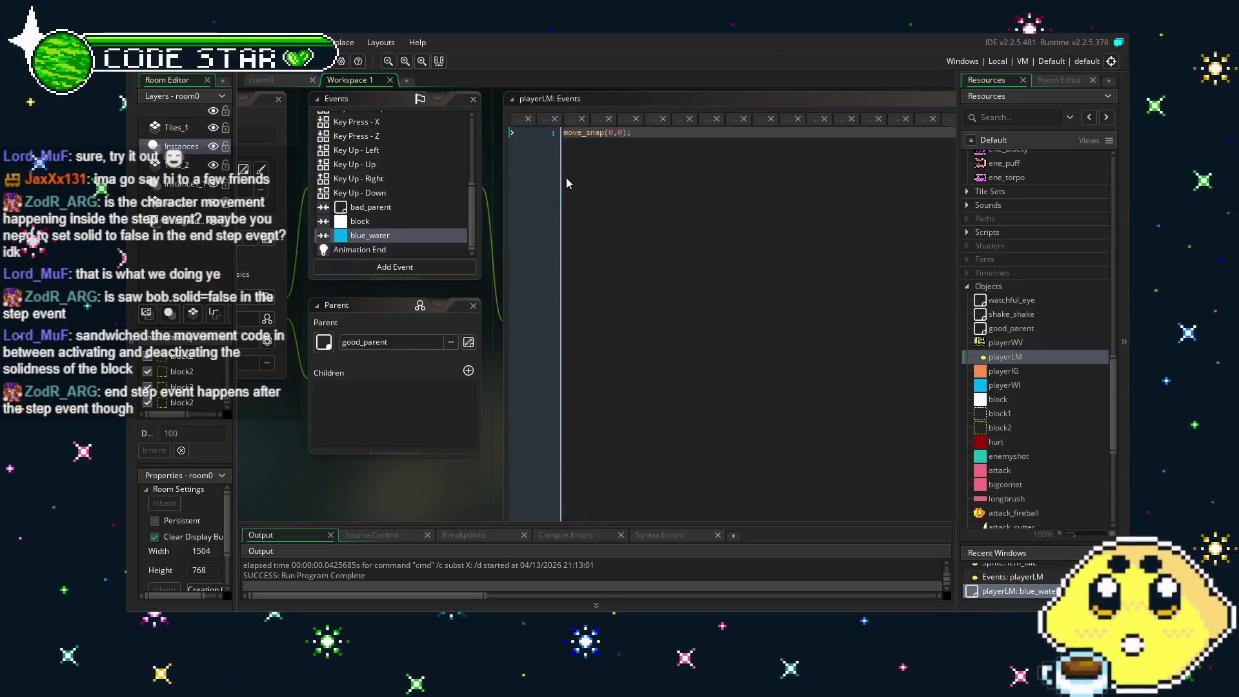
Glance at playerLM's Step code again, then reopen the blue_water collision code.
left_click(615, 138)
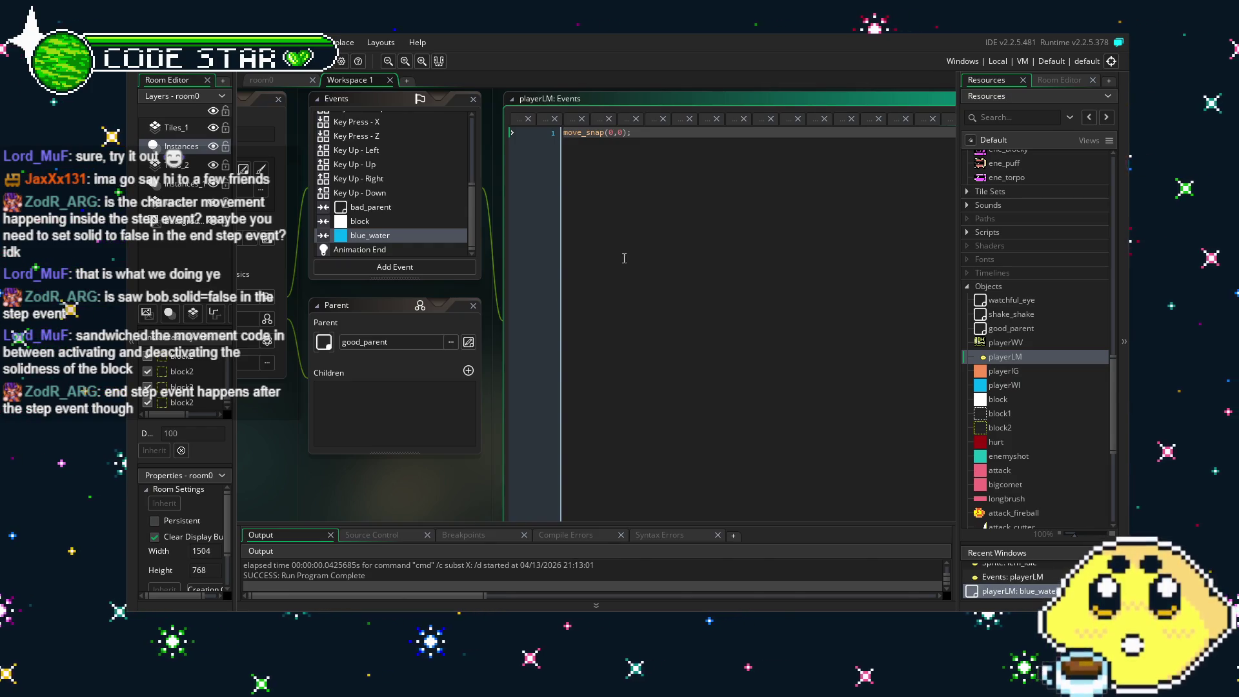
scroll(372, 195, "up", 5)
left_click(361, 133)
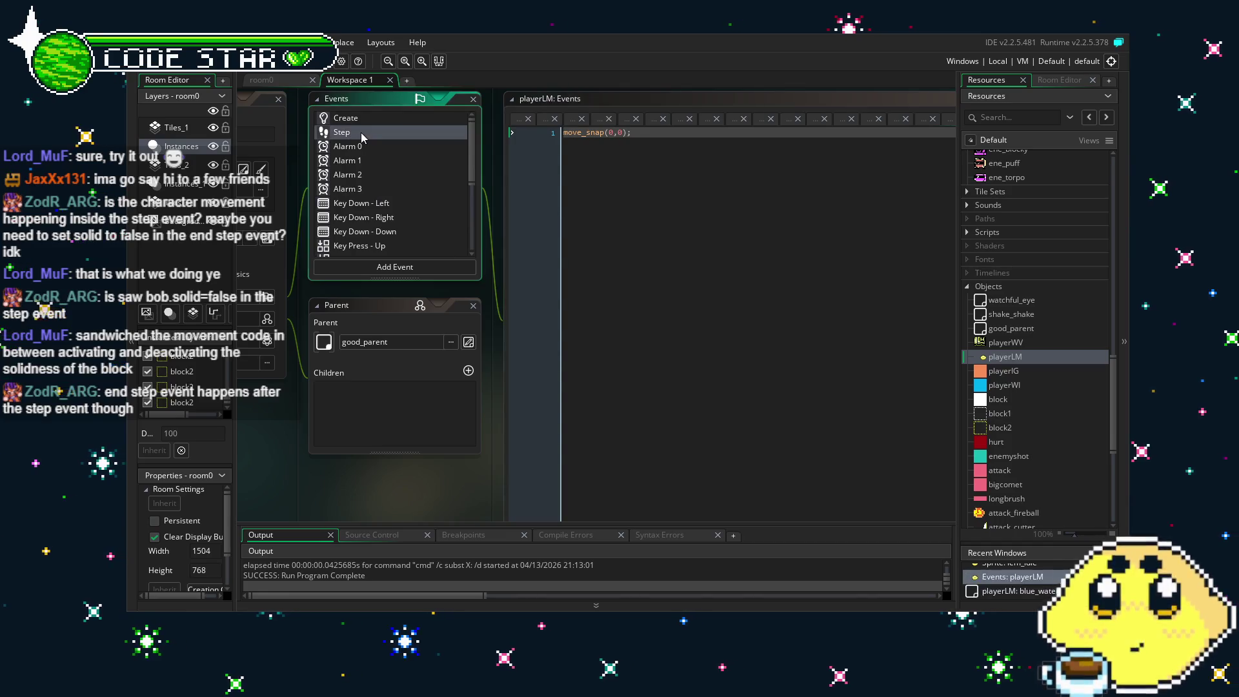
mouse_move(316, 502)
left_mouse_down()
mouse_move(253, 486)
mouse_move(262, 492)
left_mouse_up()
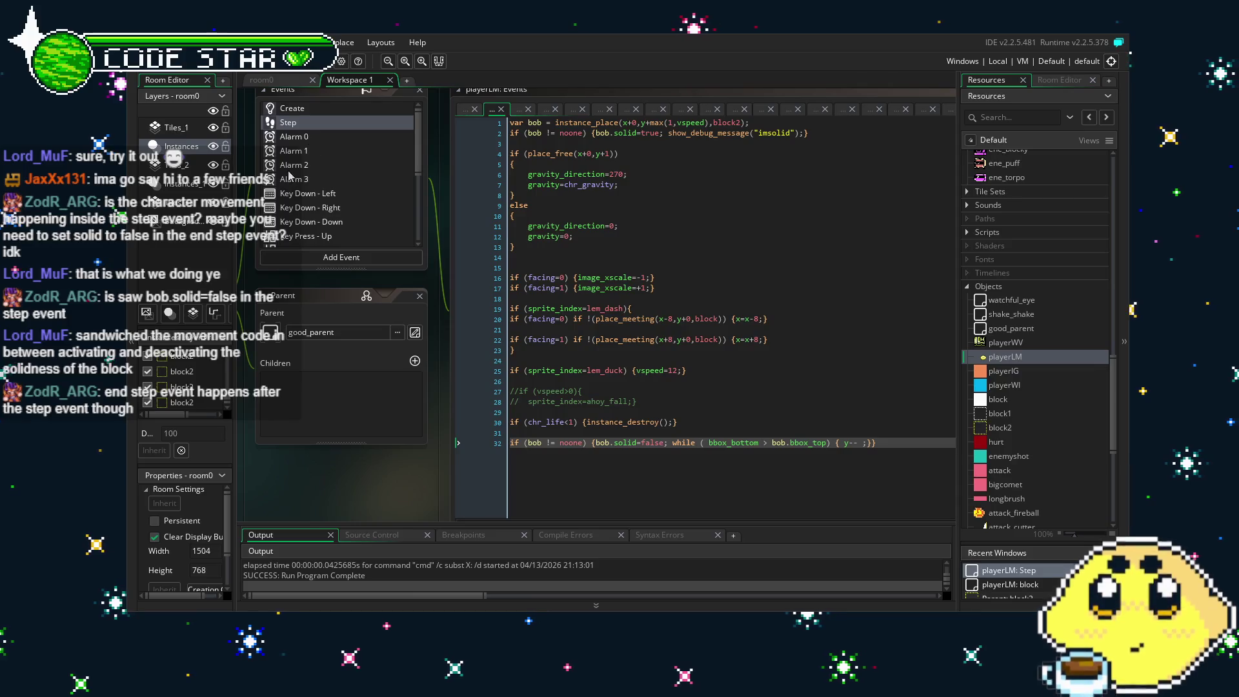
scroll(290, 175, "down", 5)
left_click(326, 225)
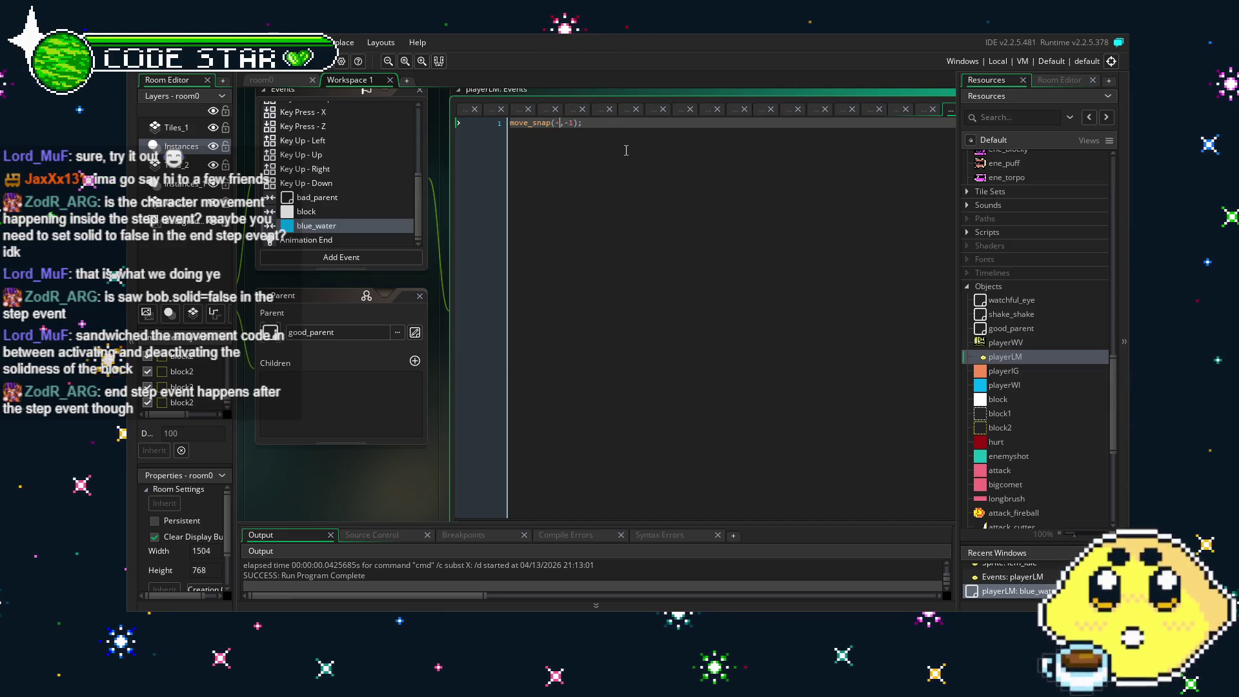
Change the line to move_snap(x+0,y-1);, save, and start a test run.
type("+0")
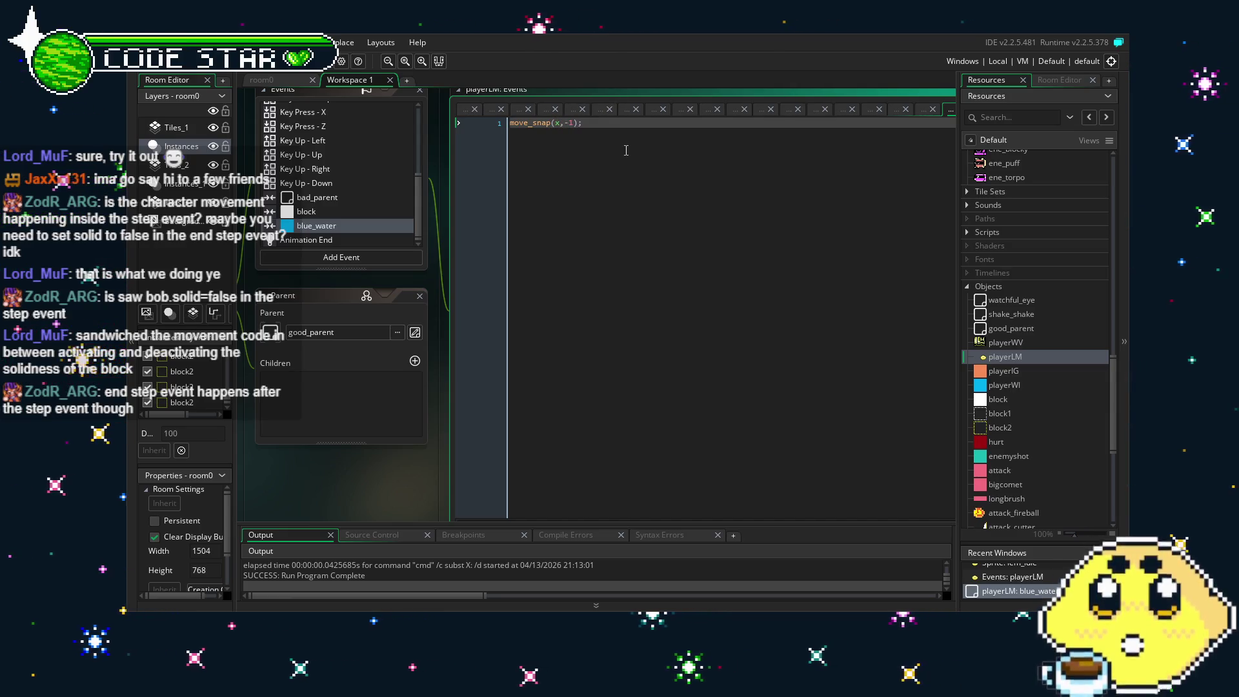
key("Right")
type("y")
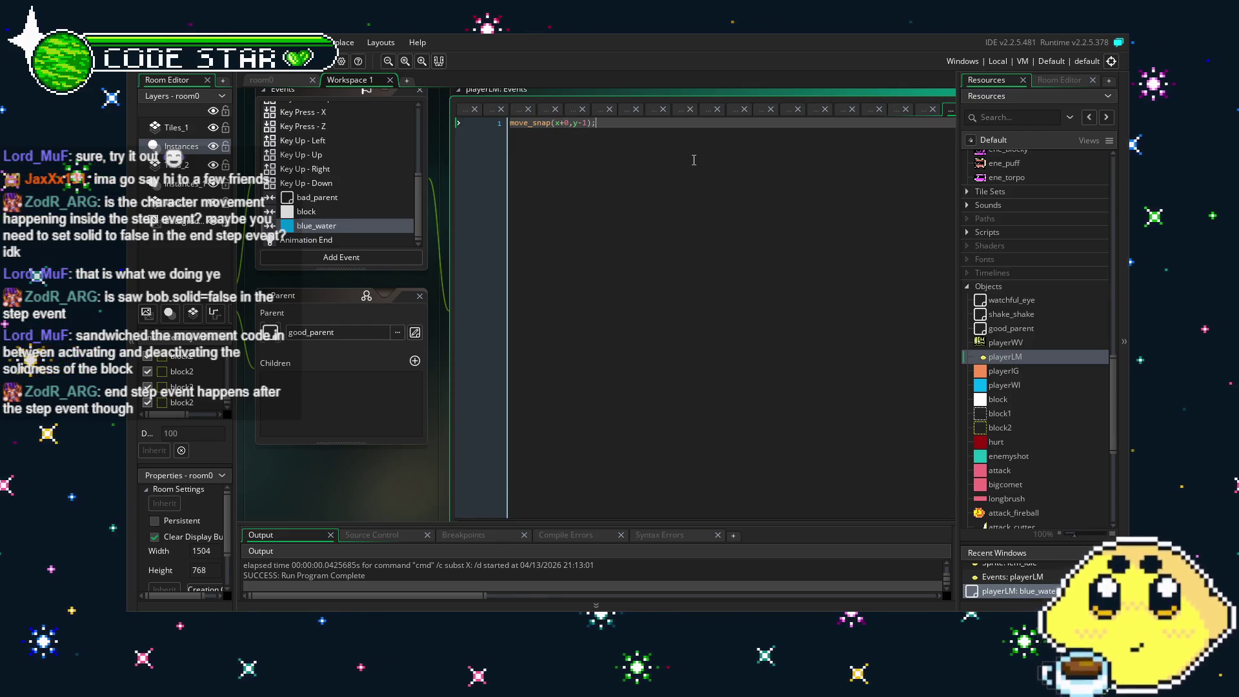
key("ctrl+s")
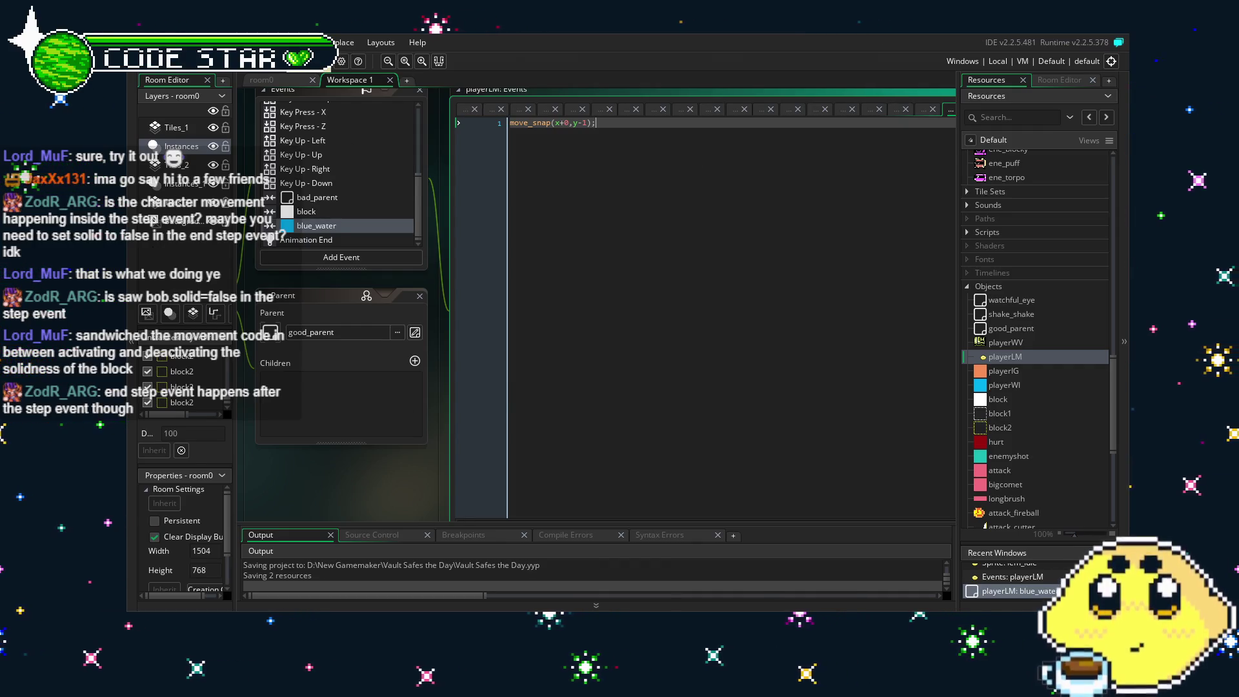
key("F5")
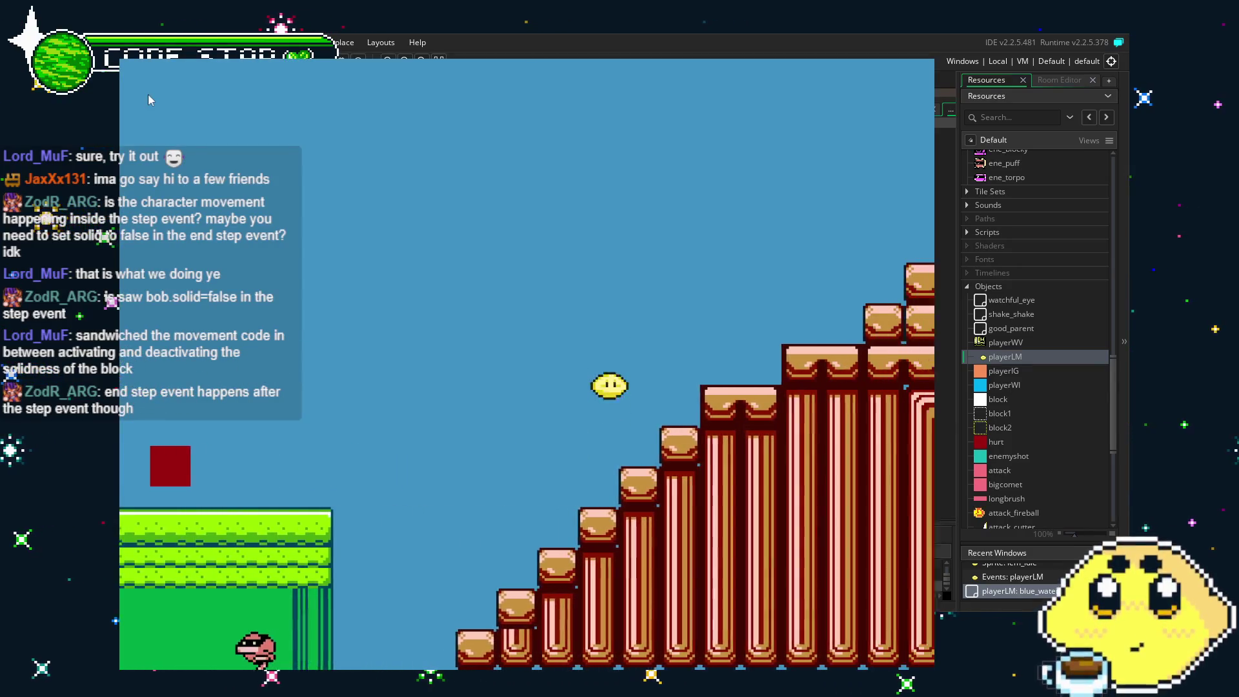
Move the lemon onto the water and jump repeatedly off its surface.
key("Left")
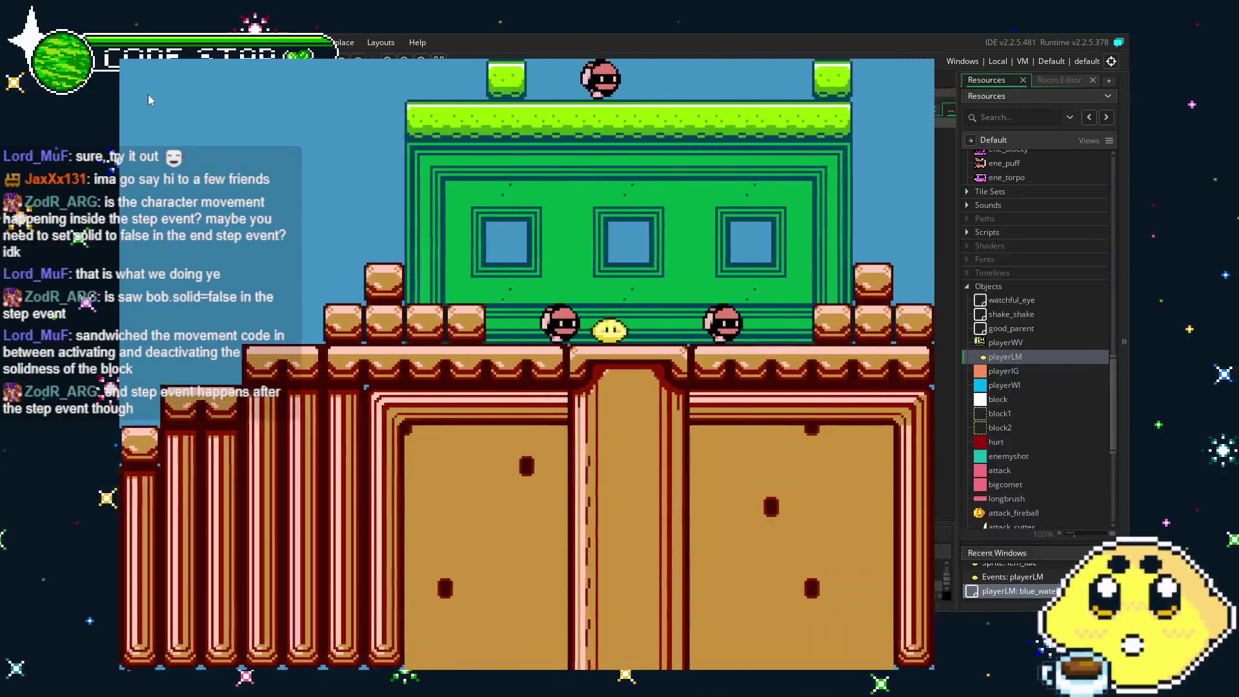
key("Right")
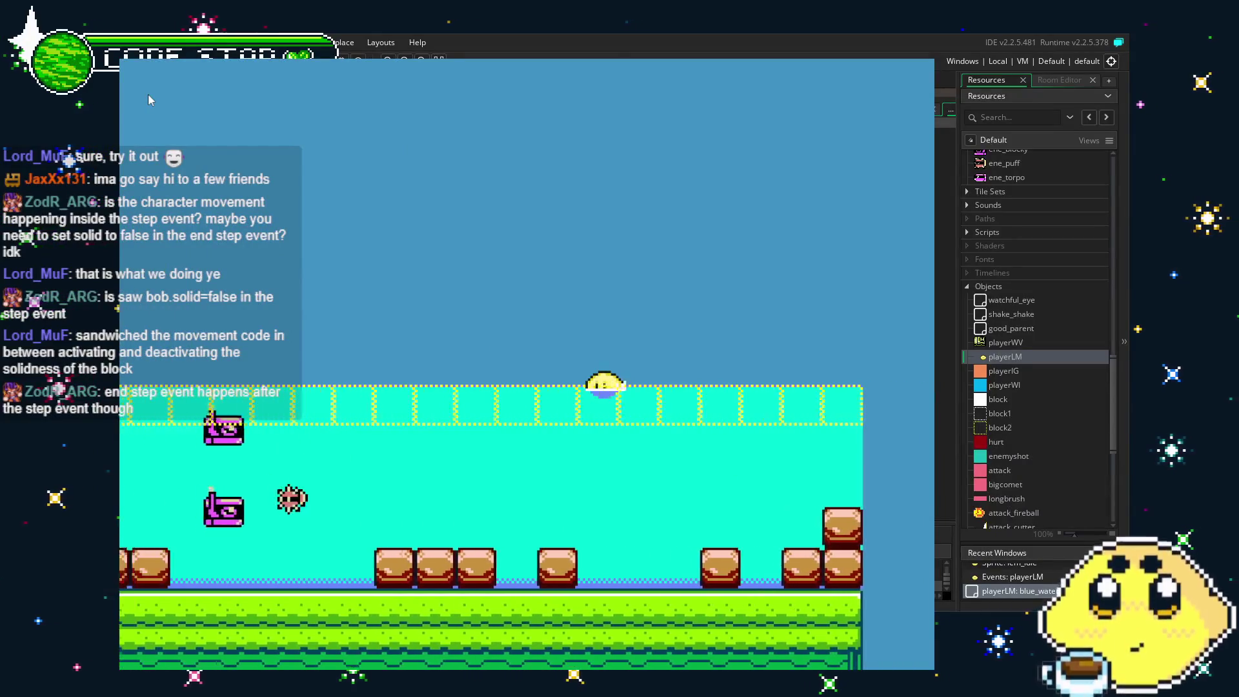
key("space")
key("space")
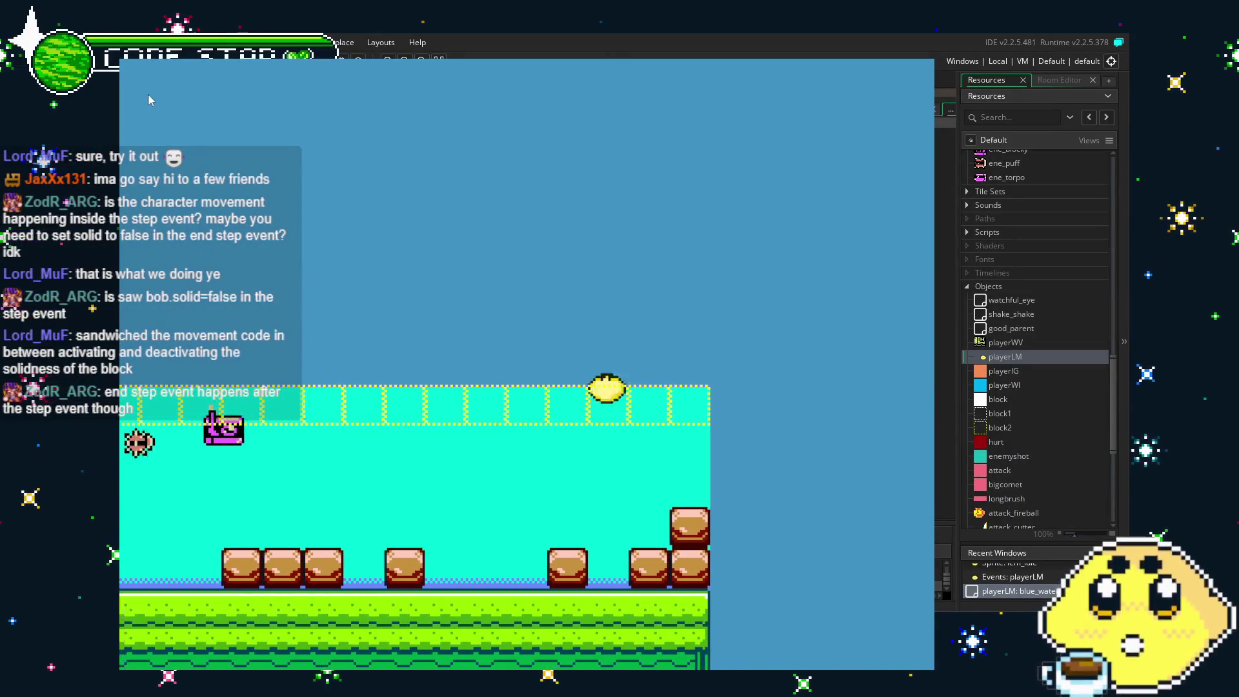
key("space")
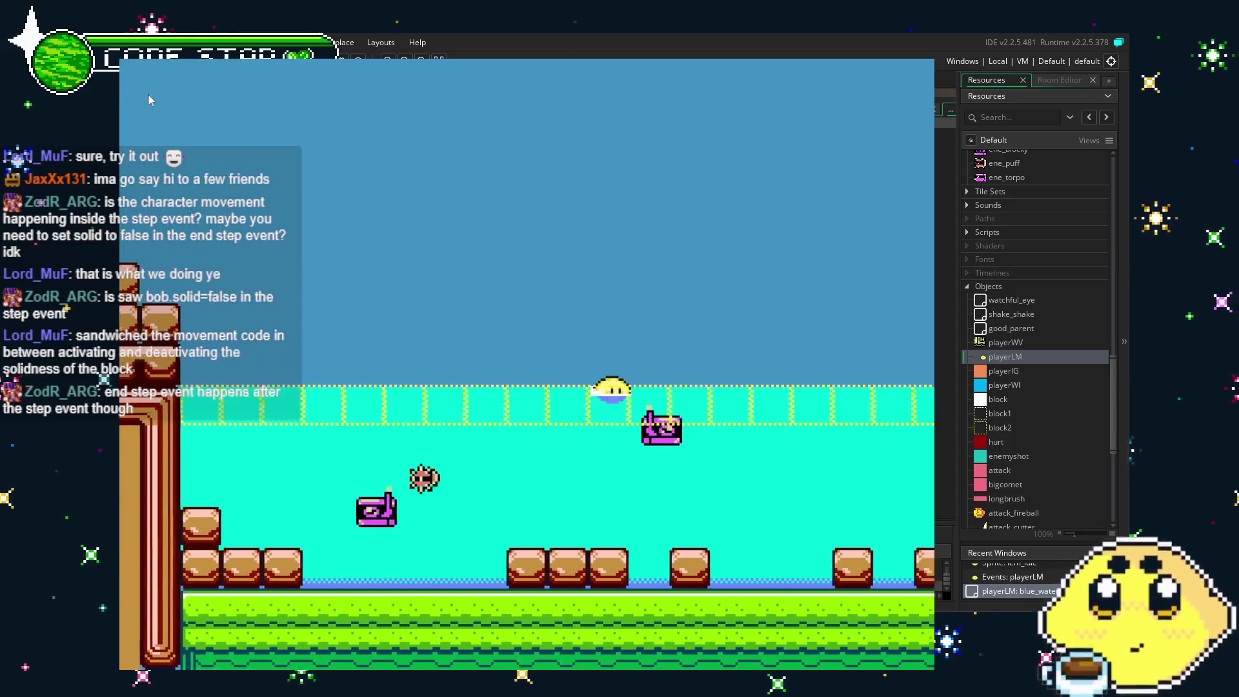
key("space")
key("space")
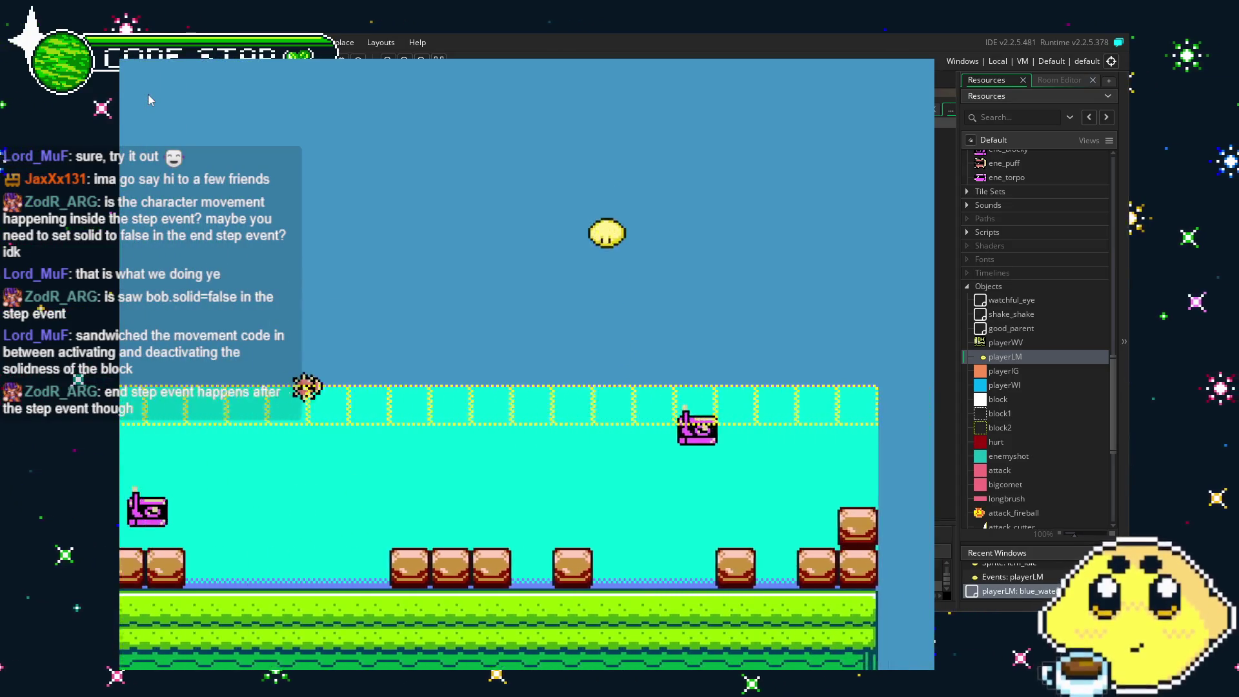
key("space")
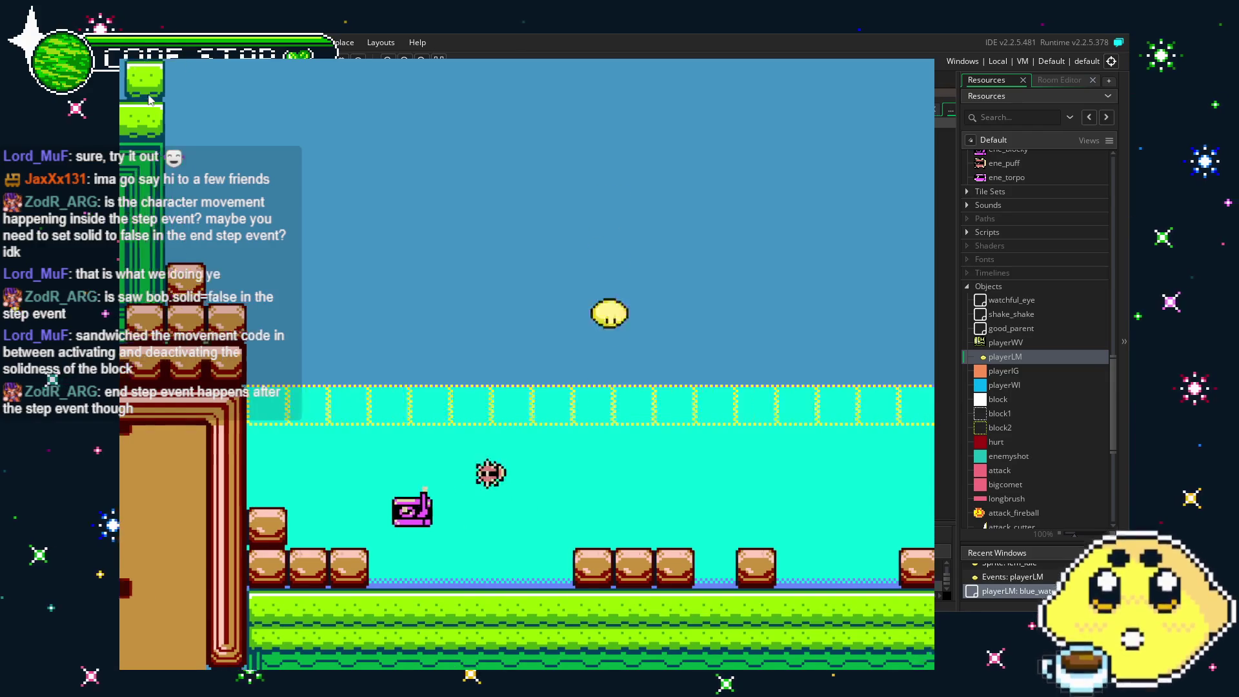
key("space")
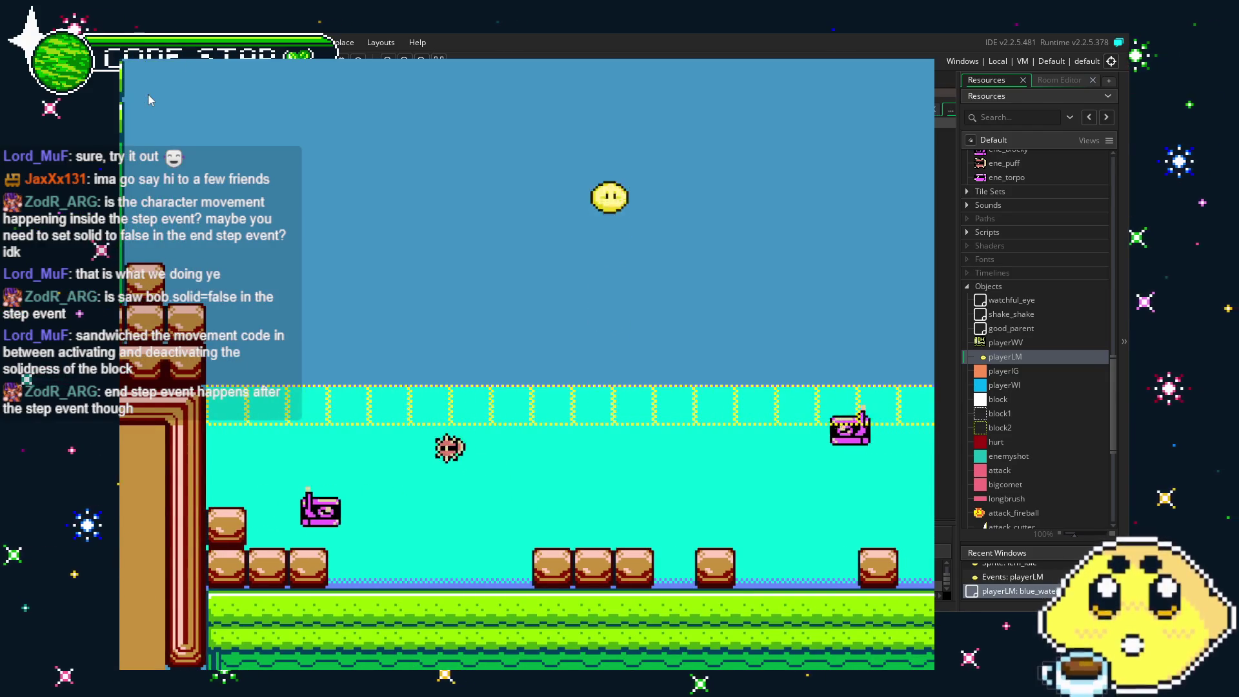
key("space")
Move the lemon along the water to the level's end, land it on a brick, then close the game.
key("Right")
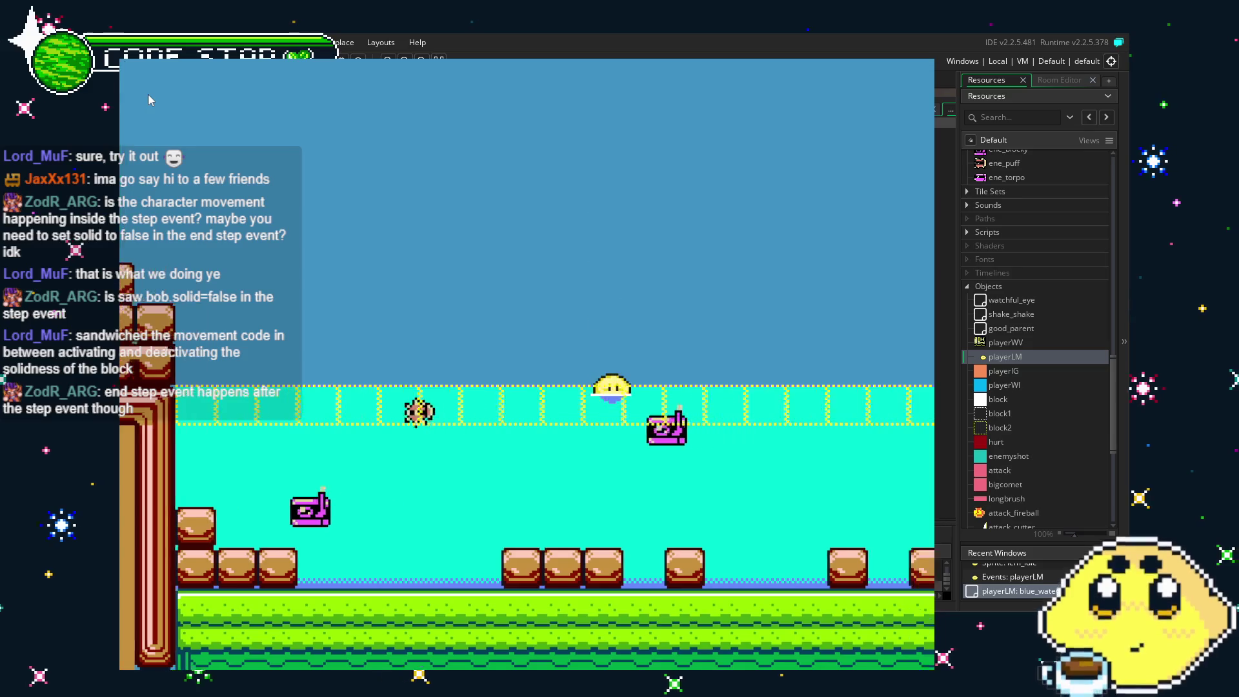
key("Left")
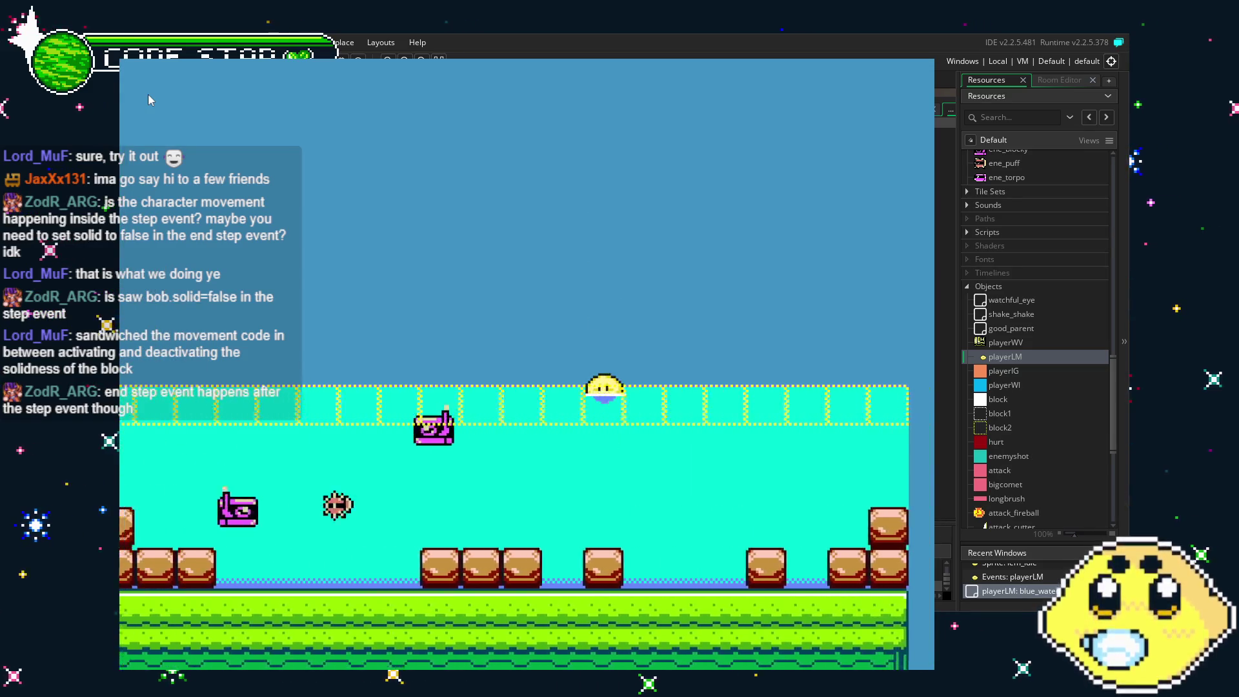
key("Right")
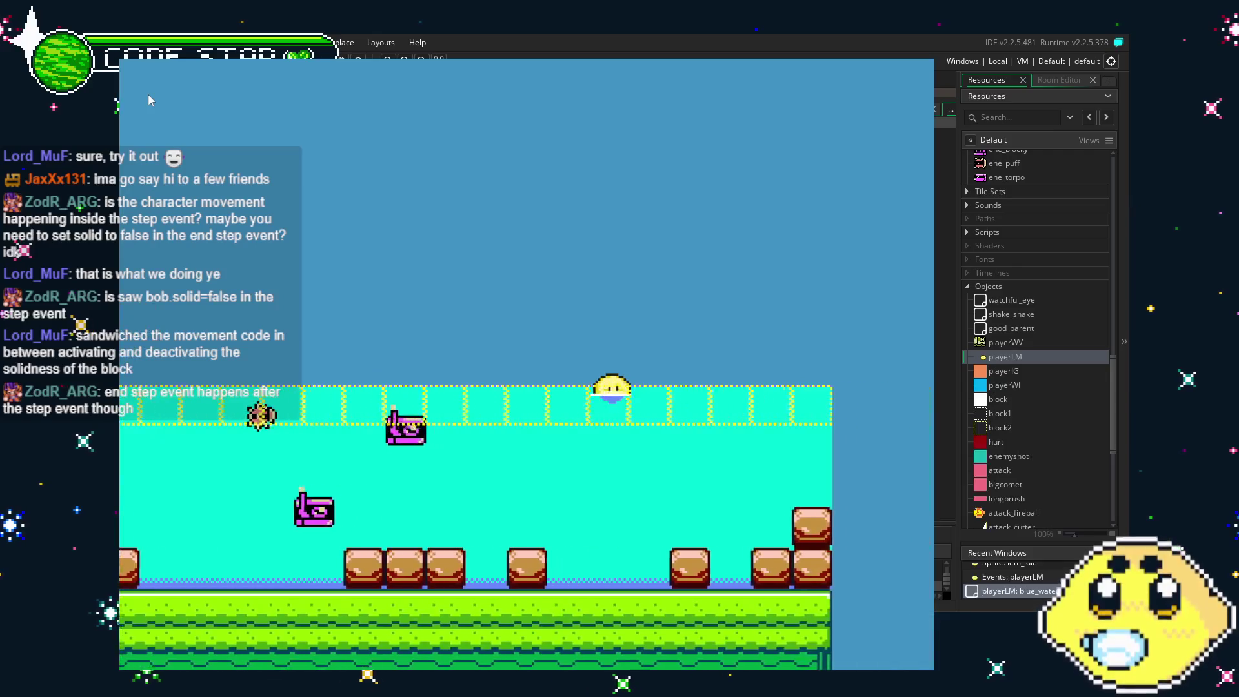
key("space")
key("Left")
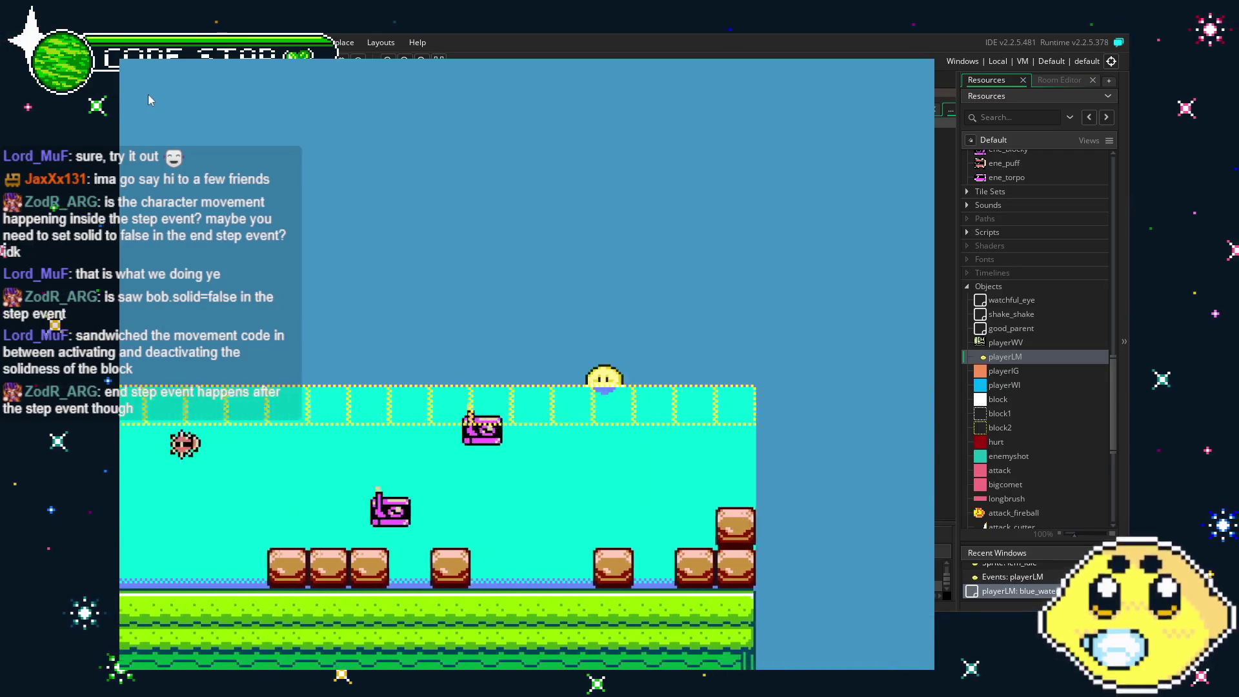
key("Left")
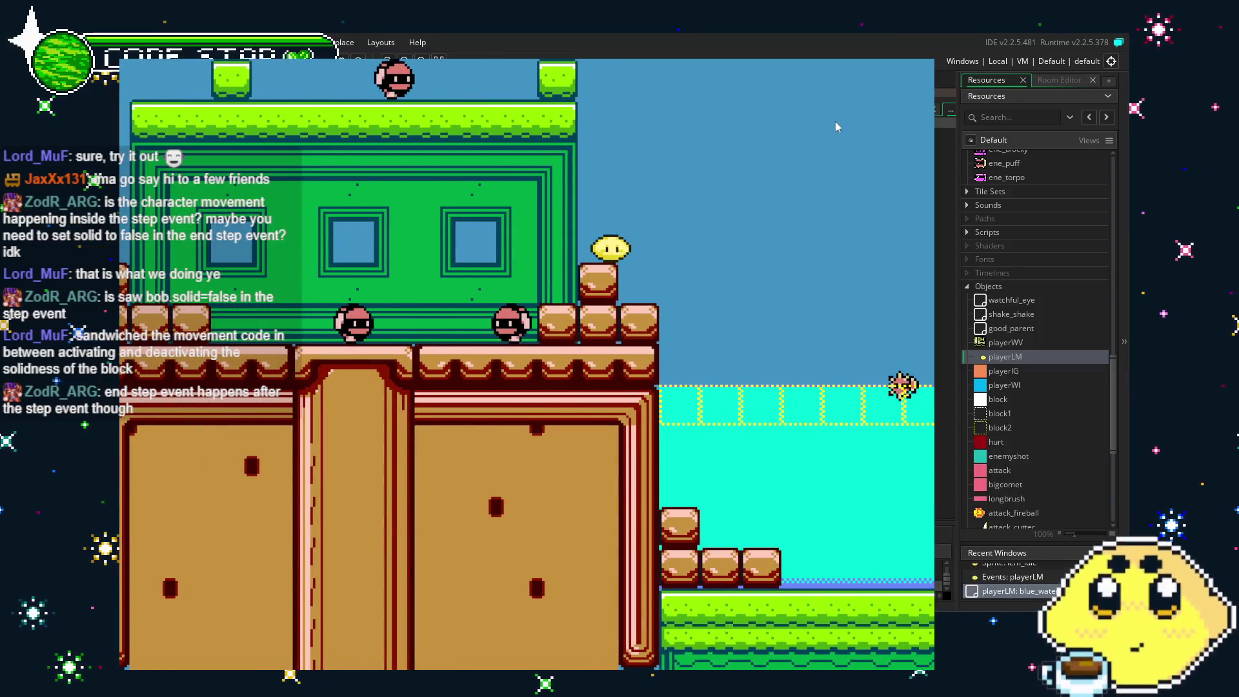
key("Escape")
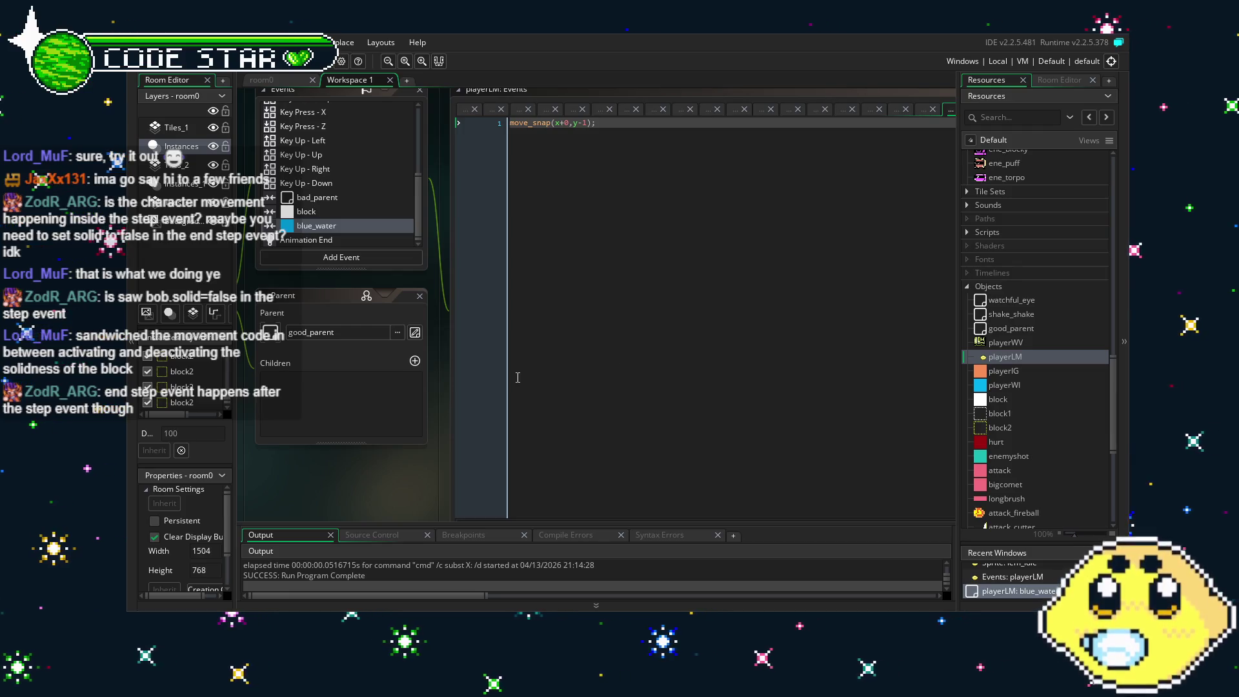
Show playerLM's Step code and inspect the dash wall check on line 20.
scroll(316, 175, "up", 6)
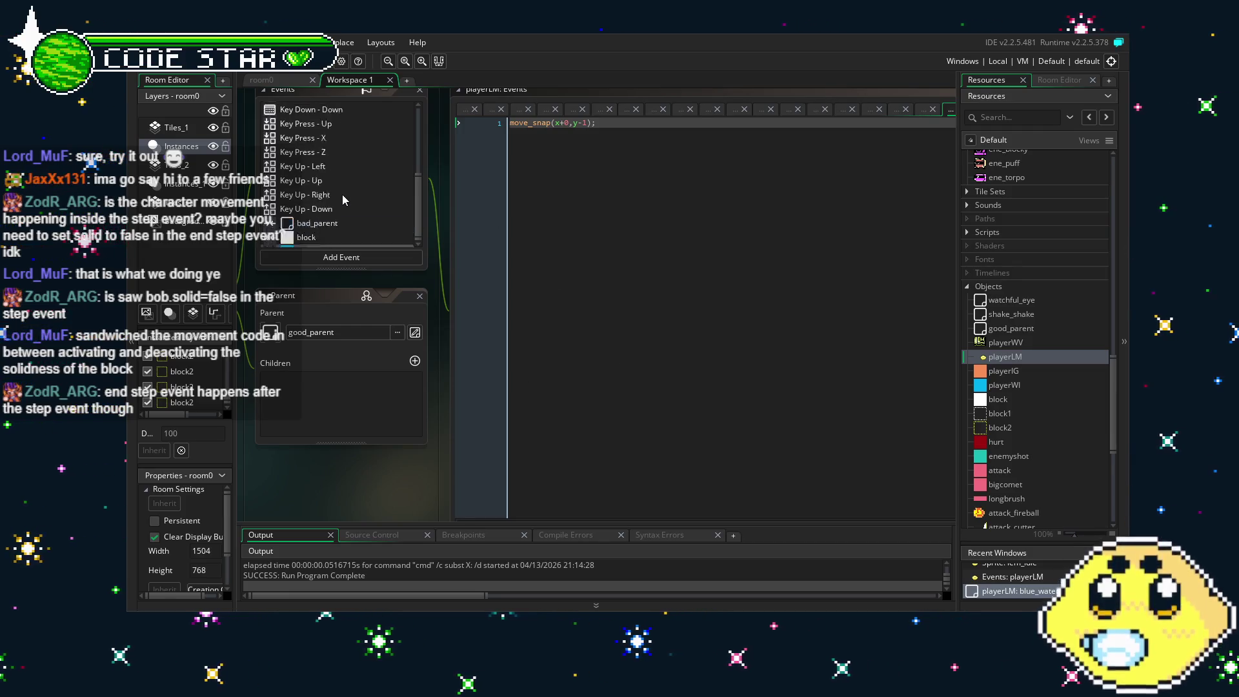
left_click(279, 124)
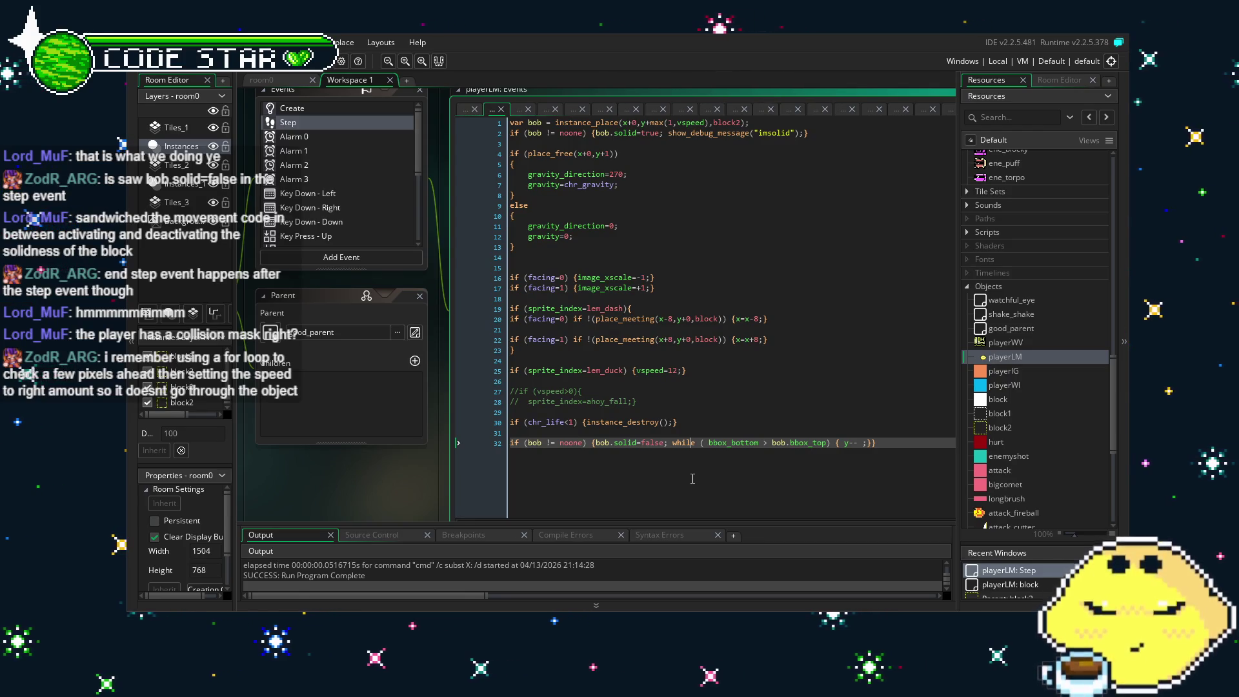
left_click(620, 320)
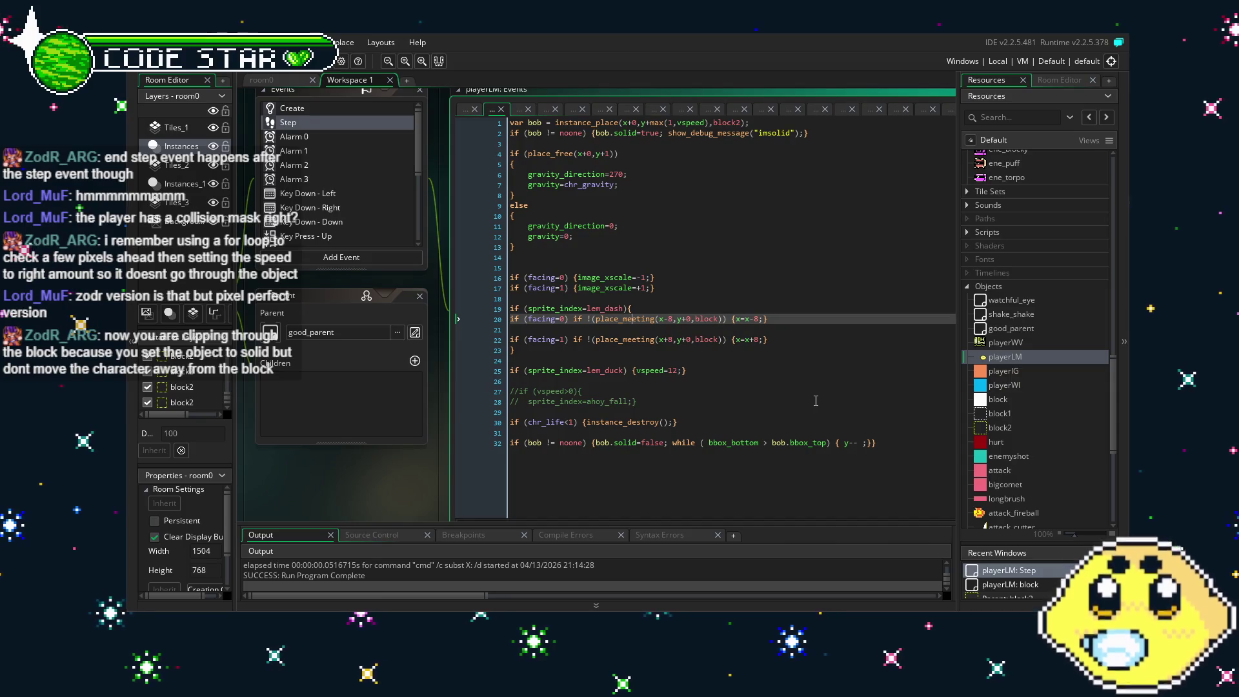
Replace max(1,vspeed) with 8 in line 1's block2 check, then launch a test run.
left_click(710, 123)
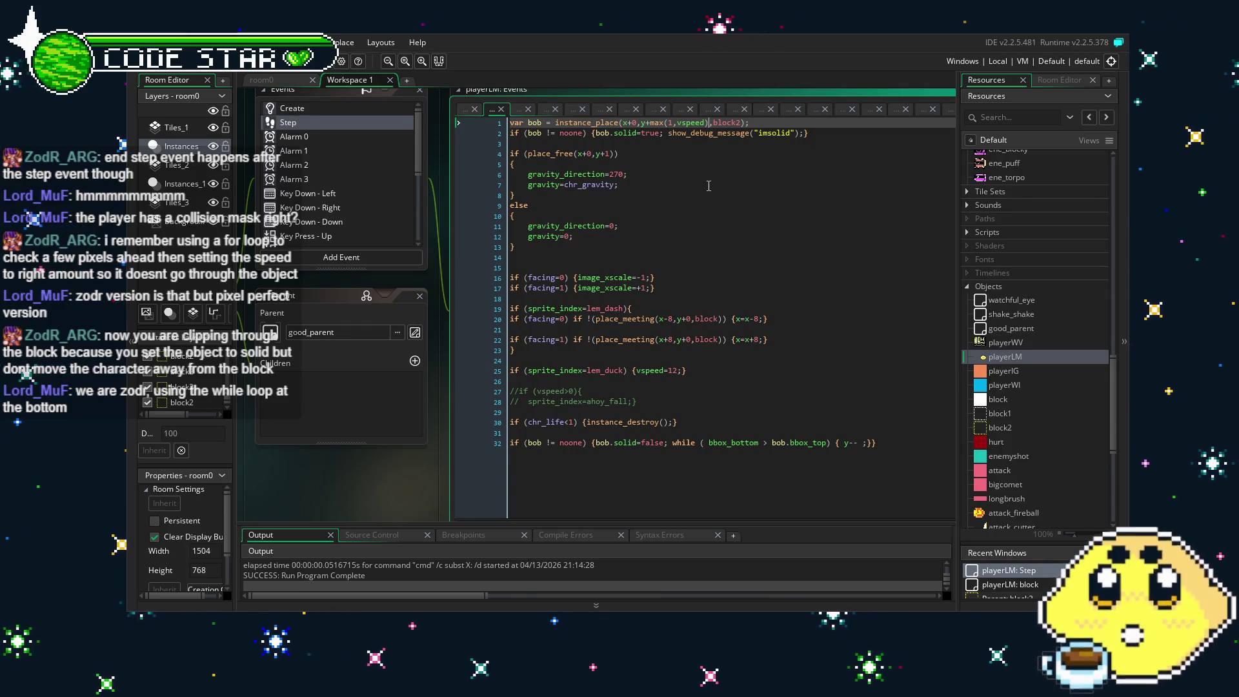
left_click(731, 302)
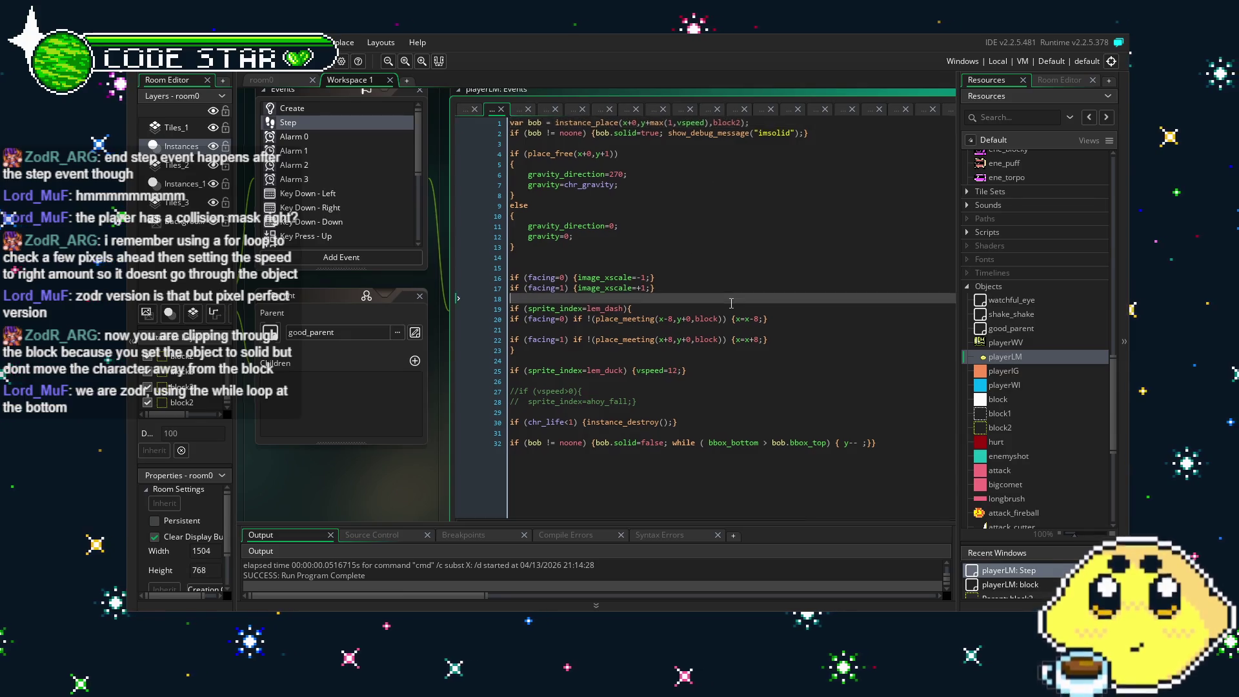
left_click_drag(800, 453, 688, 465)
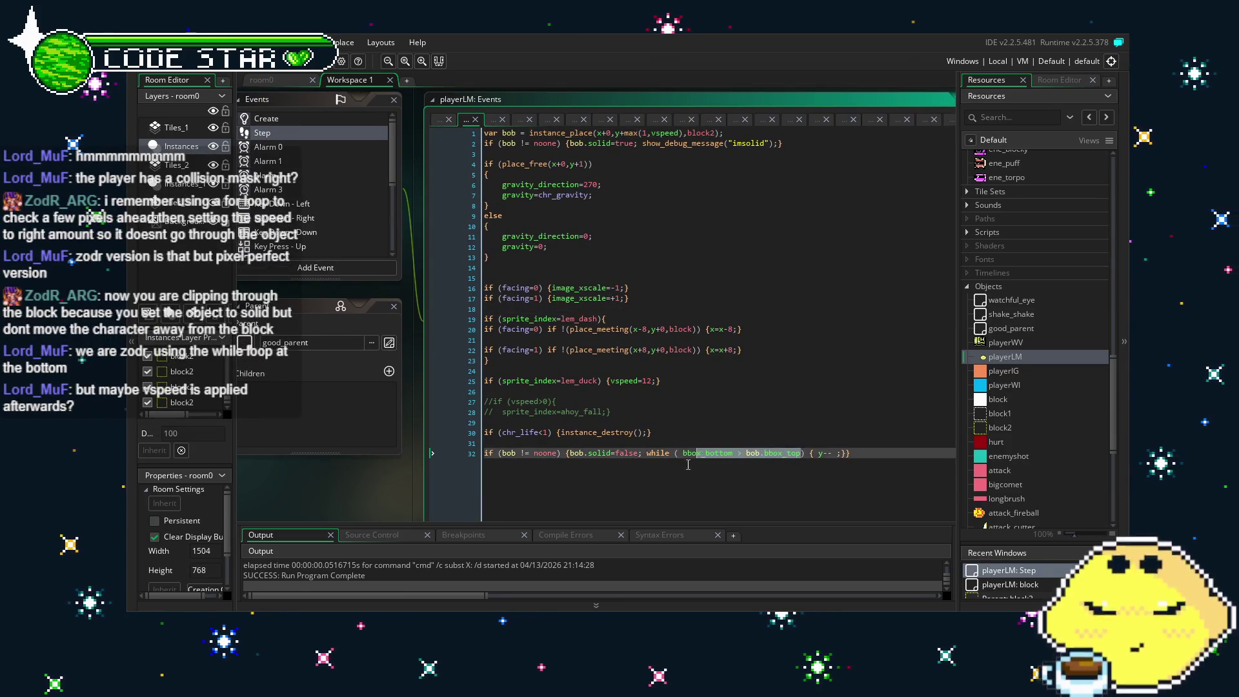
left_click(695, 464)
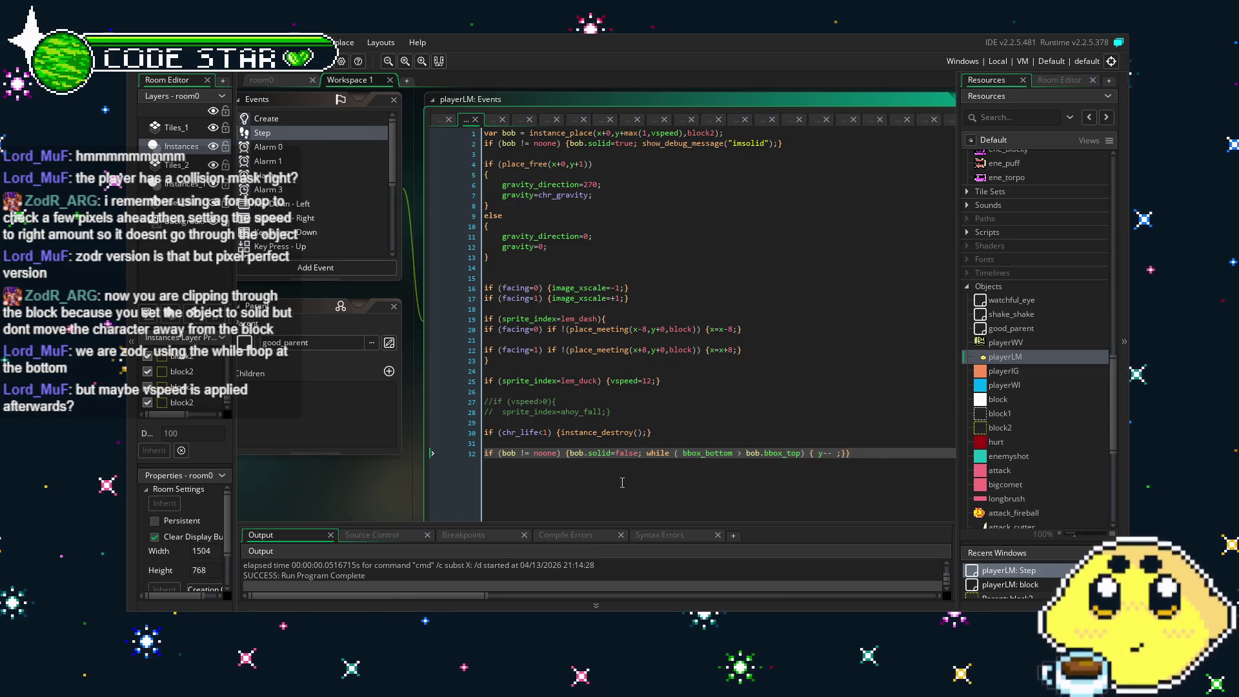
left_click_drag(573, 486, 597, 484)
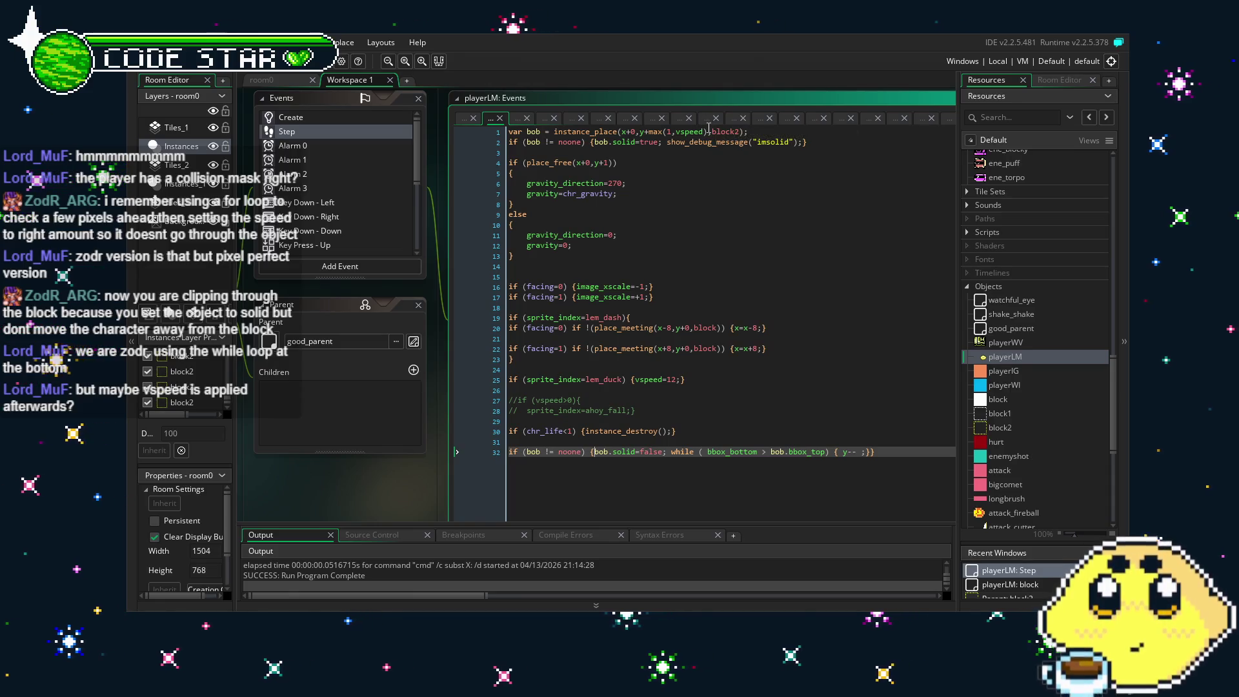
left_click_drag(708, 132, 650, 132)
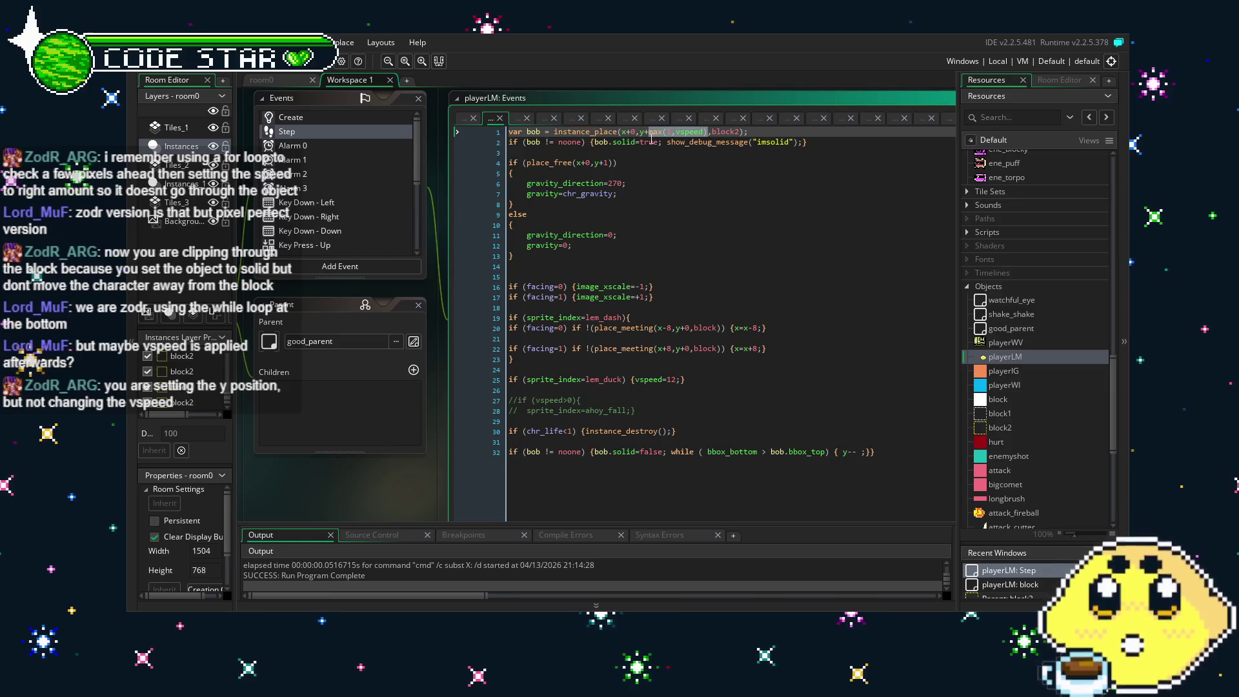
type("8")
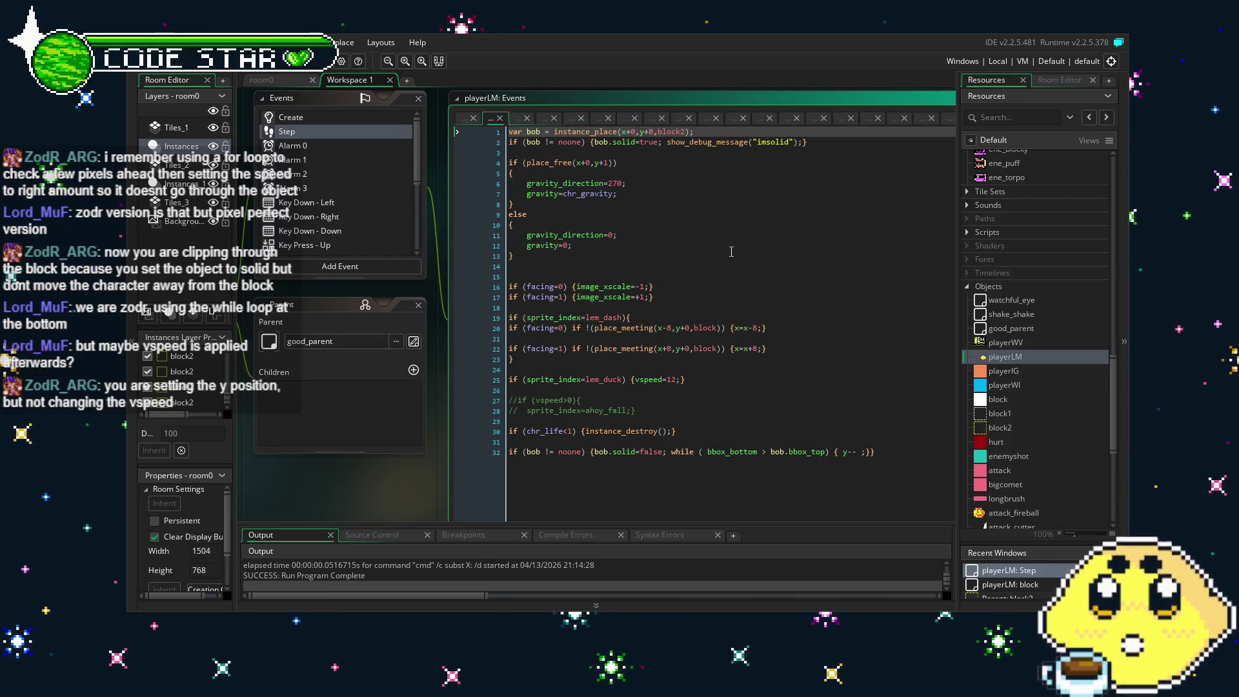
left_click(727, 251)
key("F5")
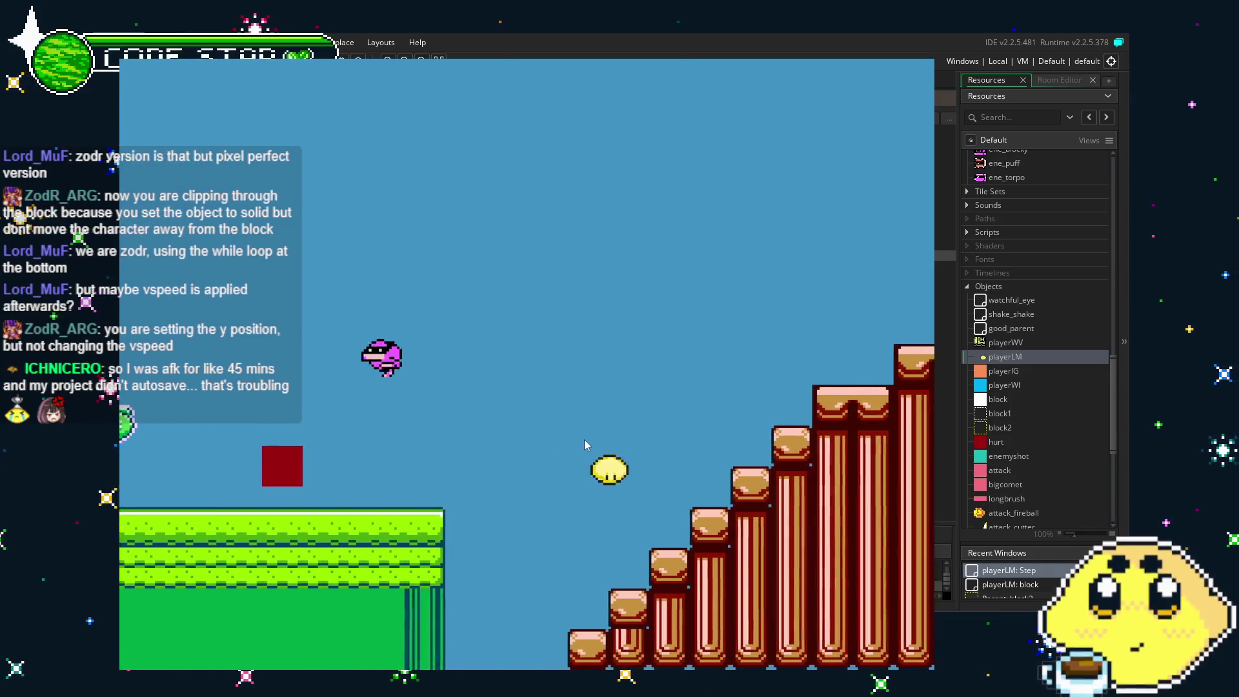
Move the lemon off the ledge into the water and swim it back and forth.
key("Right")
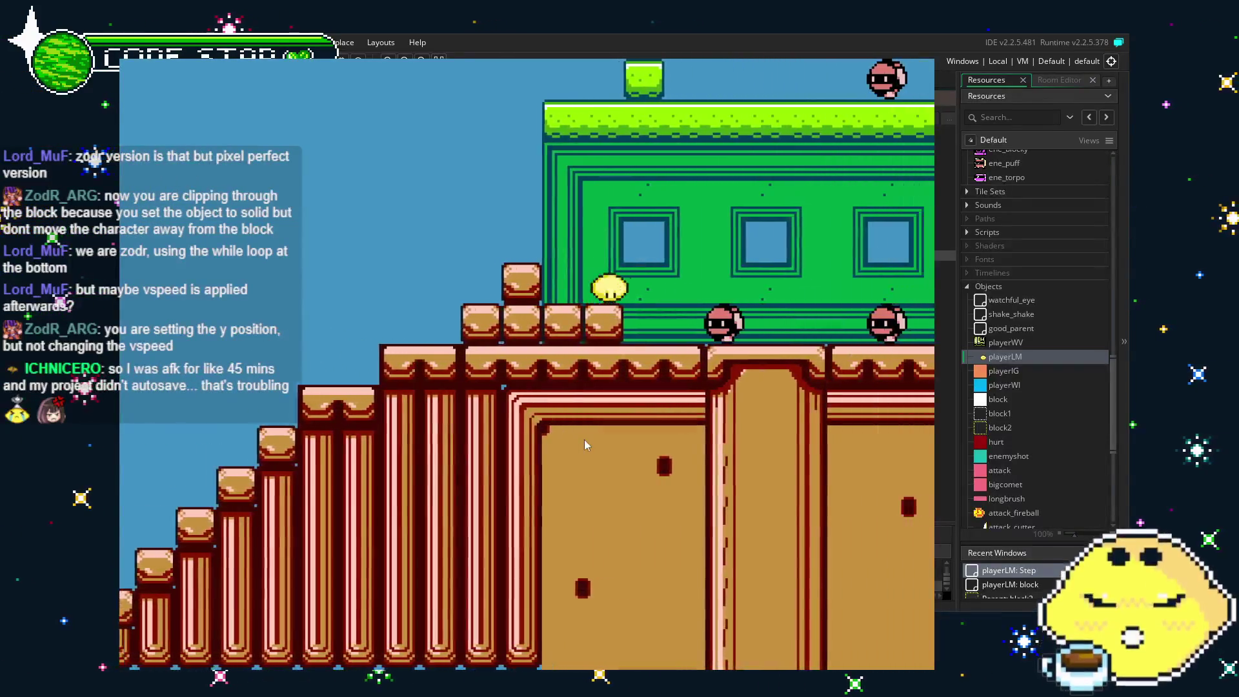
key("Right")
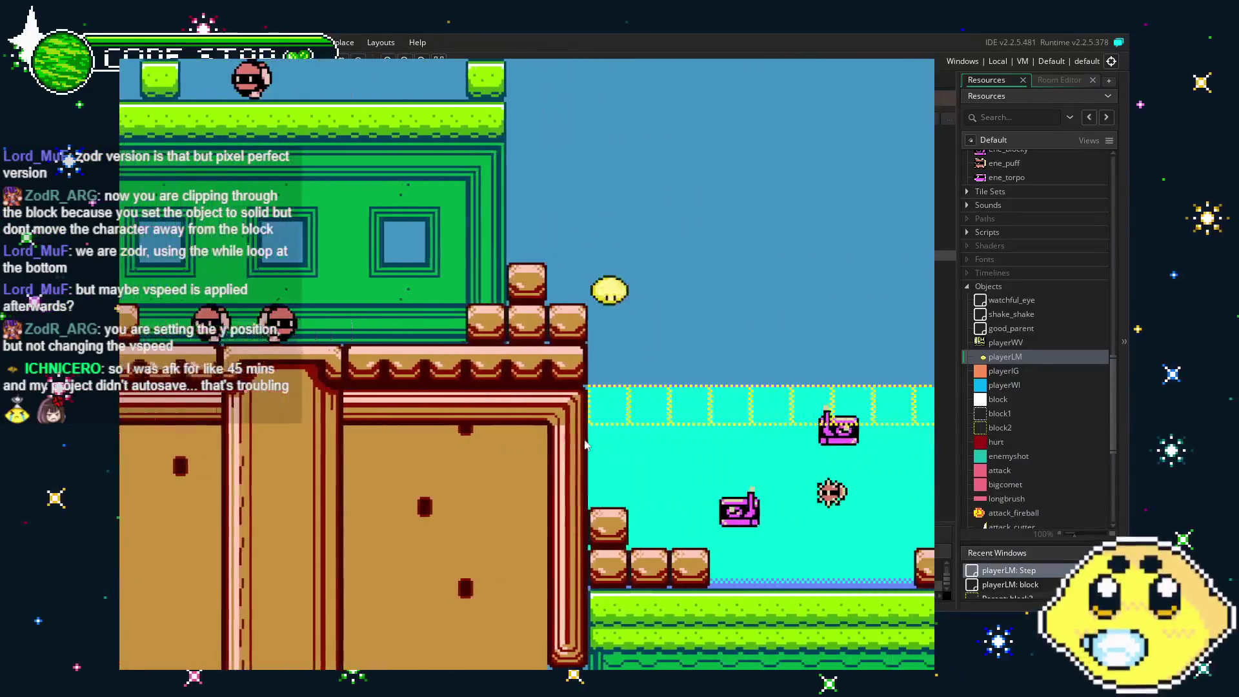
key("Right")
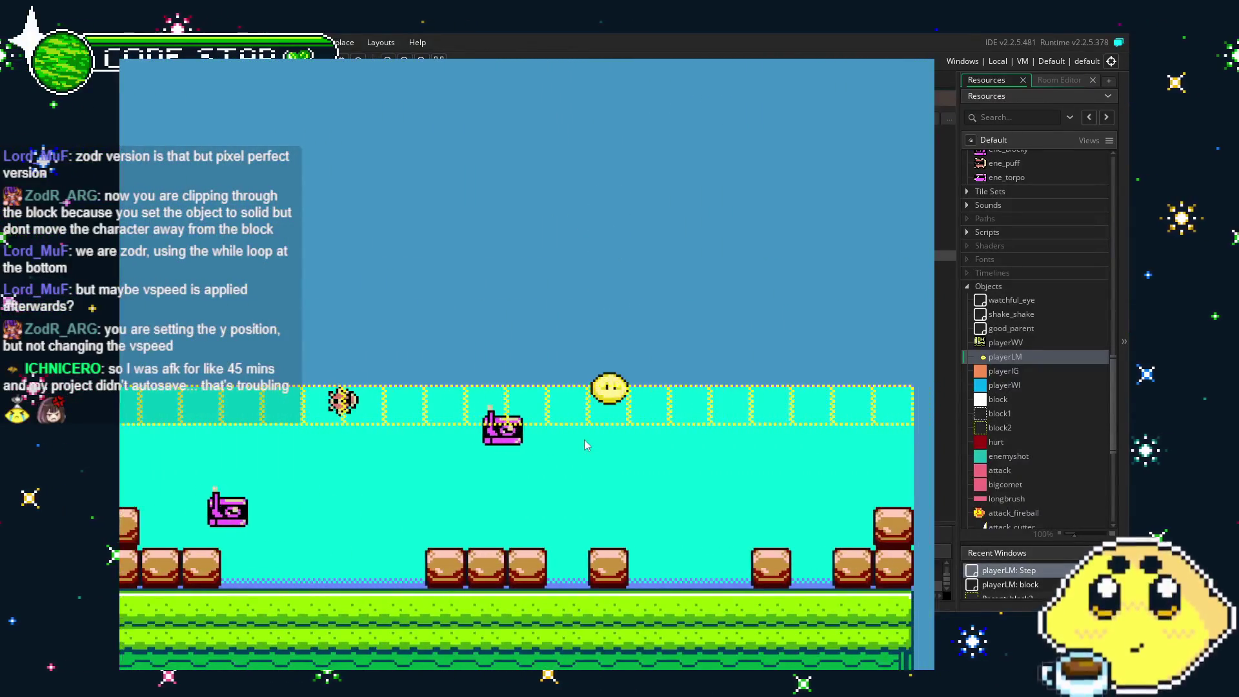
key("Left")
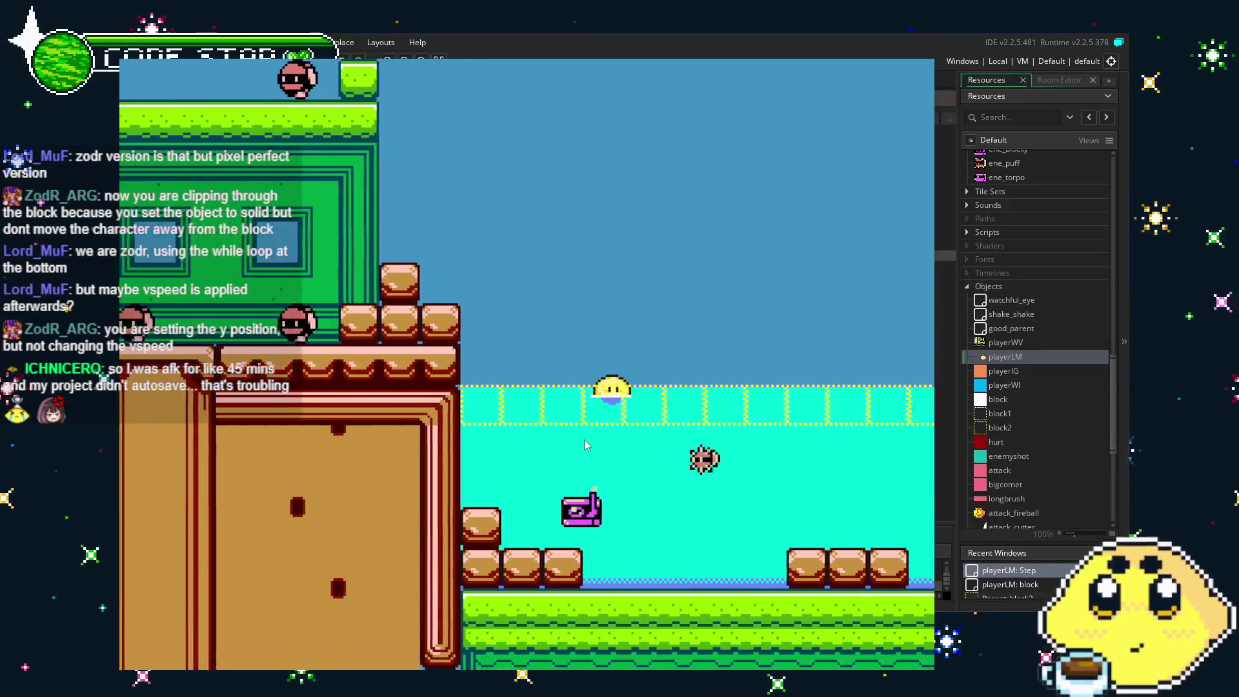
key("Right")
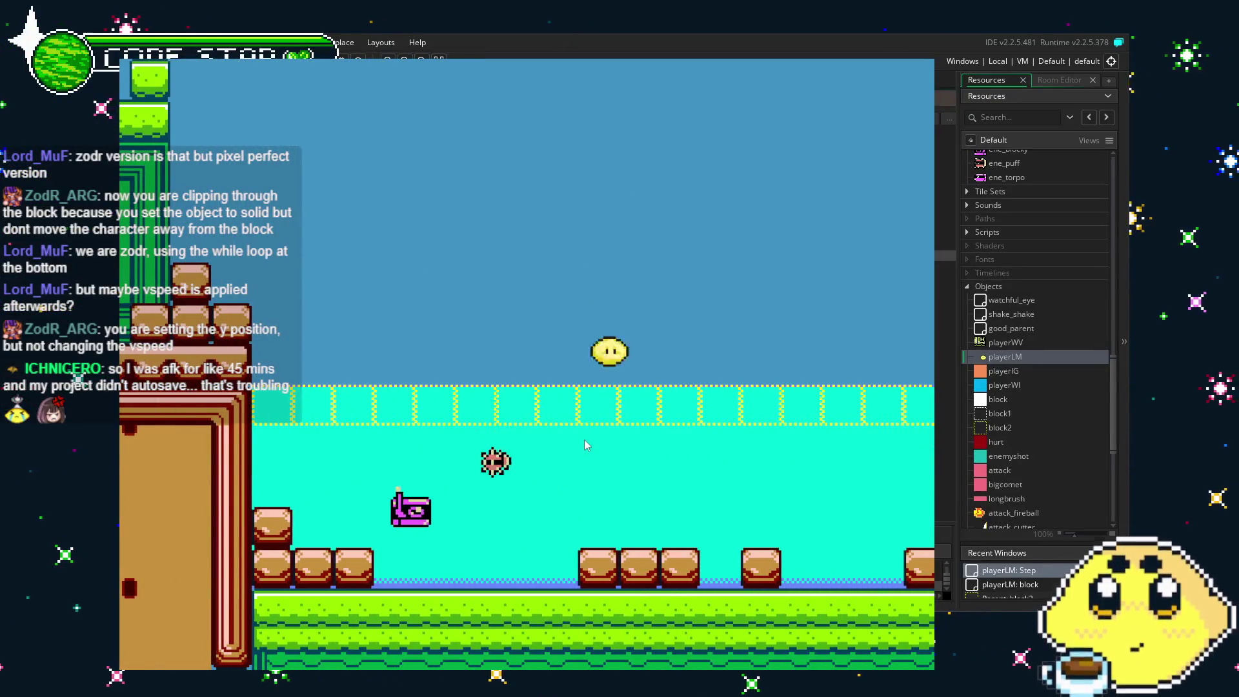
key("Right")
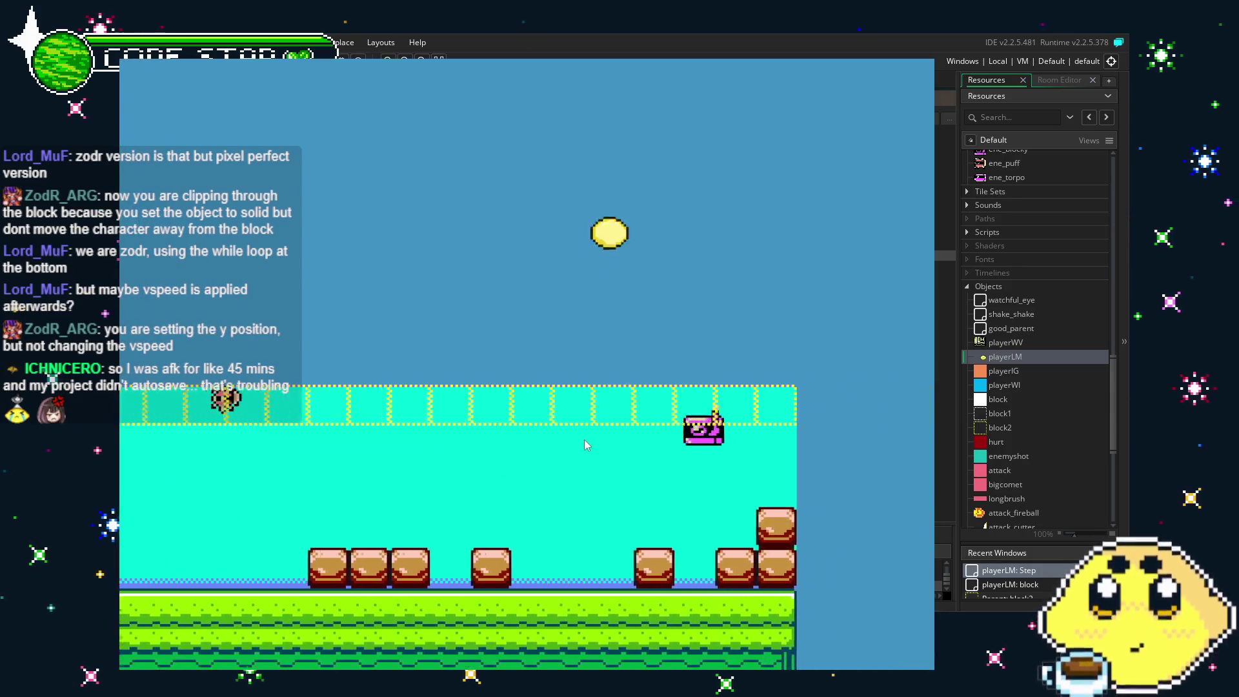
key("Left")
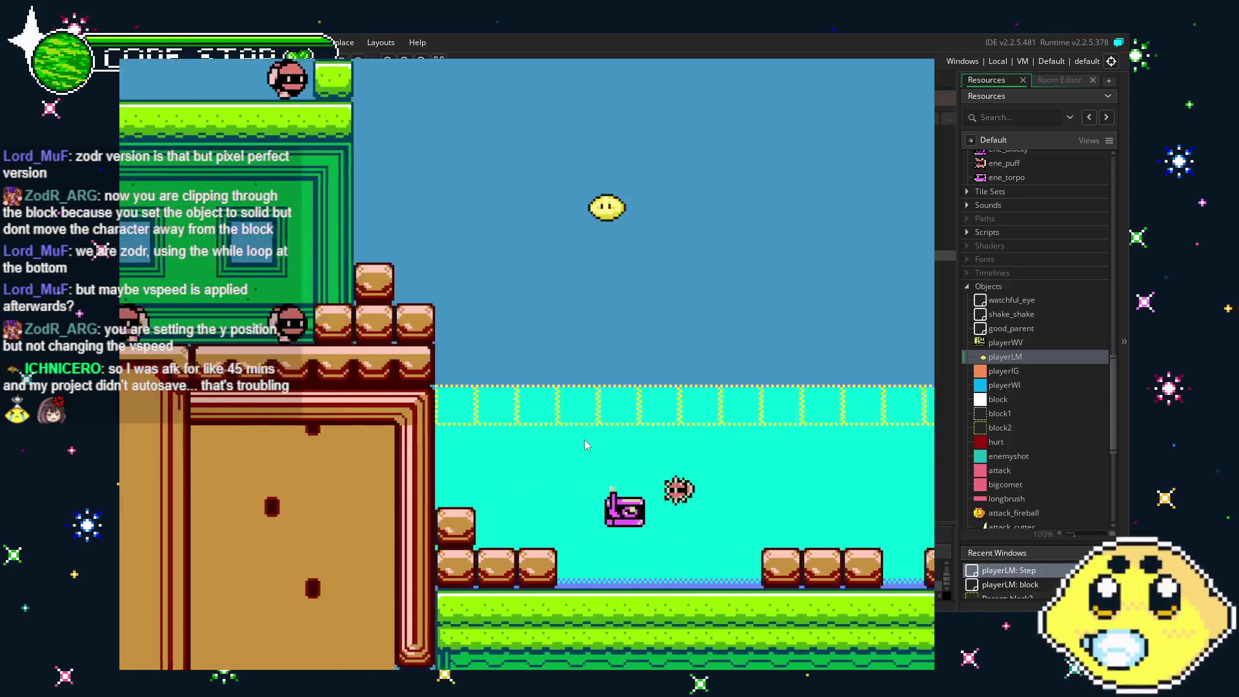
key("Right")
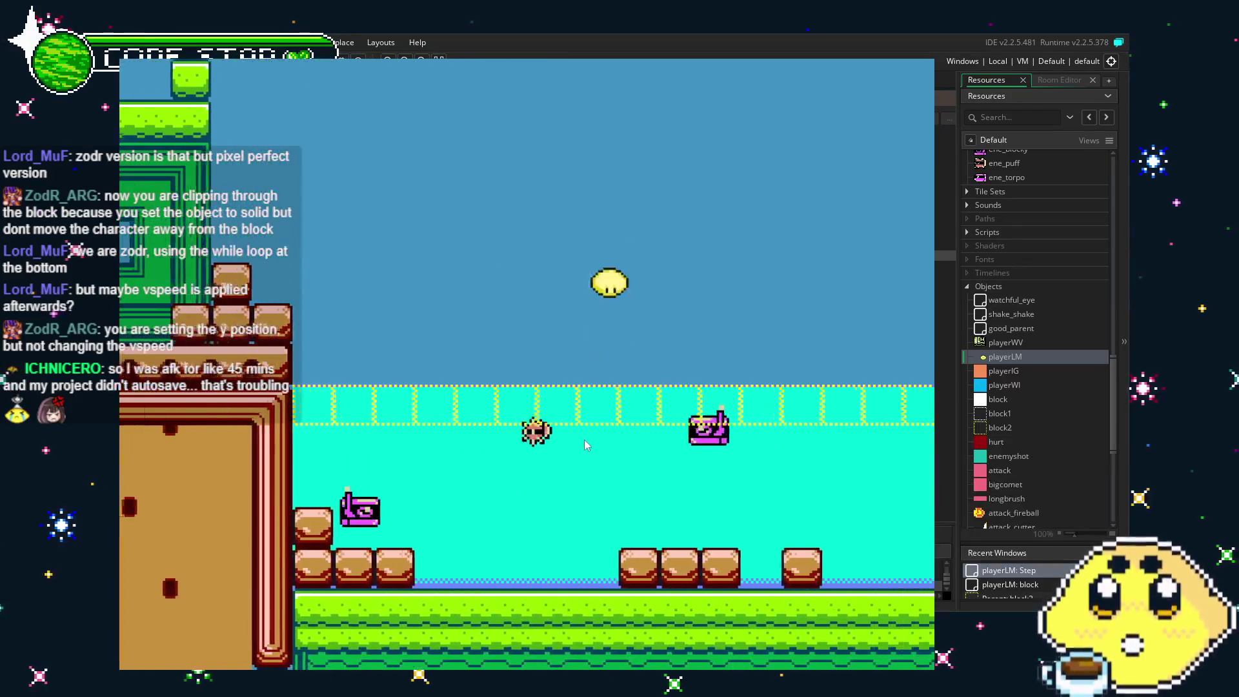
key("Right")
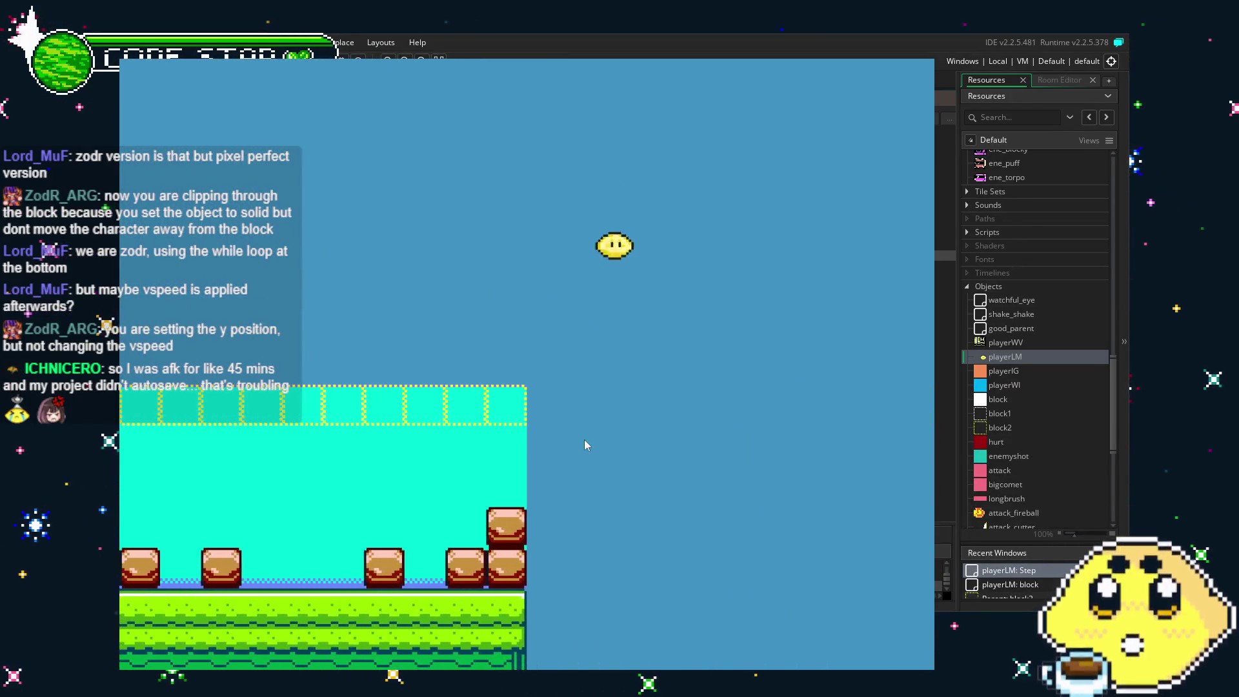
Jump the lemon across the water to the level edge, drop it back in, then close the game.
key("Left")
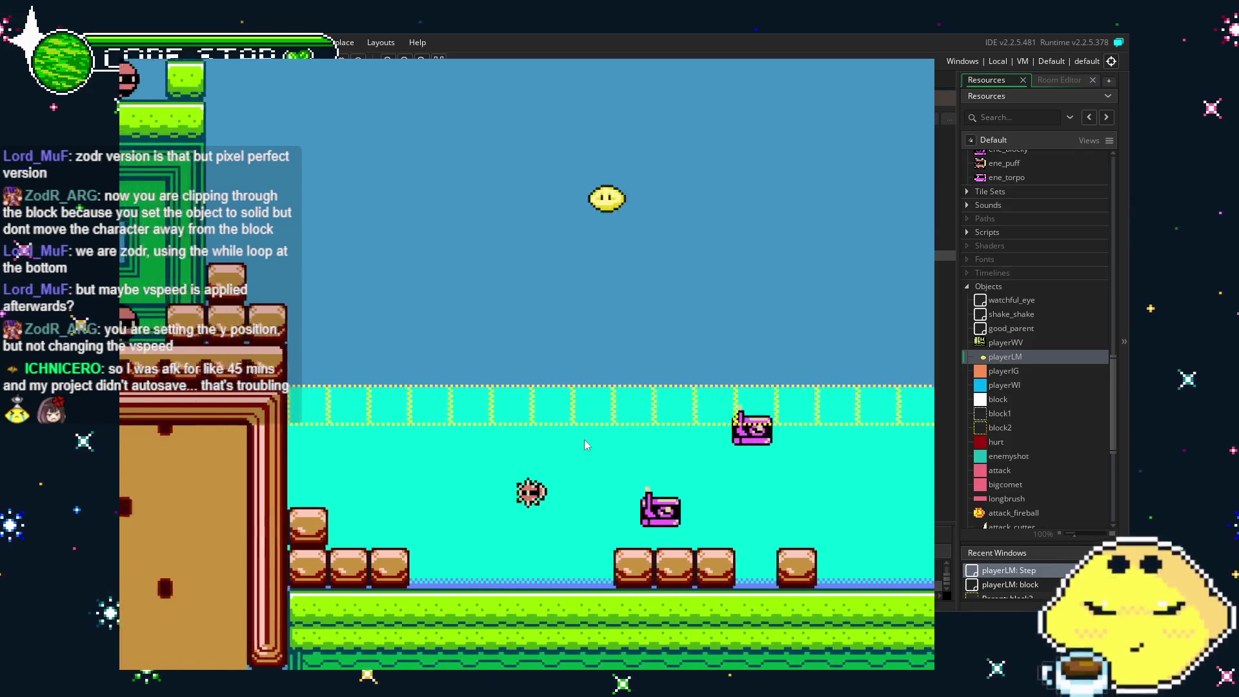
key("Right")
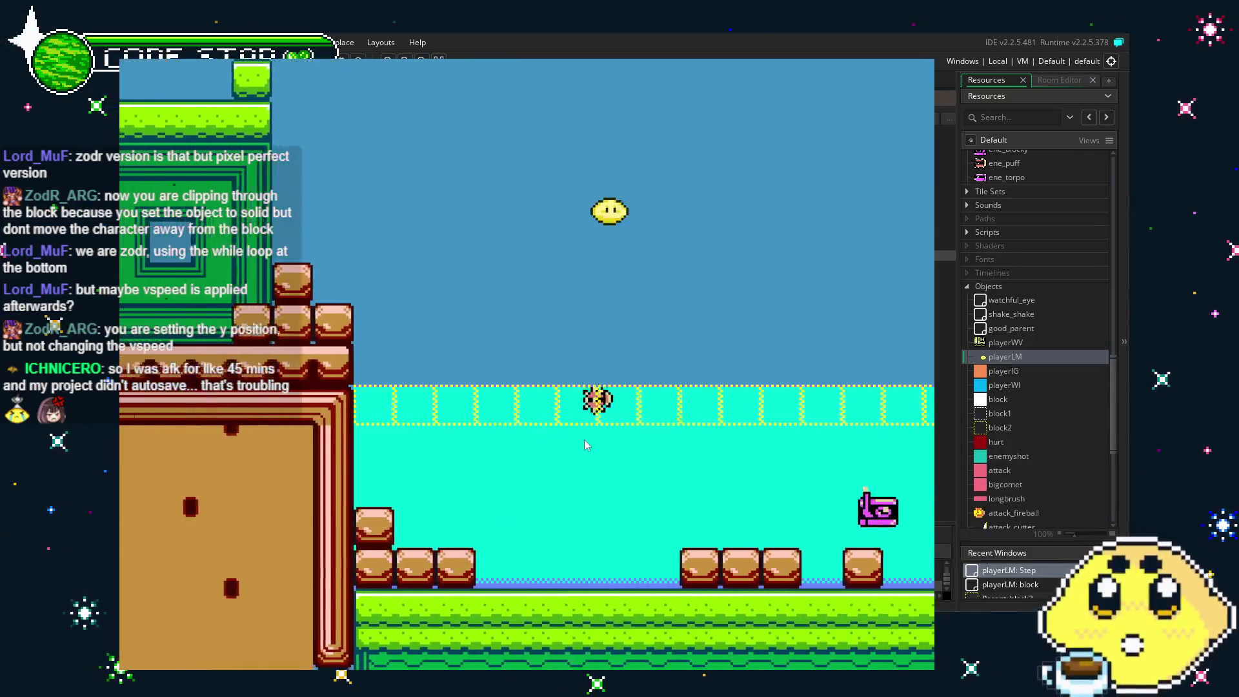
key("Right")
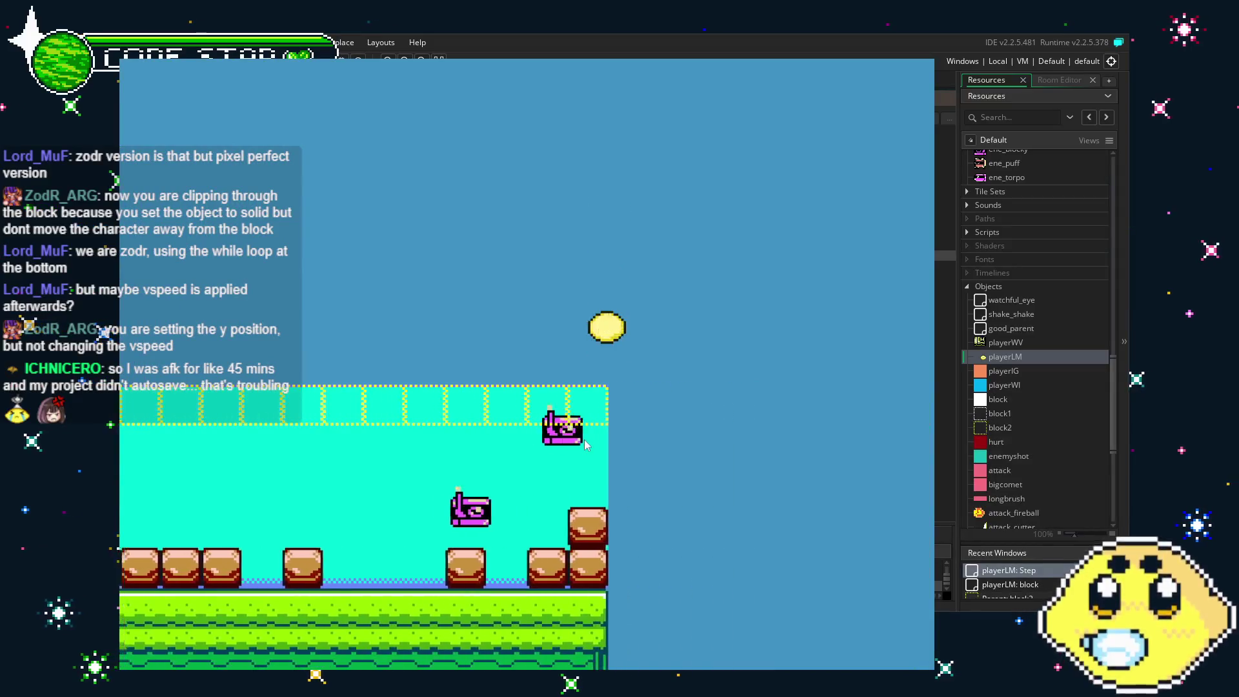
key("Left")
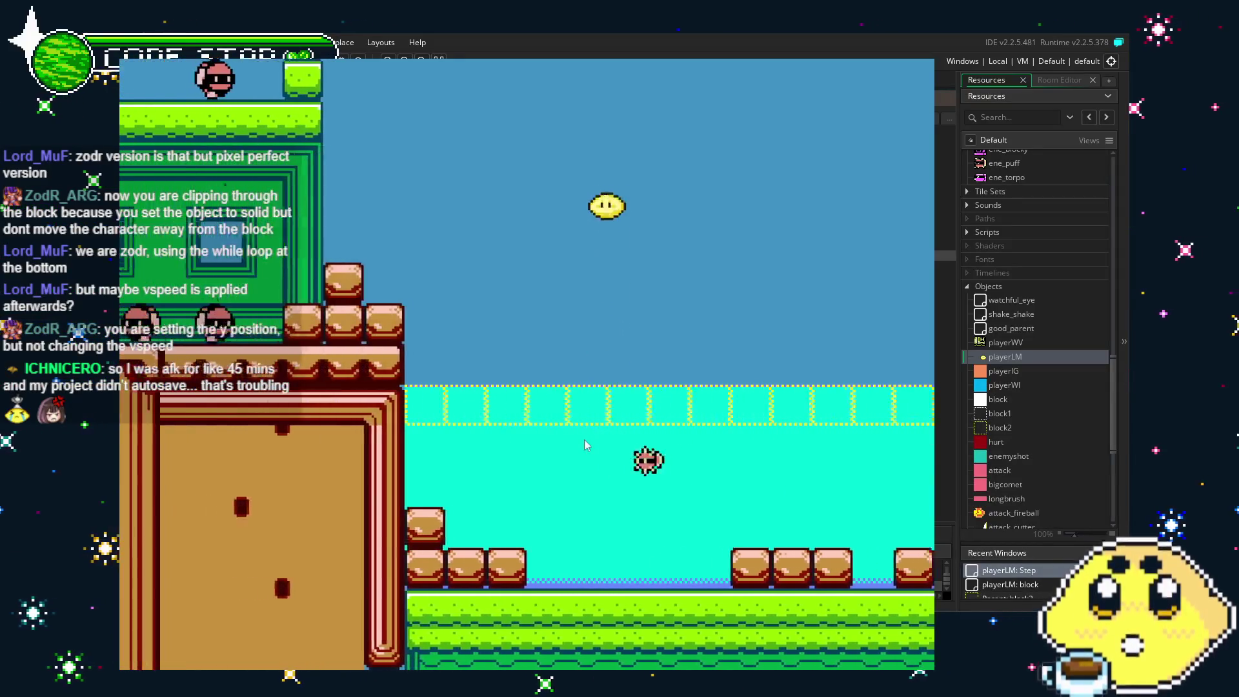
key("Right")
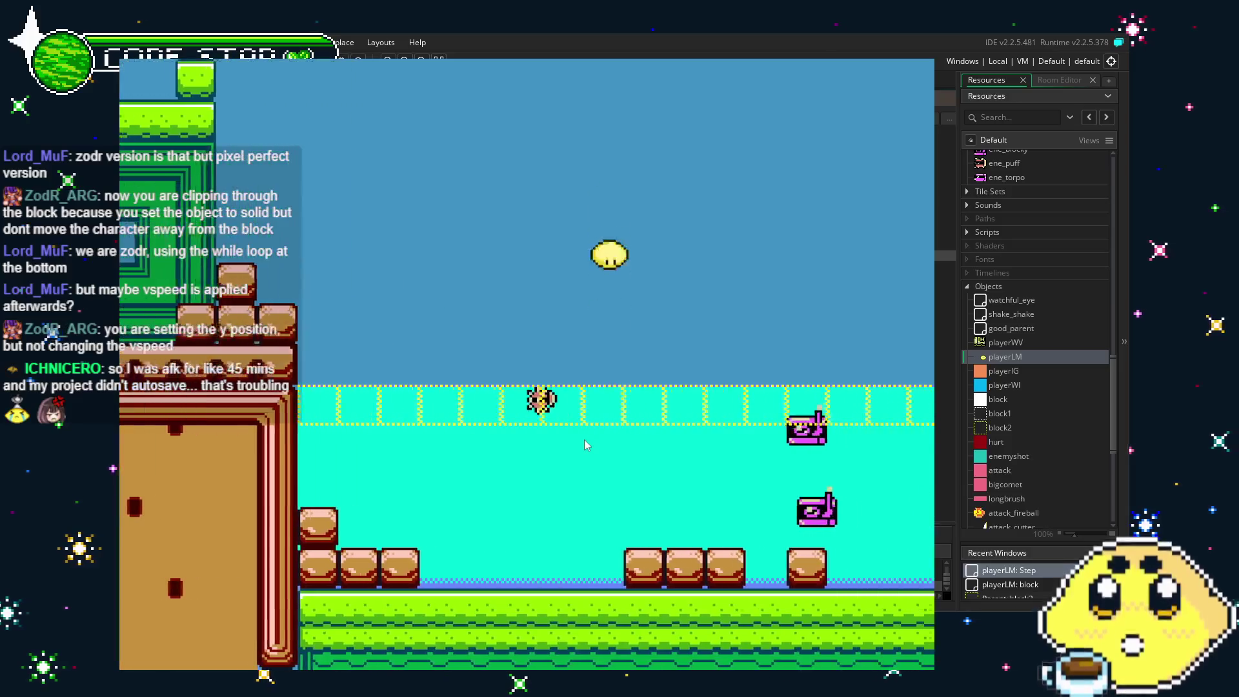
key("Right")
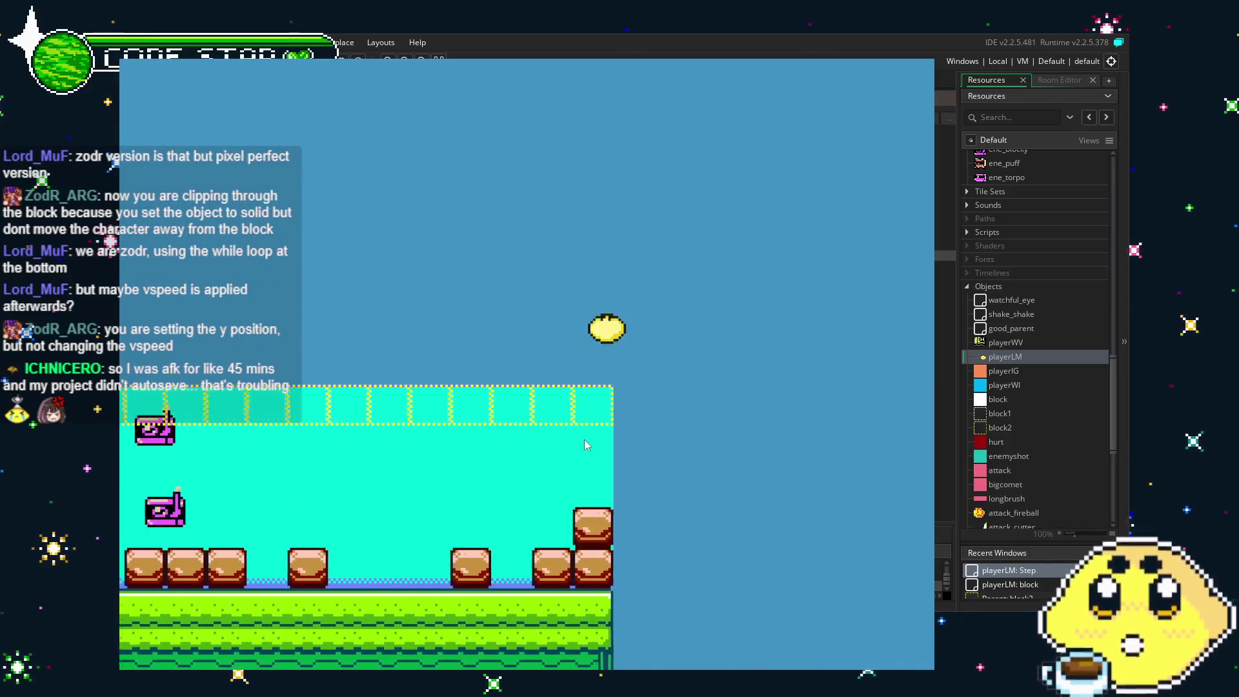
key("Left")
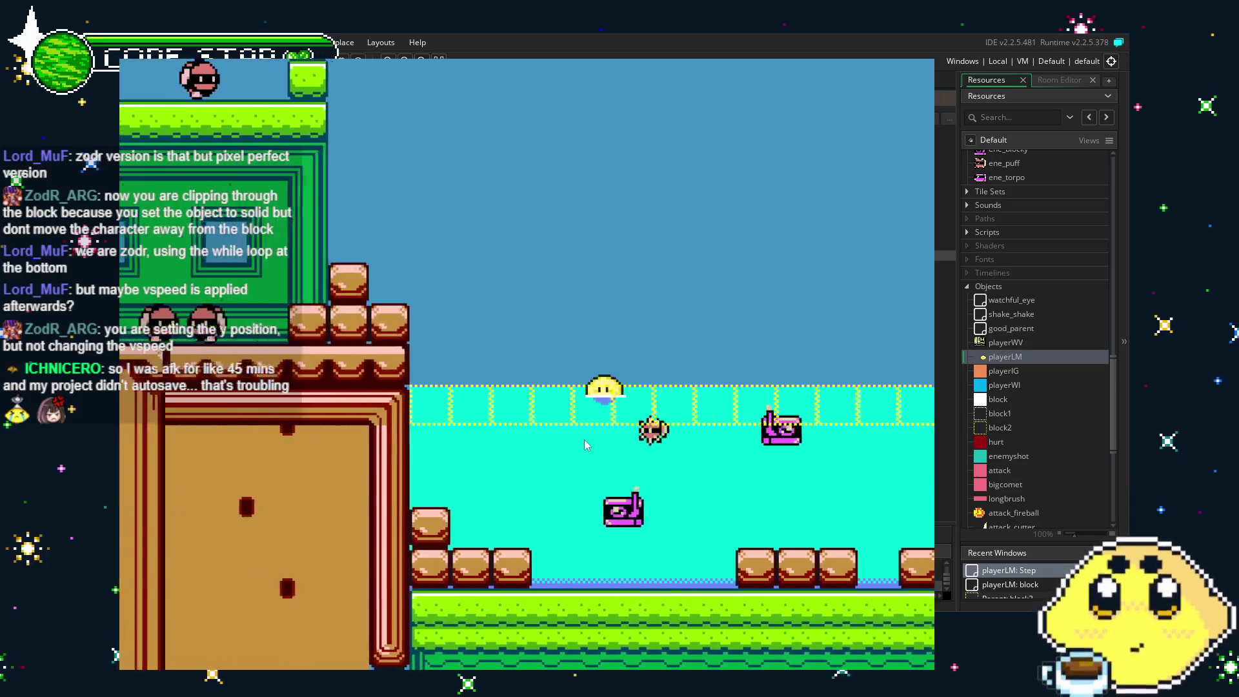
key("Left")
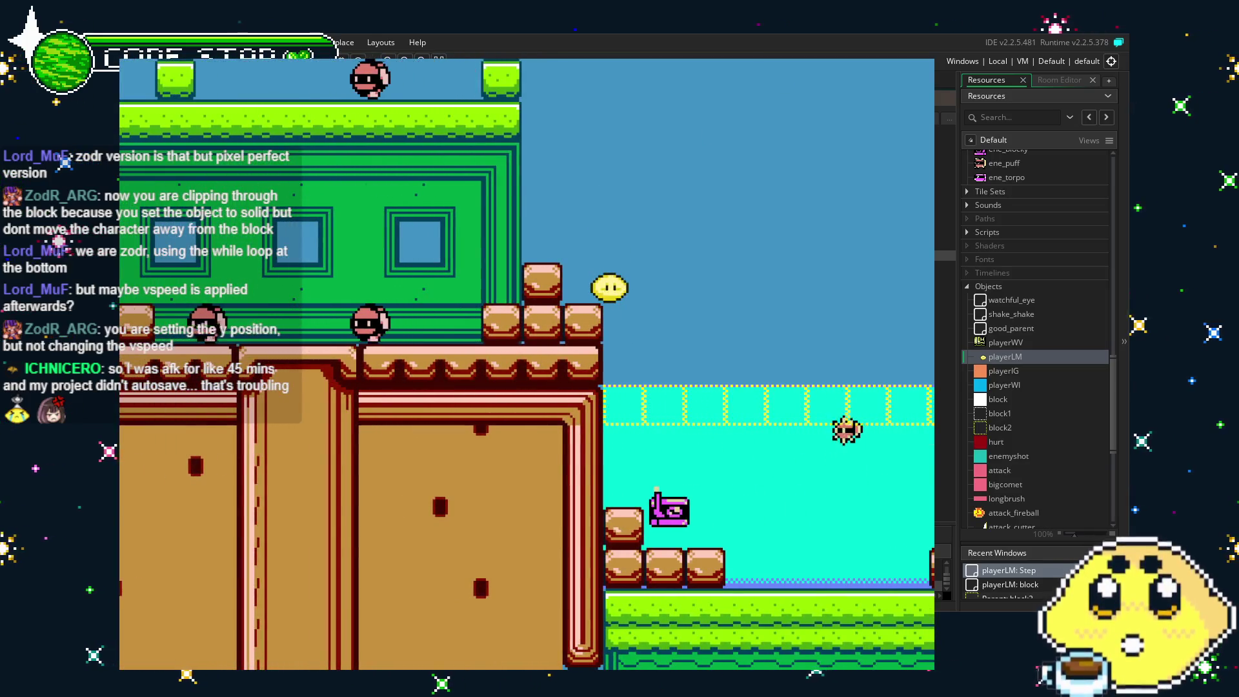
key("Escape")
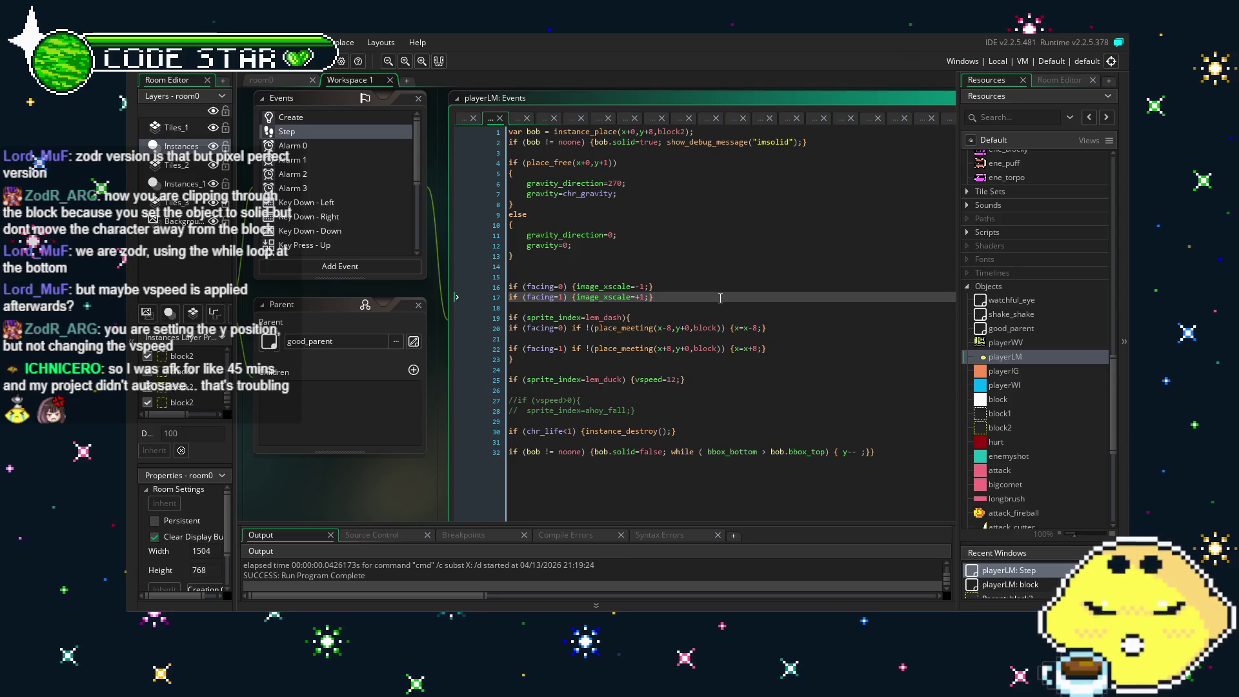
Restore line 1's block2 check to y+max(1,vspeed) and save the project.
key("ctrl+z")
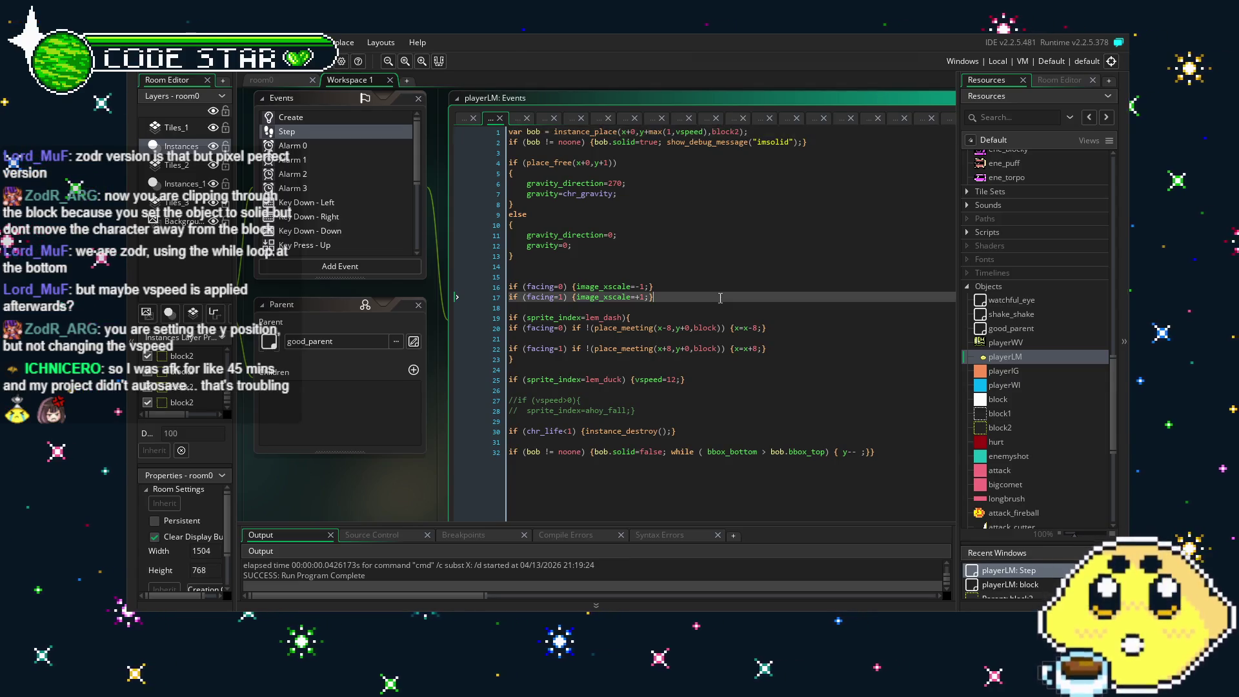
key("ctrl+a")
left_click(734, 328)
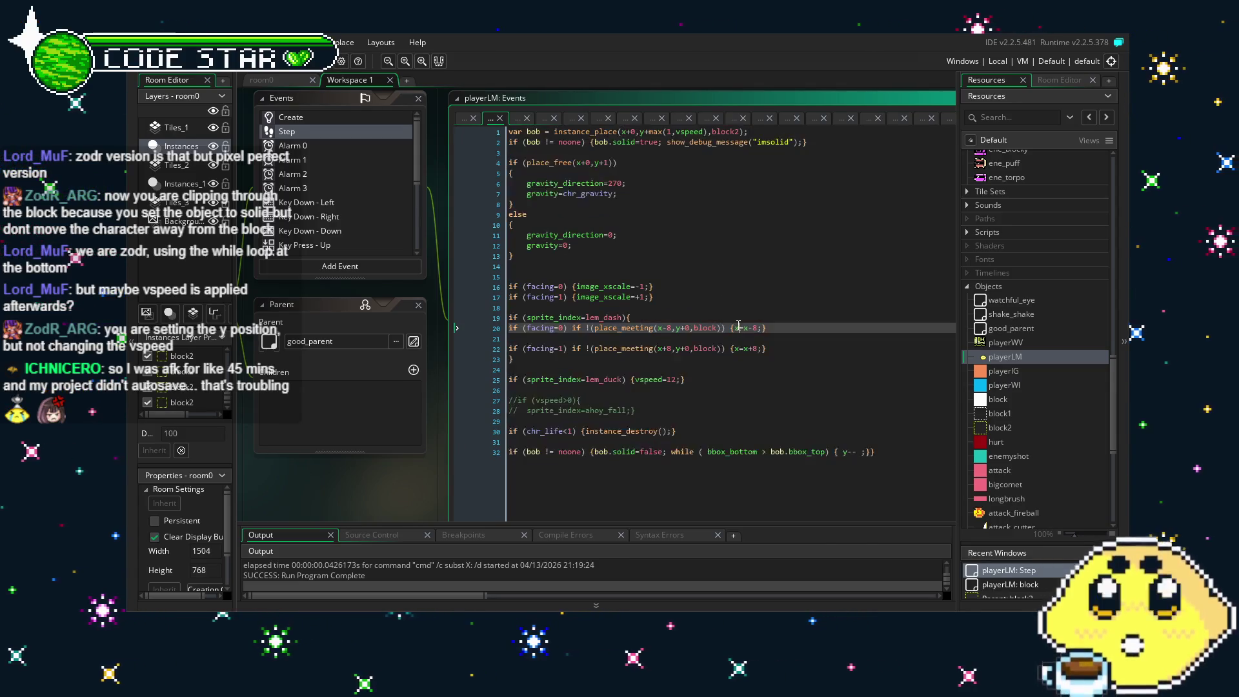
key("ctrl+s")
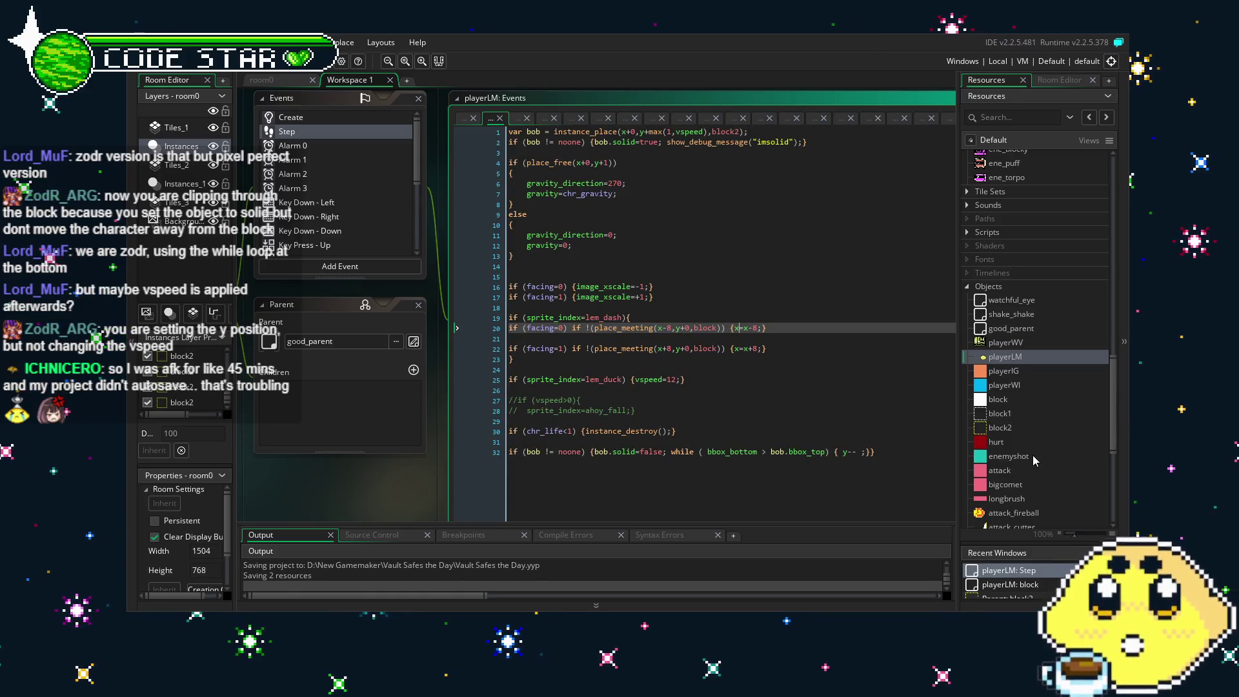
Select the outlineblock2 sprite in the Resources panel.
scroll(1036, 463, "up", 15)
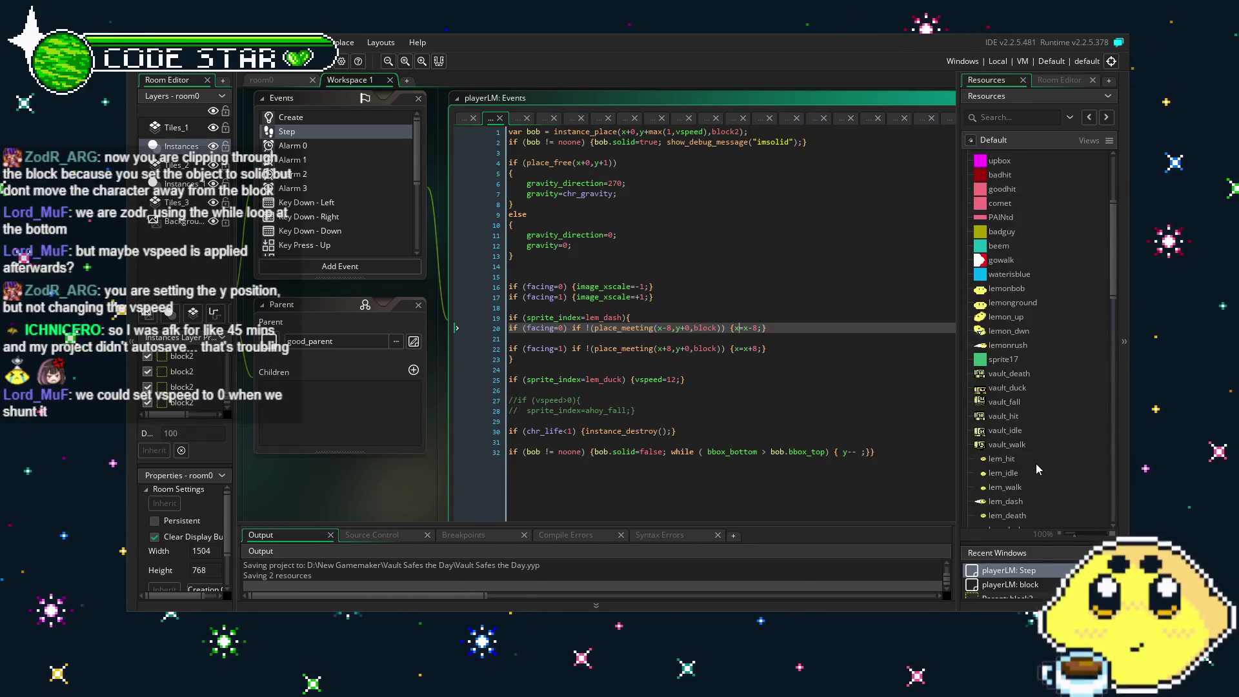
scroll(1036, 464, "up", 10)
left_click(1033, 296)
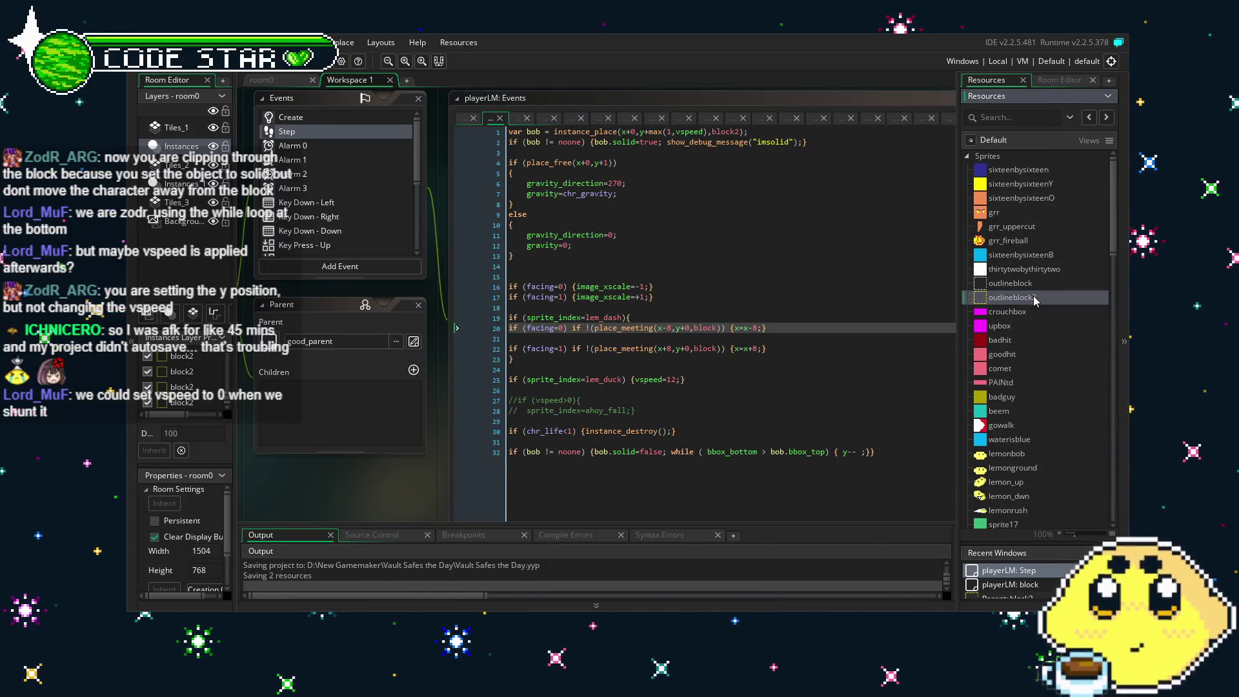
Make outlineblock2's collision mask a manual rectangle on the top row only (bottom 0), then run the game.
double_click(1033, 295)
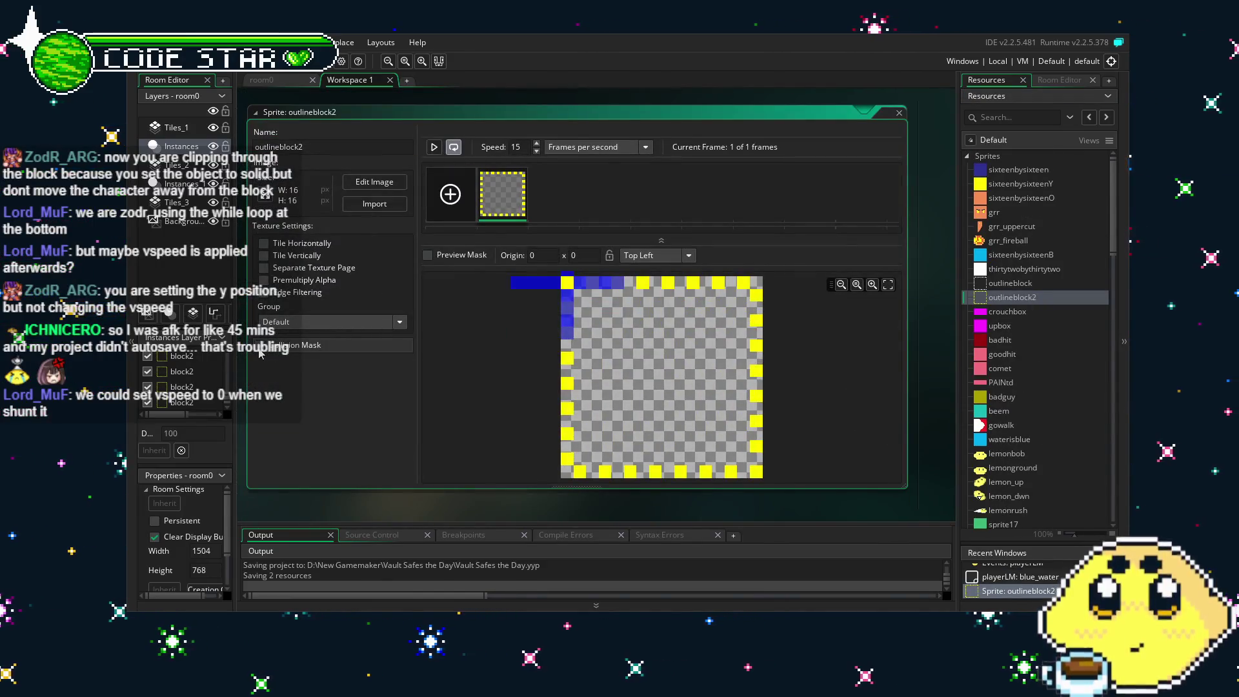
left_click(261, 348)
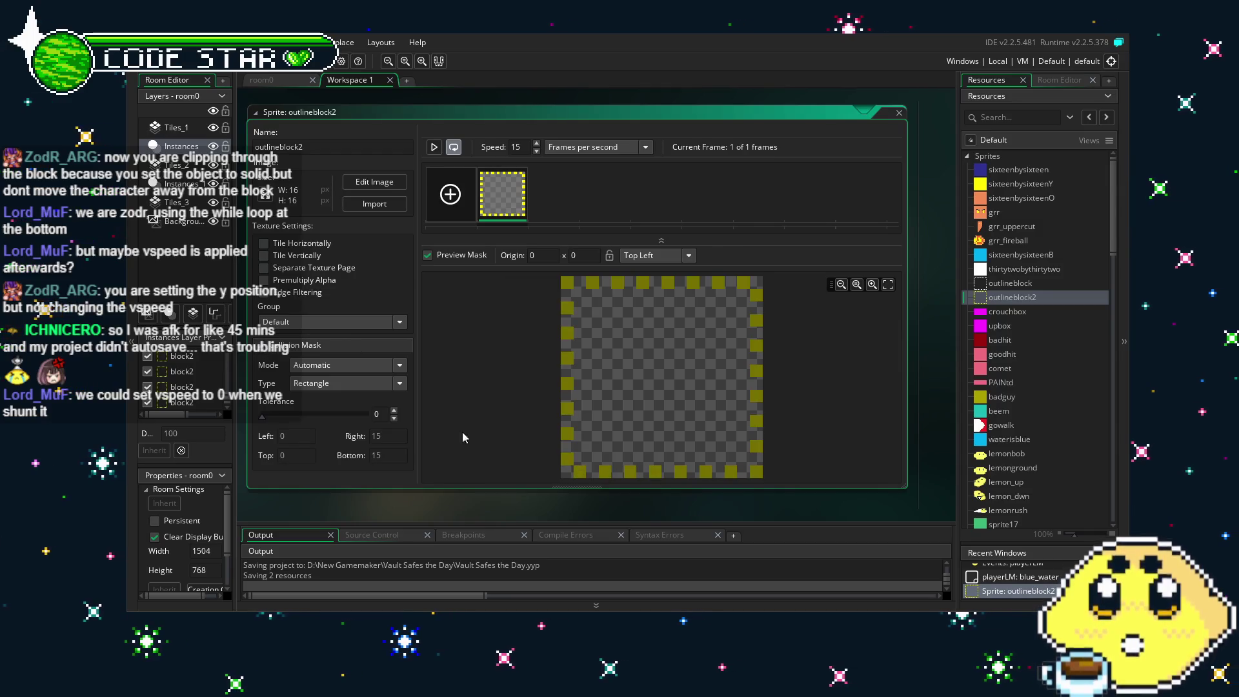
left_click(356, 383)
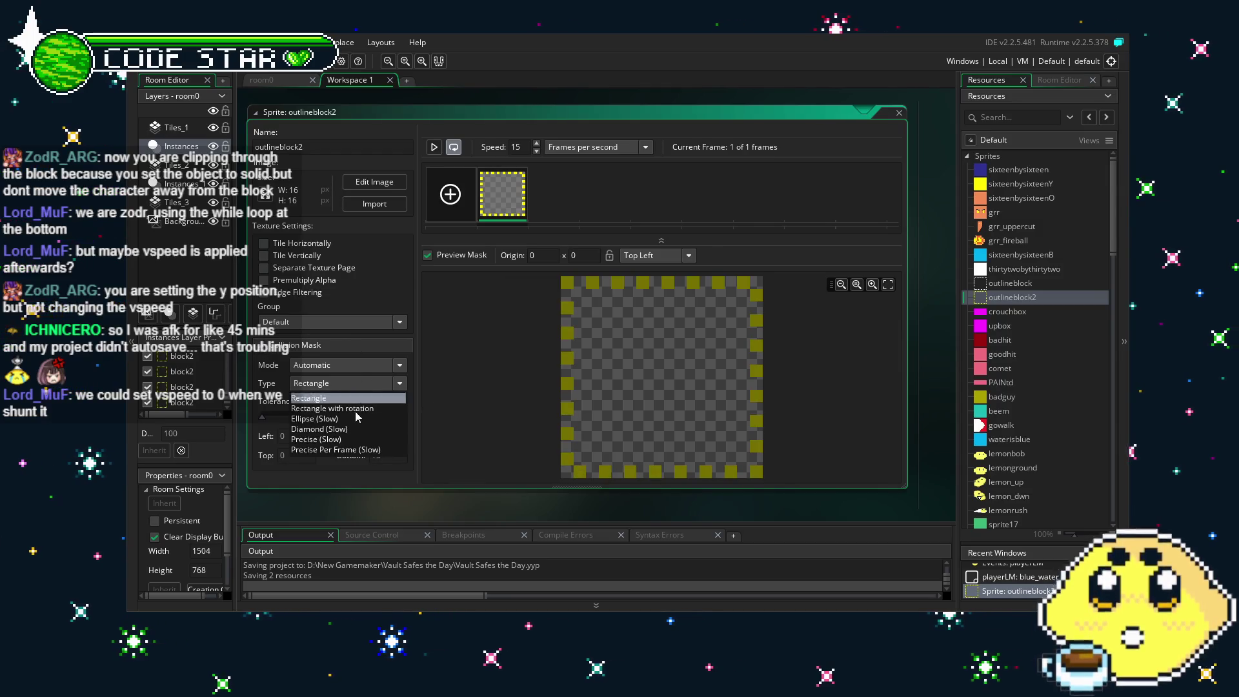
left_click(329, 365)
left_click(304, 401)
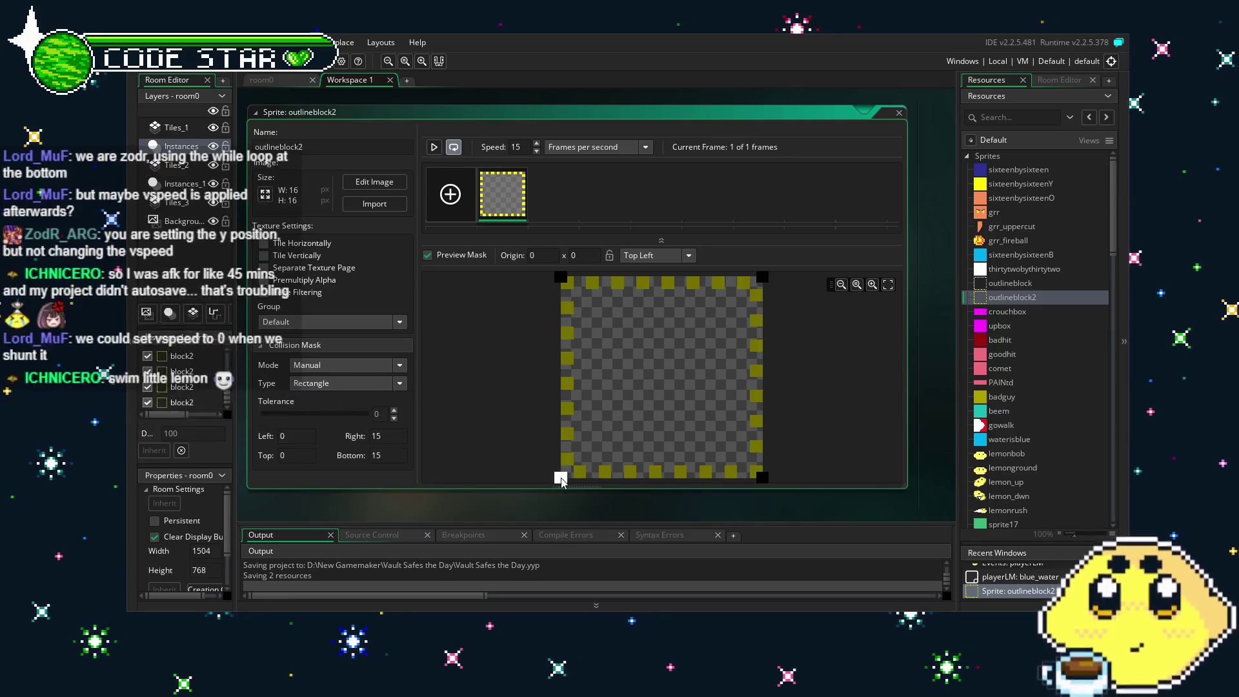
mouse_move(562, 476)
left_mouse_down()
mouse_move(581, 355)
mouse_move(560, 288)
left_mouse_up()
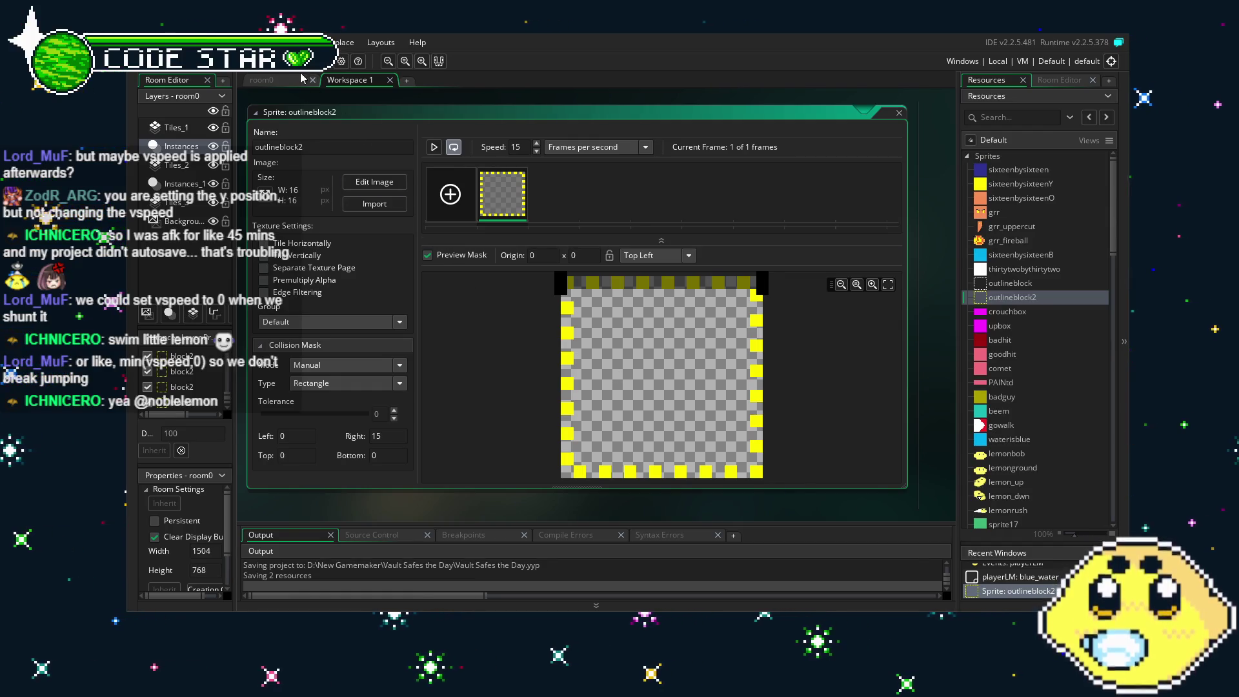
key("F5")
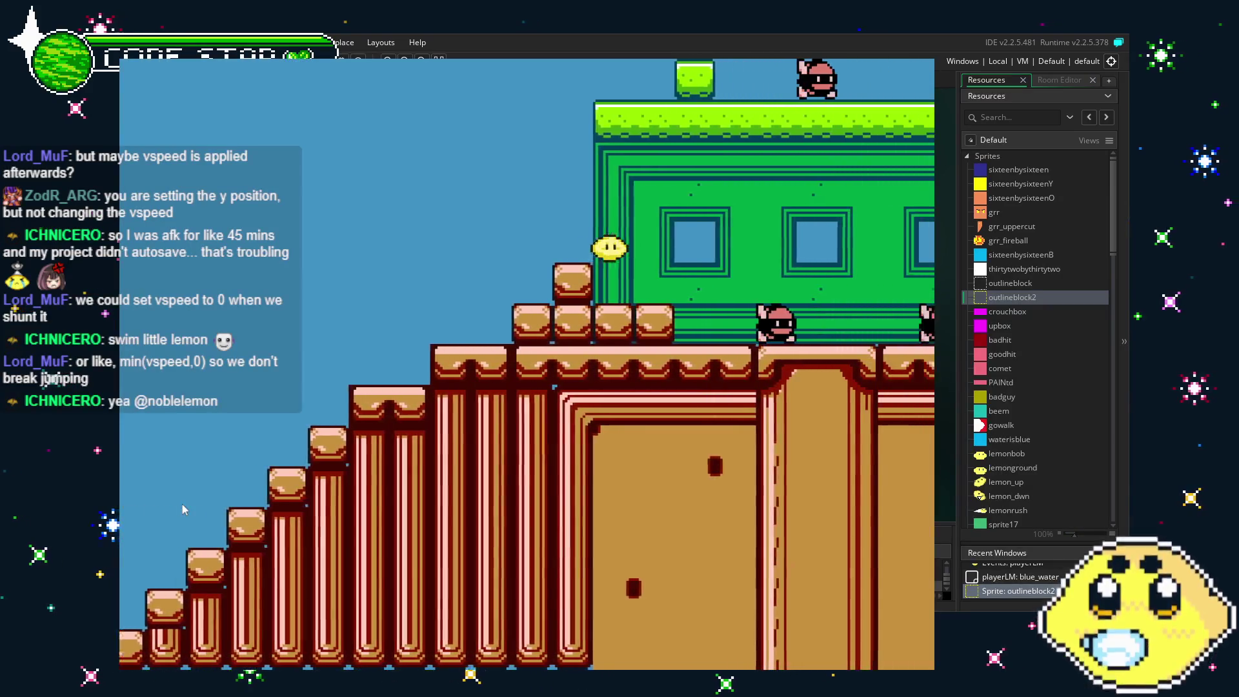
Swim the lemon right into the water, leap out, then steer it left toward the terrain.
key("Right")
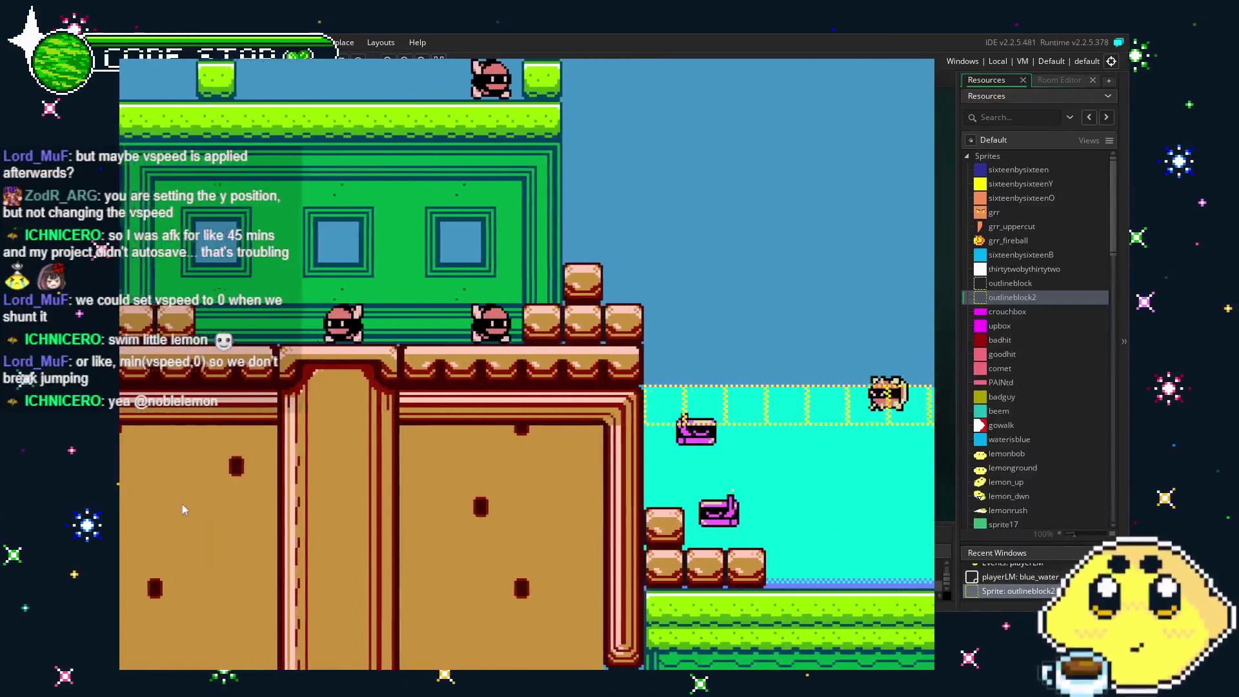
key("Right")
key("Up")
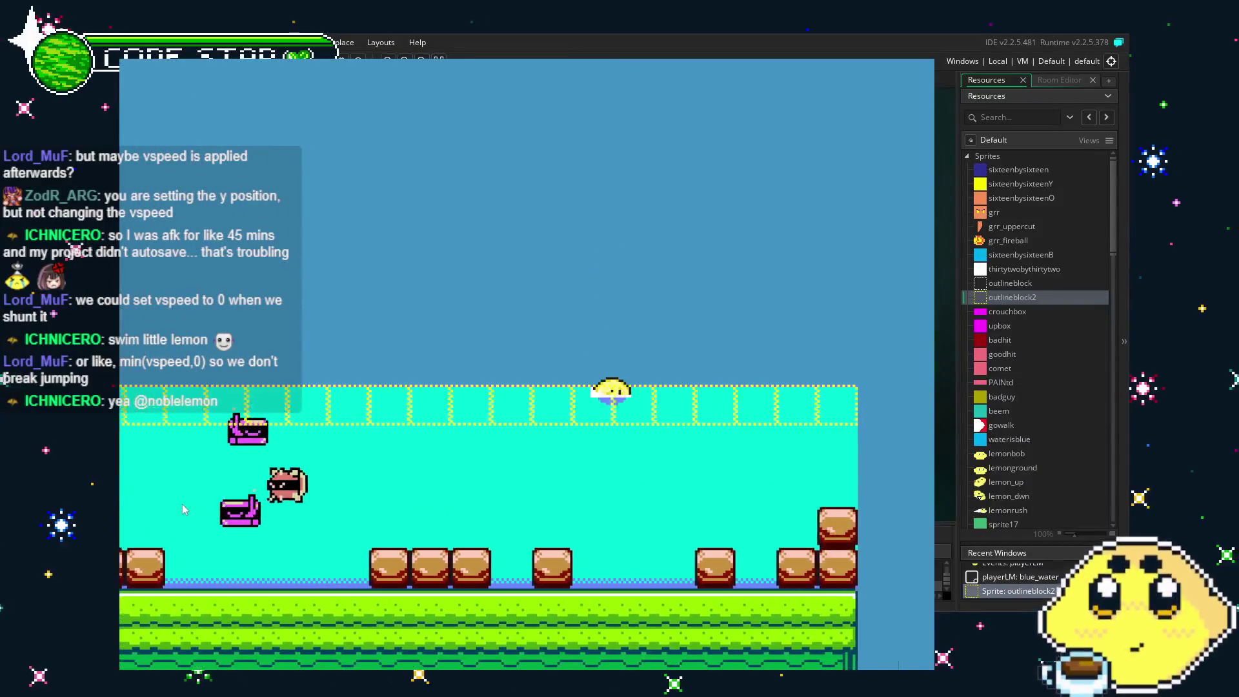
key("Left")
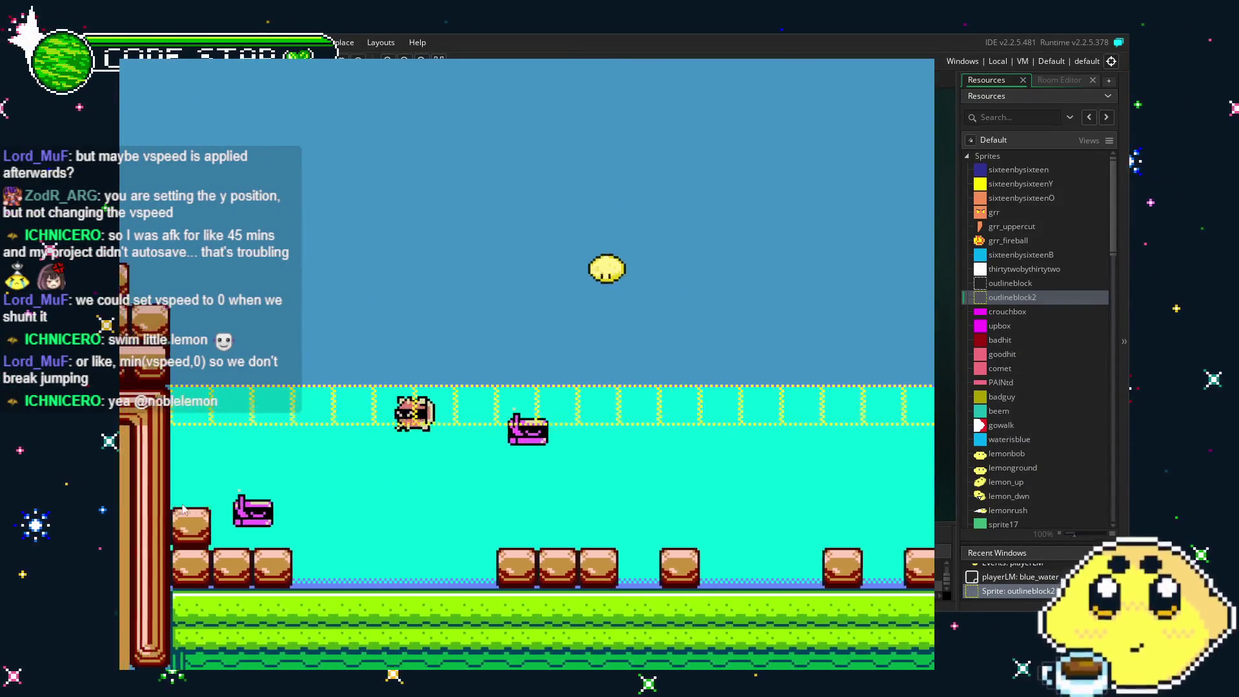
key("Right")
key("Right")
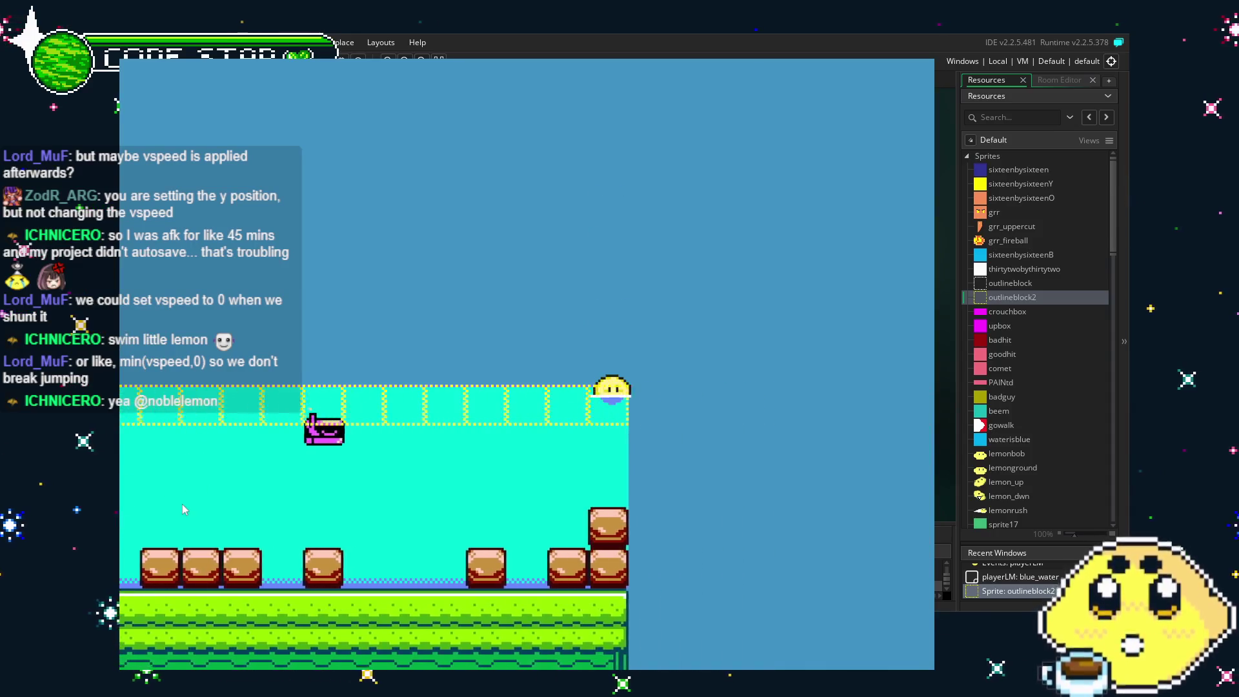
key("Left")
key("Up")
key("Left")
key("Up")
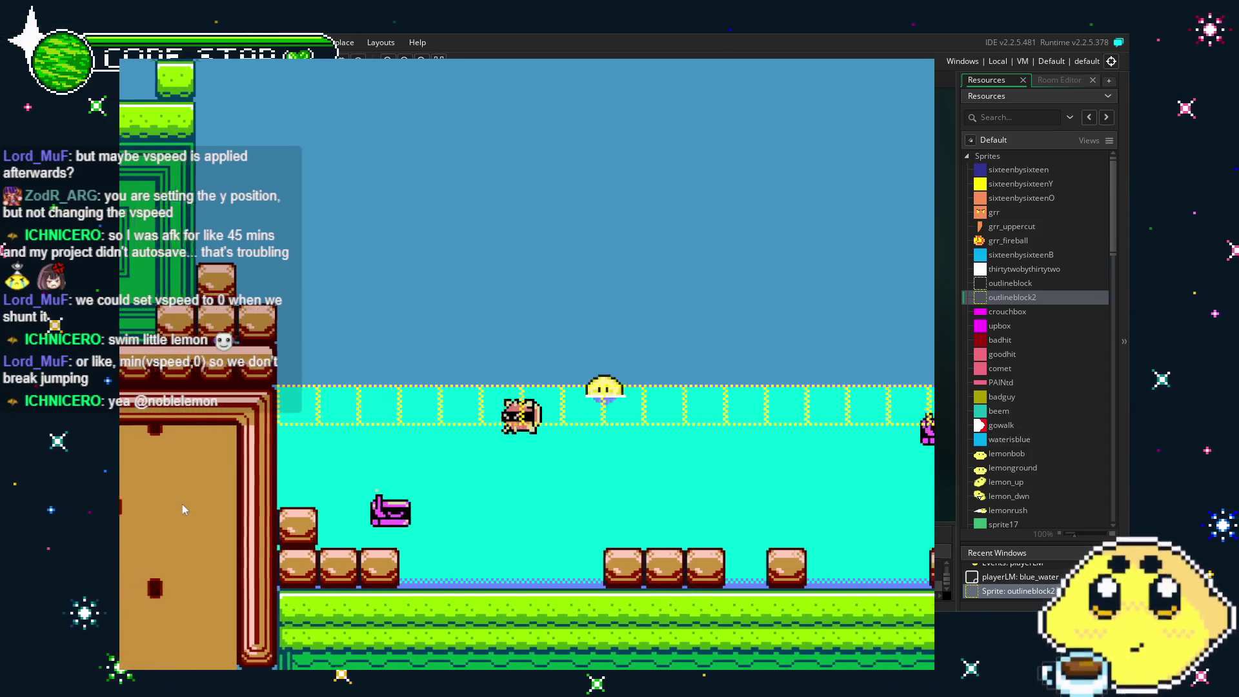
Swim the lemon back and forth with more leaps, then stop the test run.
key("Right")
key("Up")
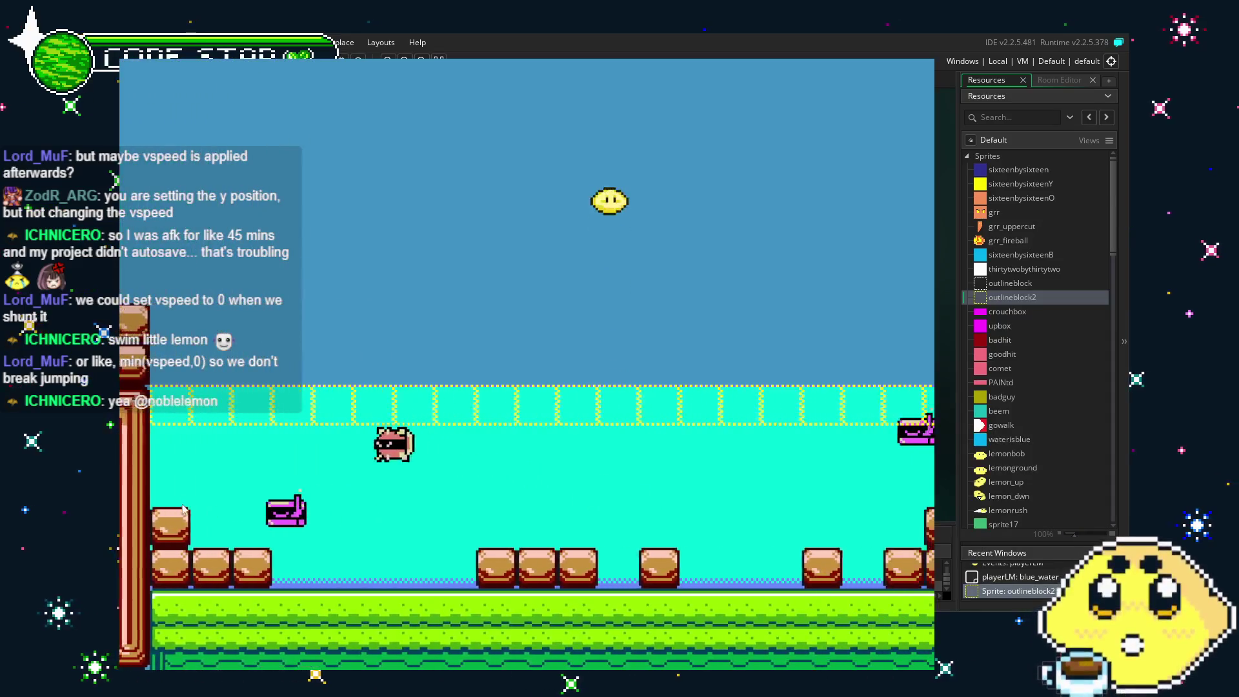
key("Up")
key("Left")
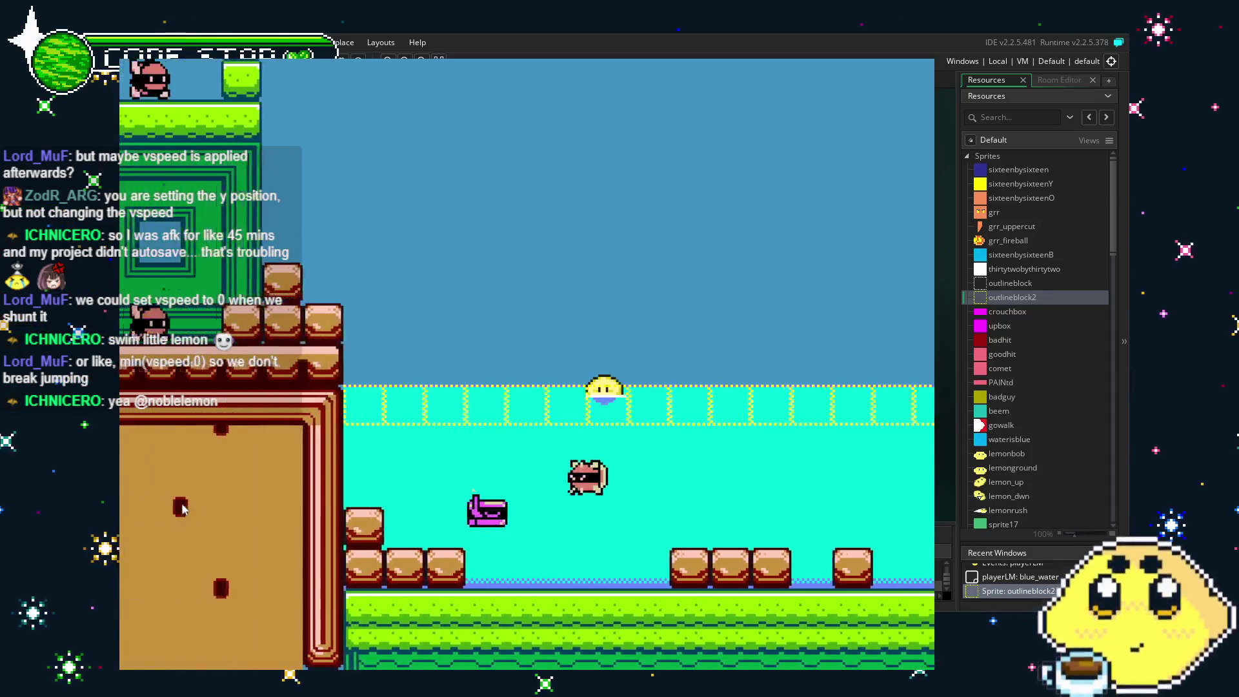
key("Up")
key("Right")
key("Left")
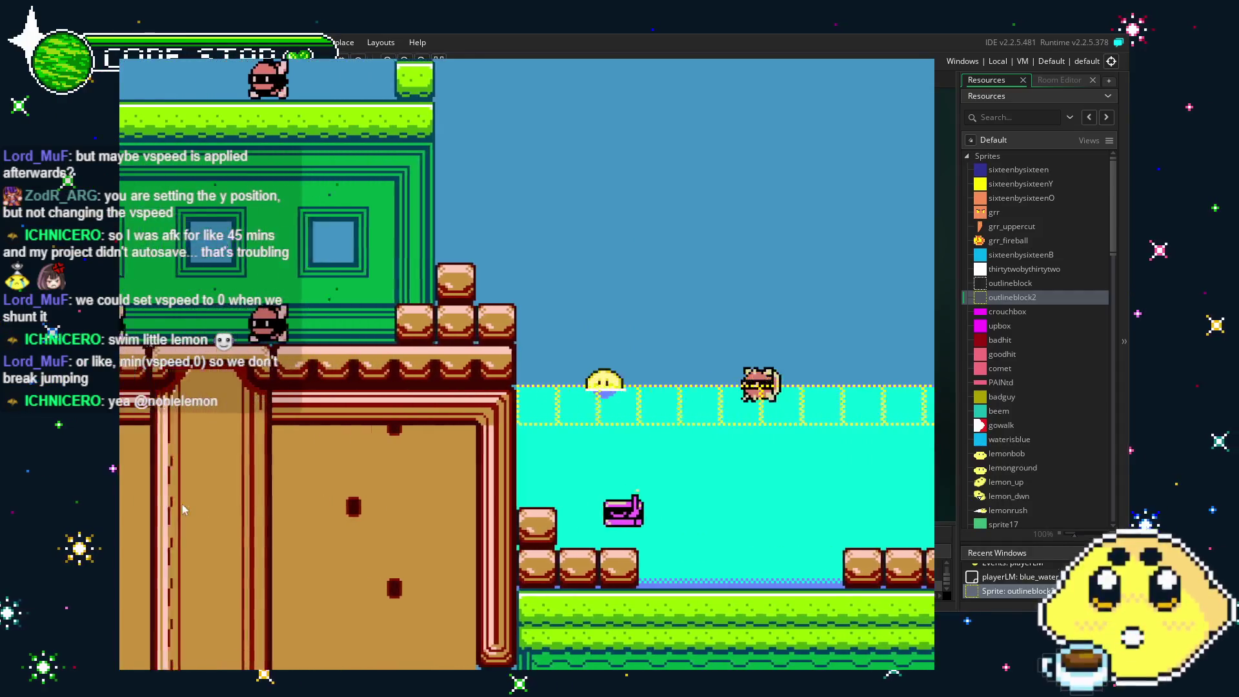
key("Right")
key("Right")
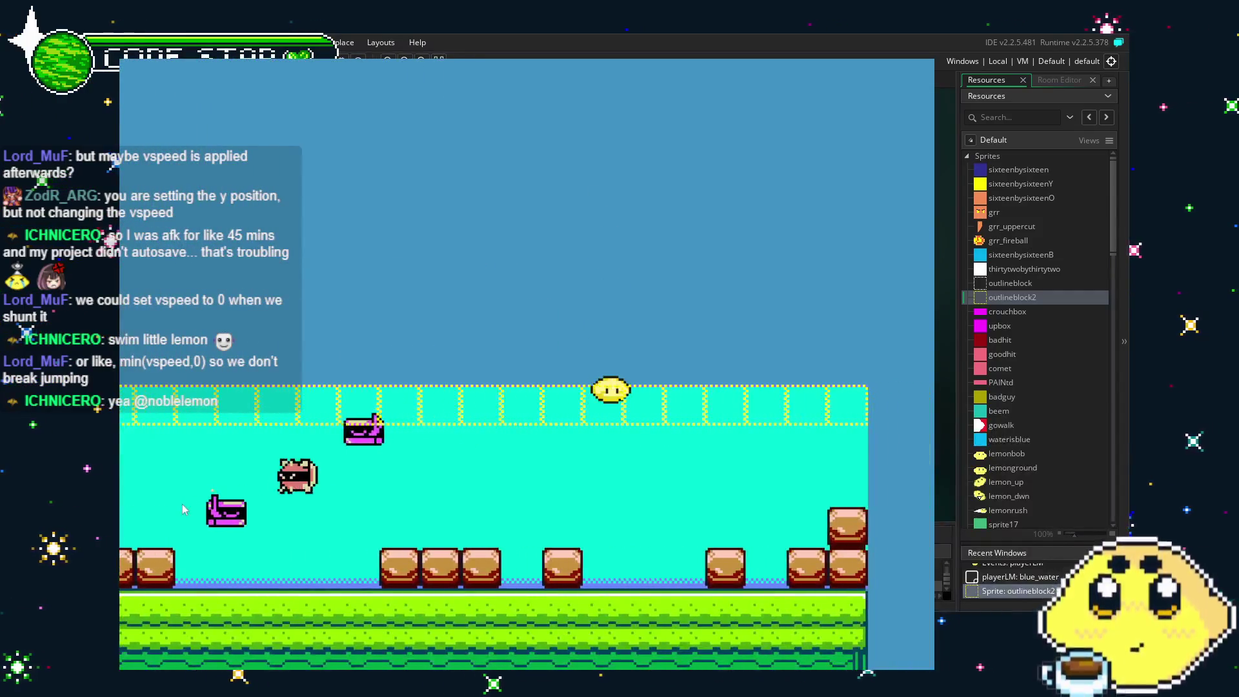
left_click(1111, 63)
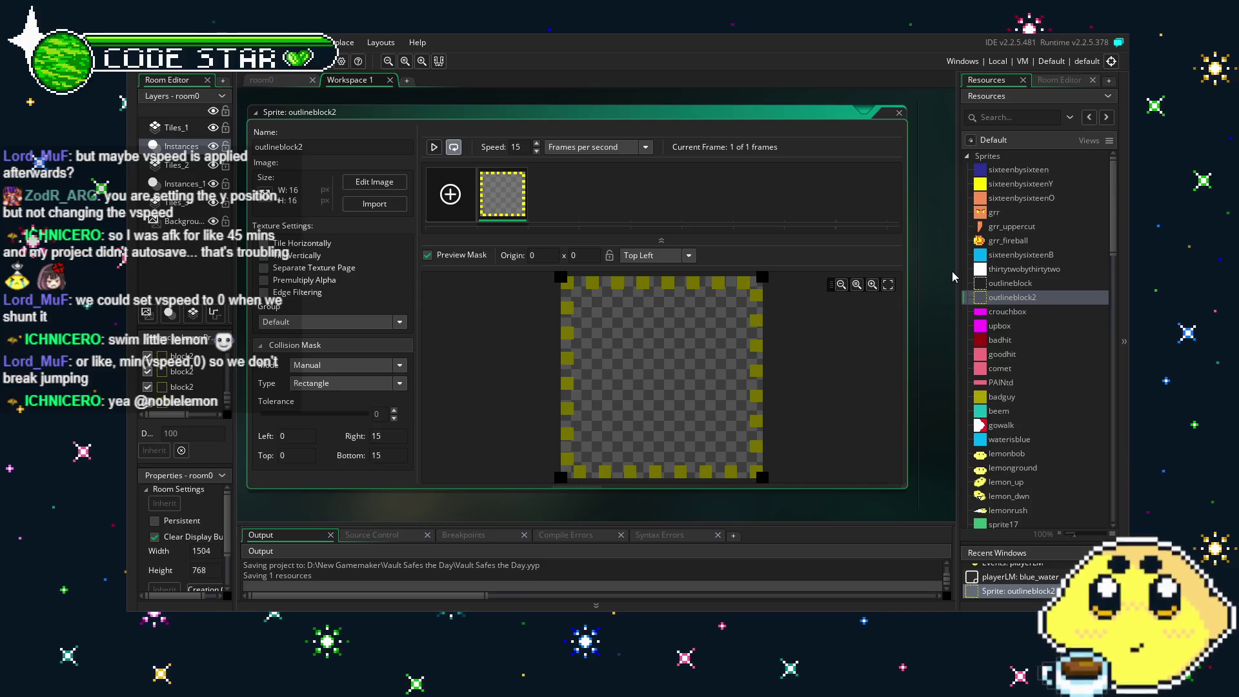
Open the playerLM object from the Objects list and place the caret on line 2 of its Step code.
scroll(1060, 452, "down", 5)
scroll(1059, 455, "down", 15)
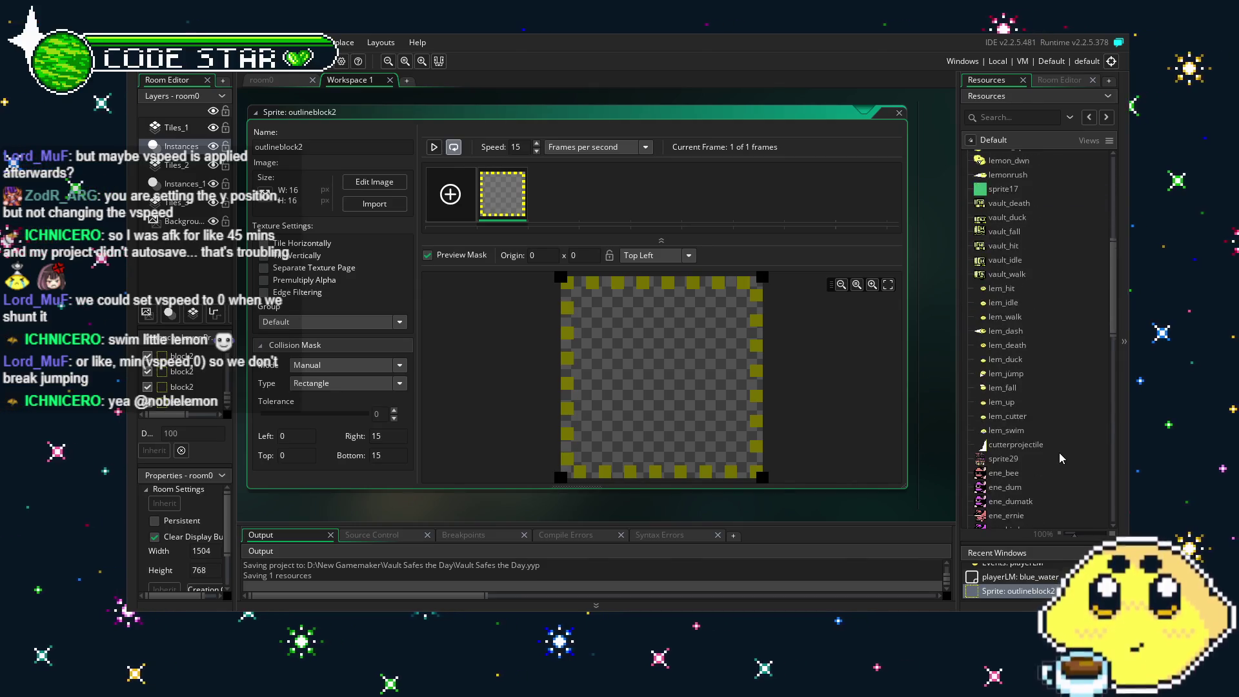
scroll(1060, 455, "down", 3)
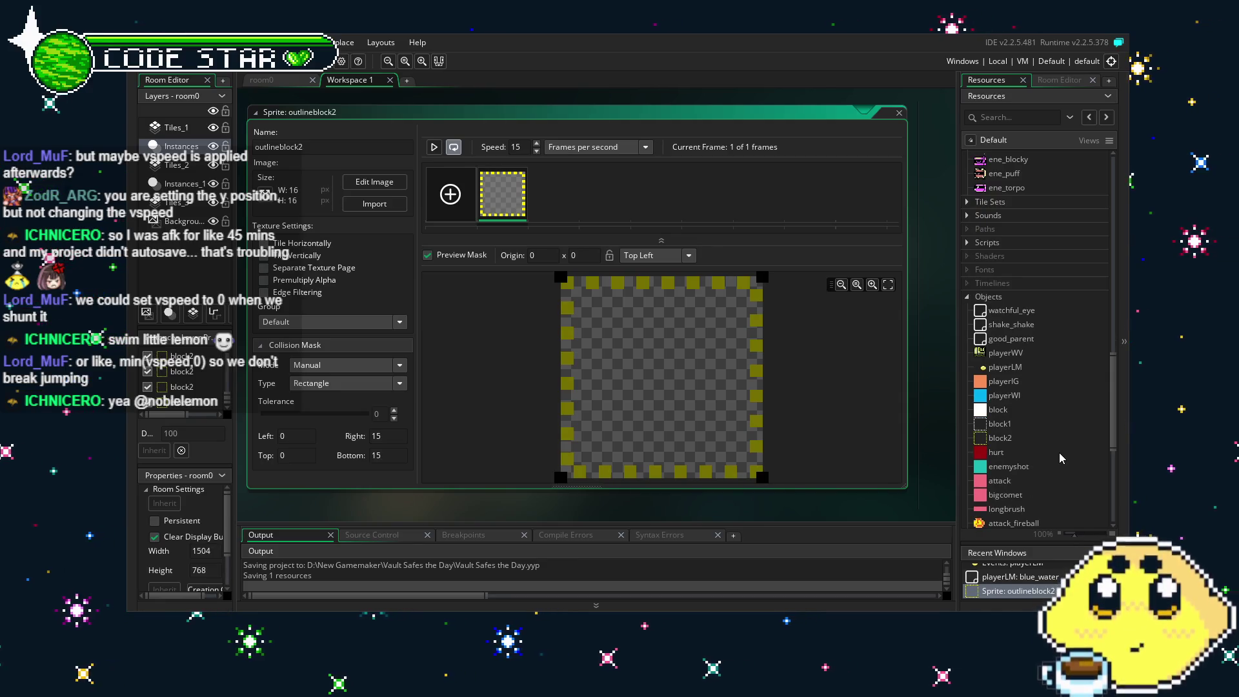
scroll(1060, 454, "down", 3)
scroll(1059, 452, "up", 2)
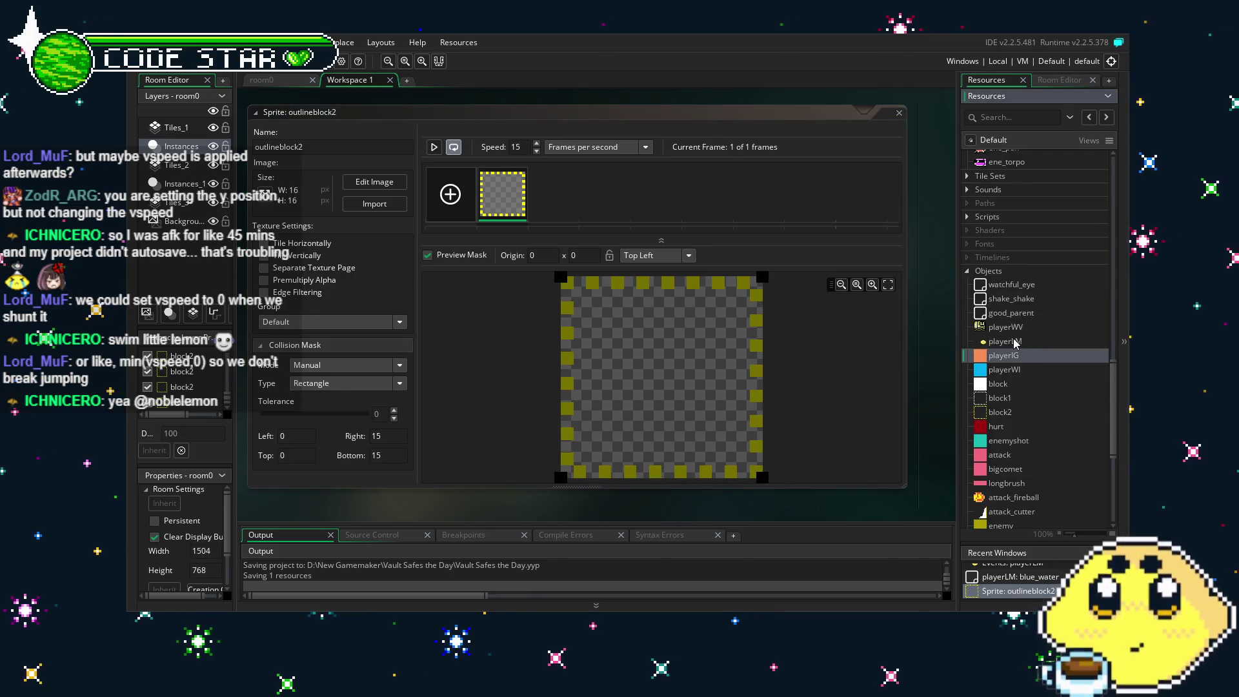
double_click(1013, 342)
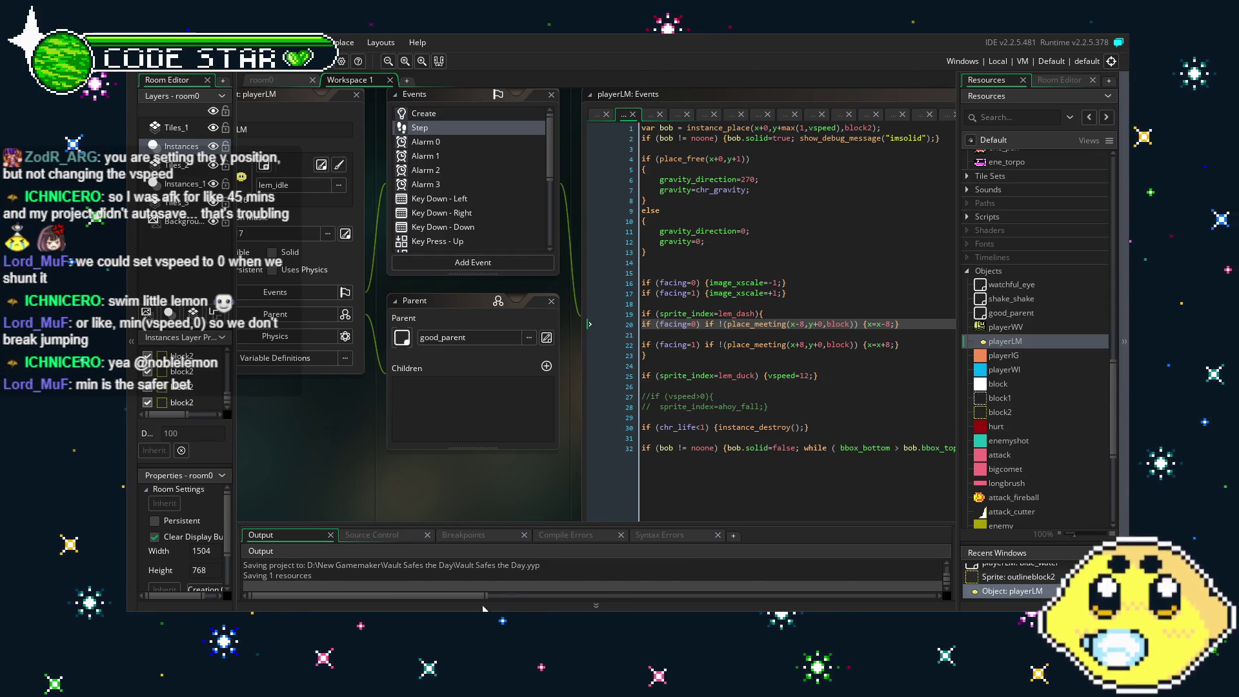
left_click_drag(500, 481, 403, 495)
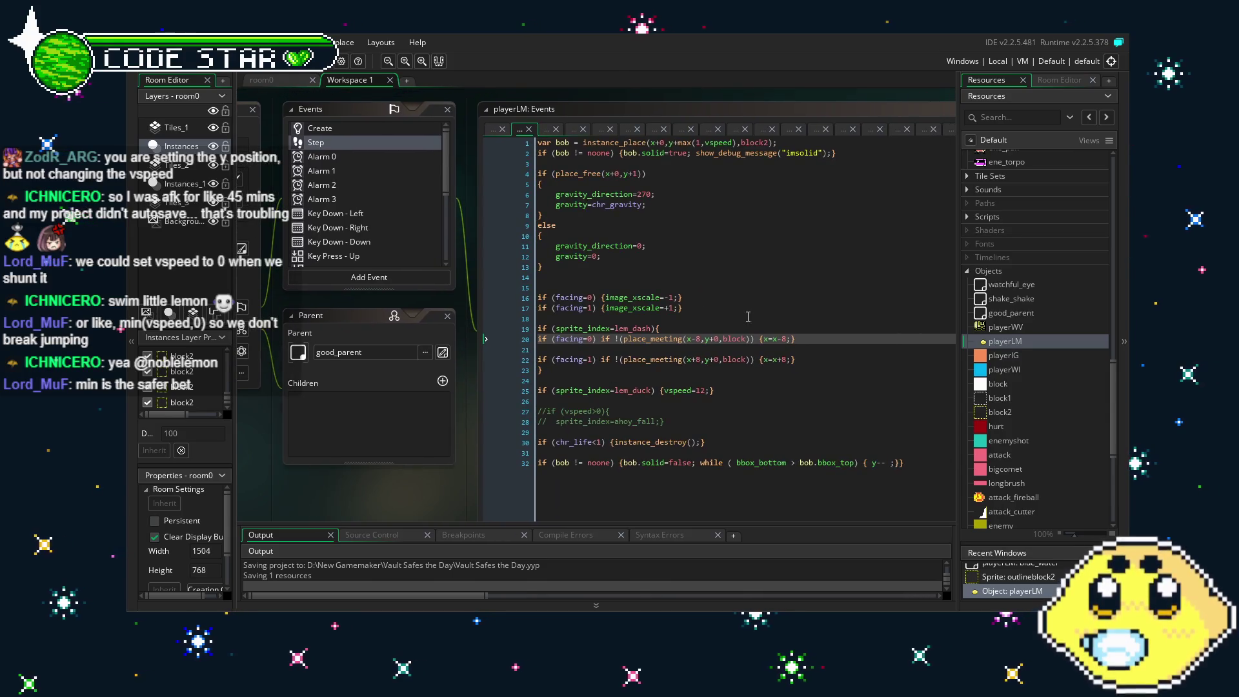
scroll(699, 342, "up", 1)
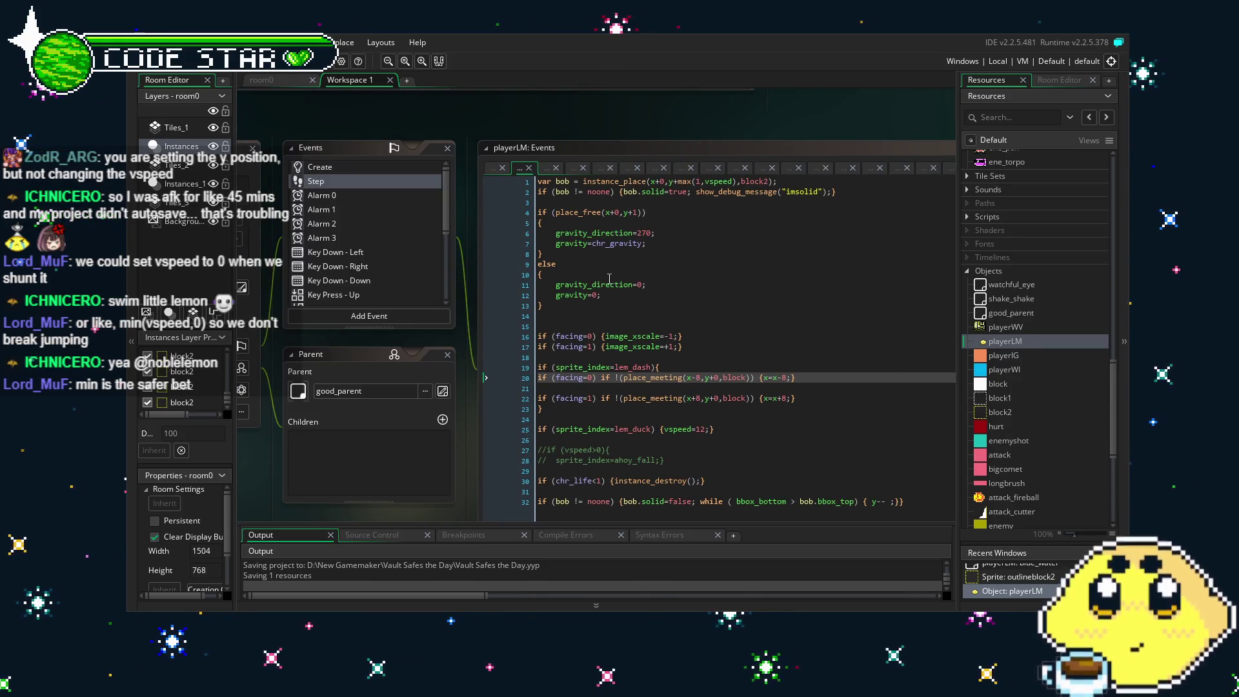
scroll(609, 278, "down", 1)
left_click(828, 153)
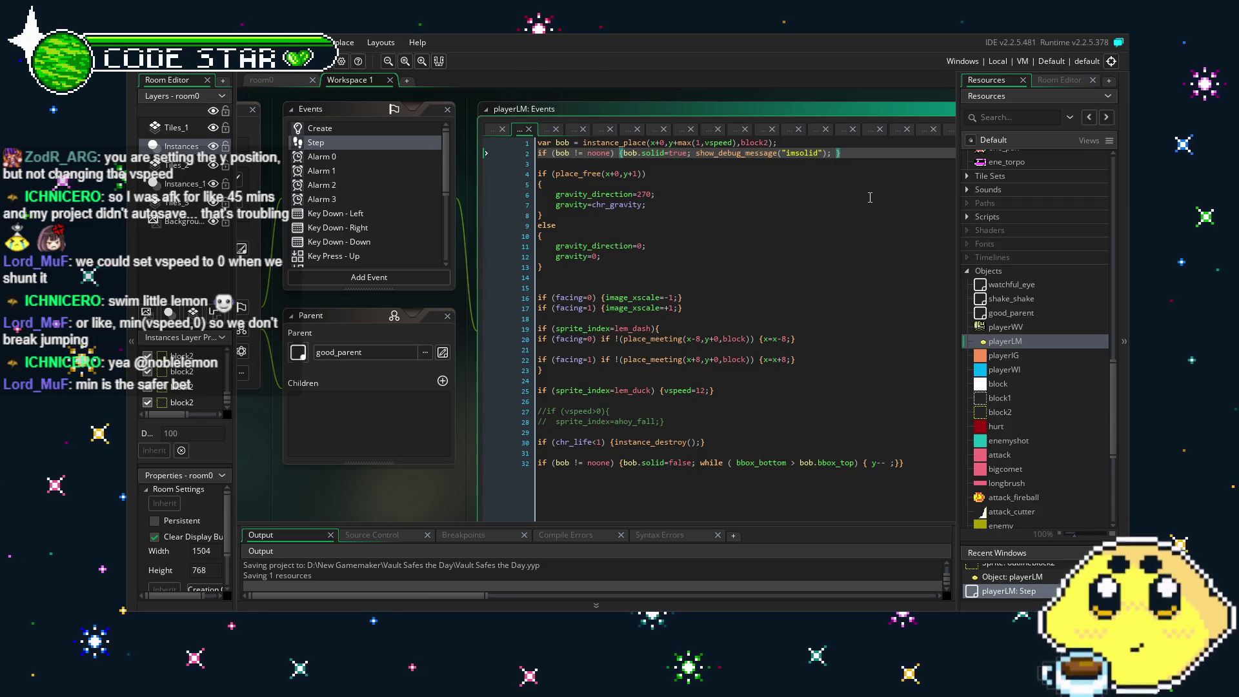
type("min")
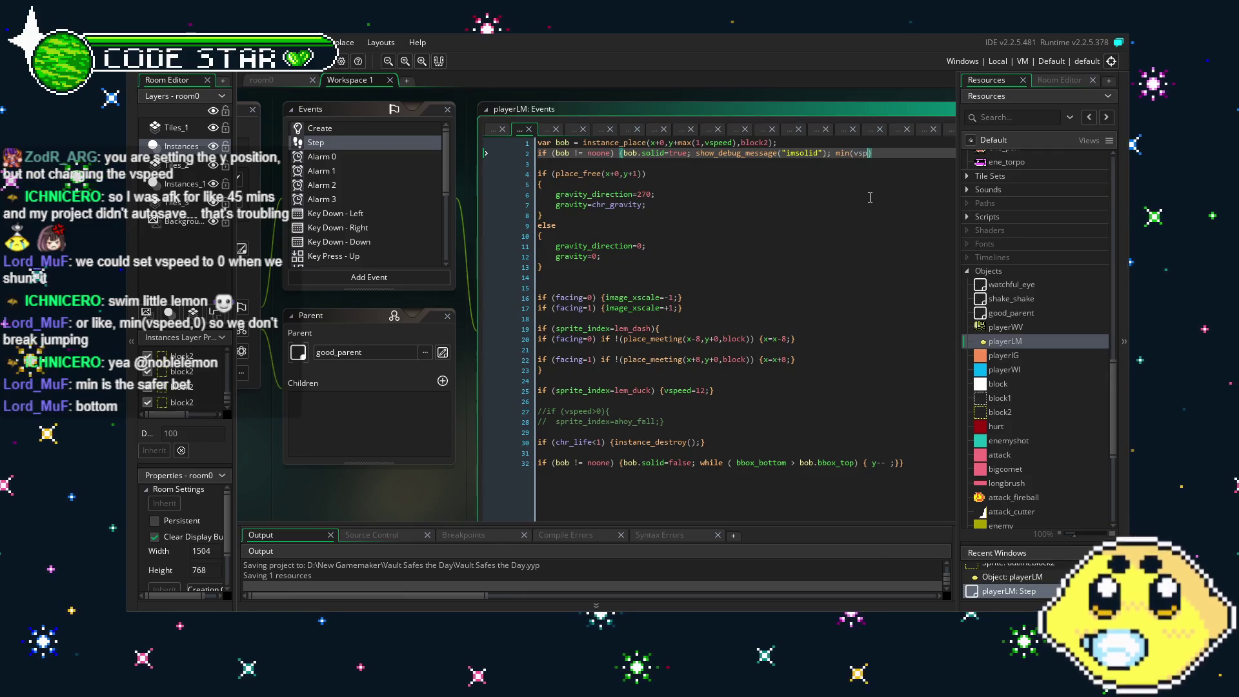
type("(vsp")
key("BackSpace")
key("BackSpace")
key("BackSpace")
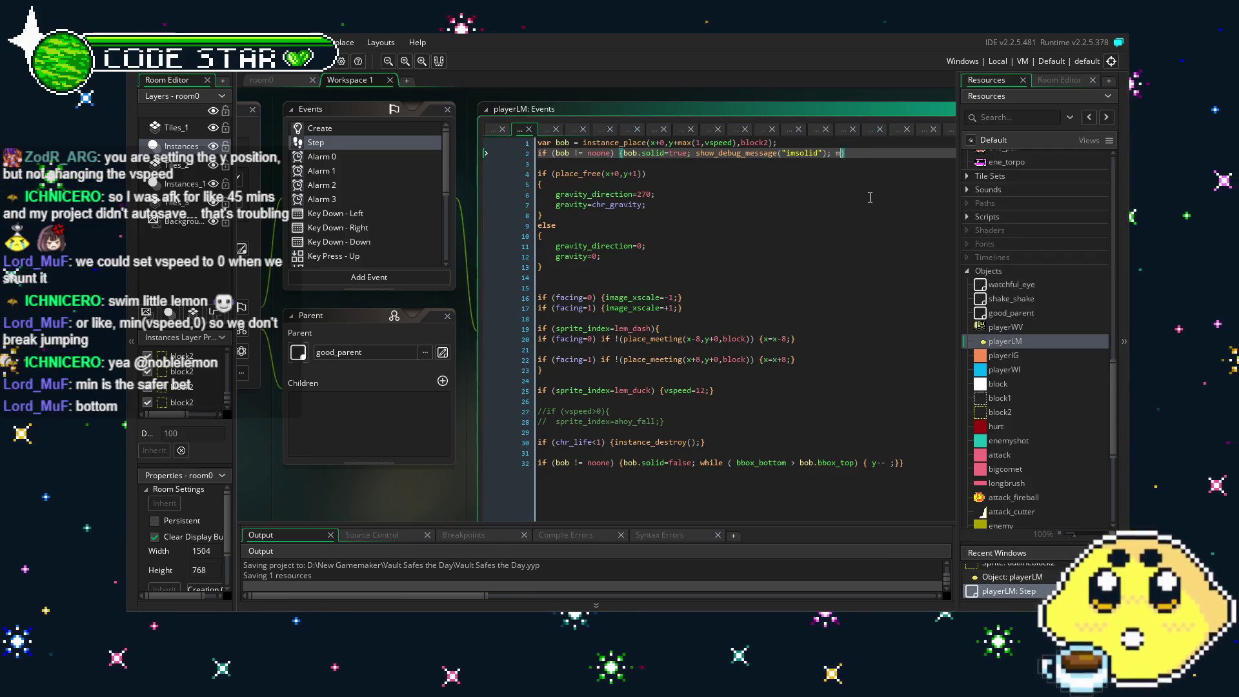
key("Down")
key("Down")
key("Down")
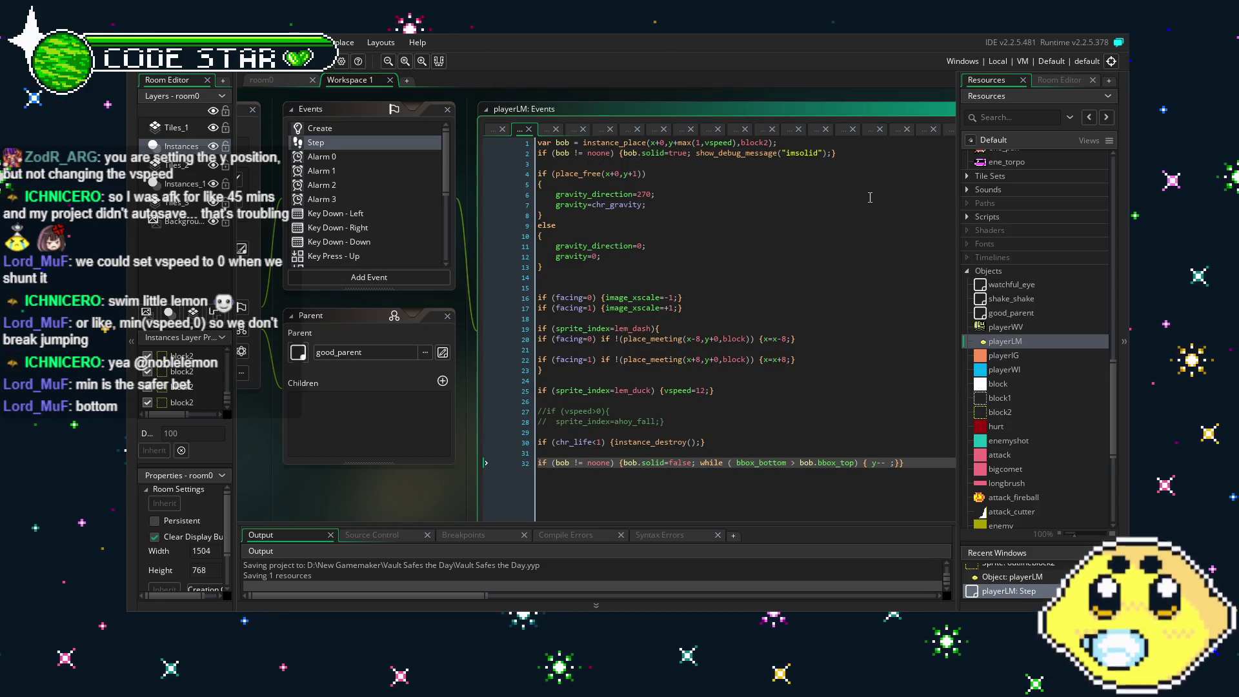
left_click(675, 400)
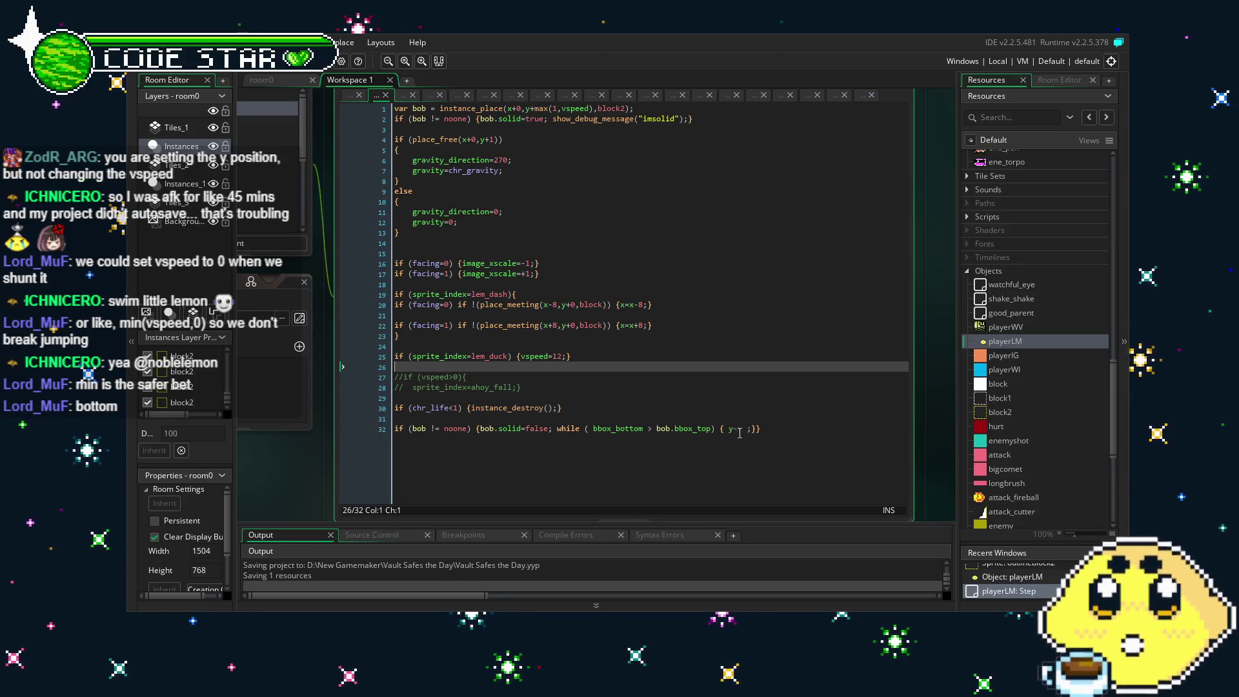
Append min(vspeed,0); to the end of line 32.
left_click(757, 430)
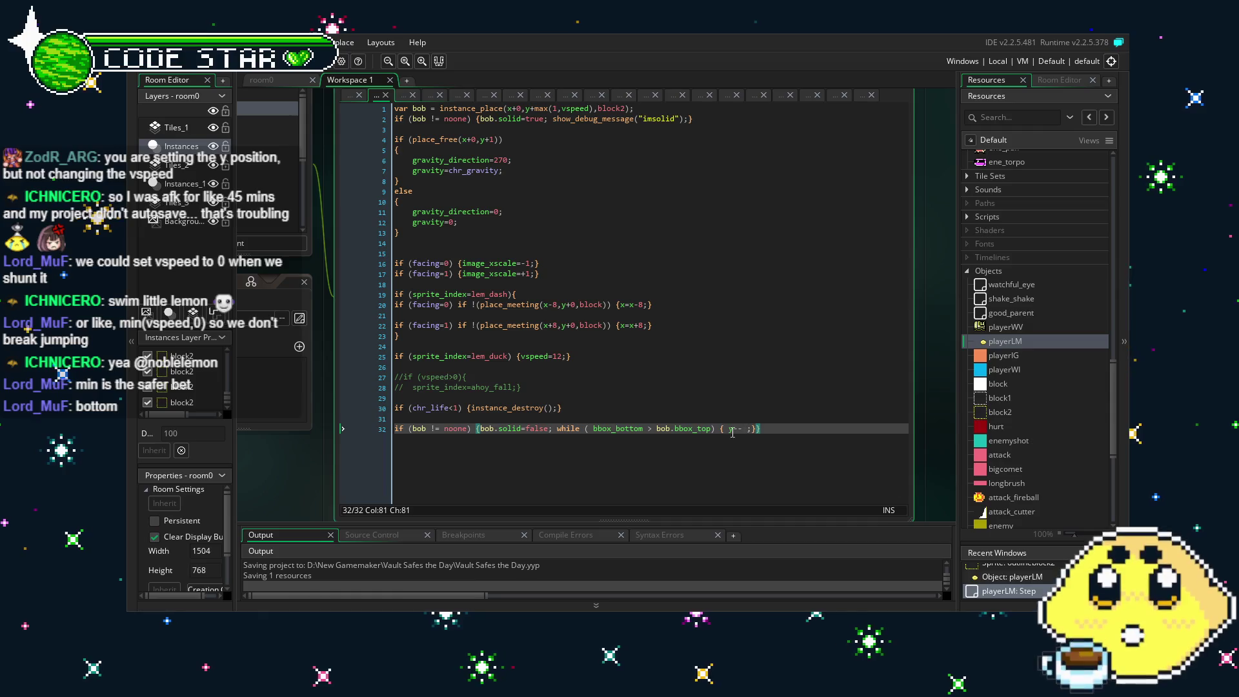
type("'")
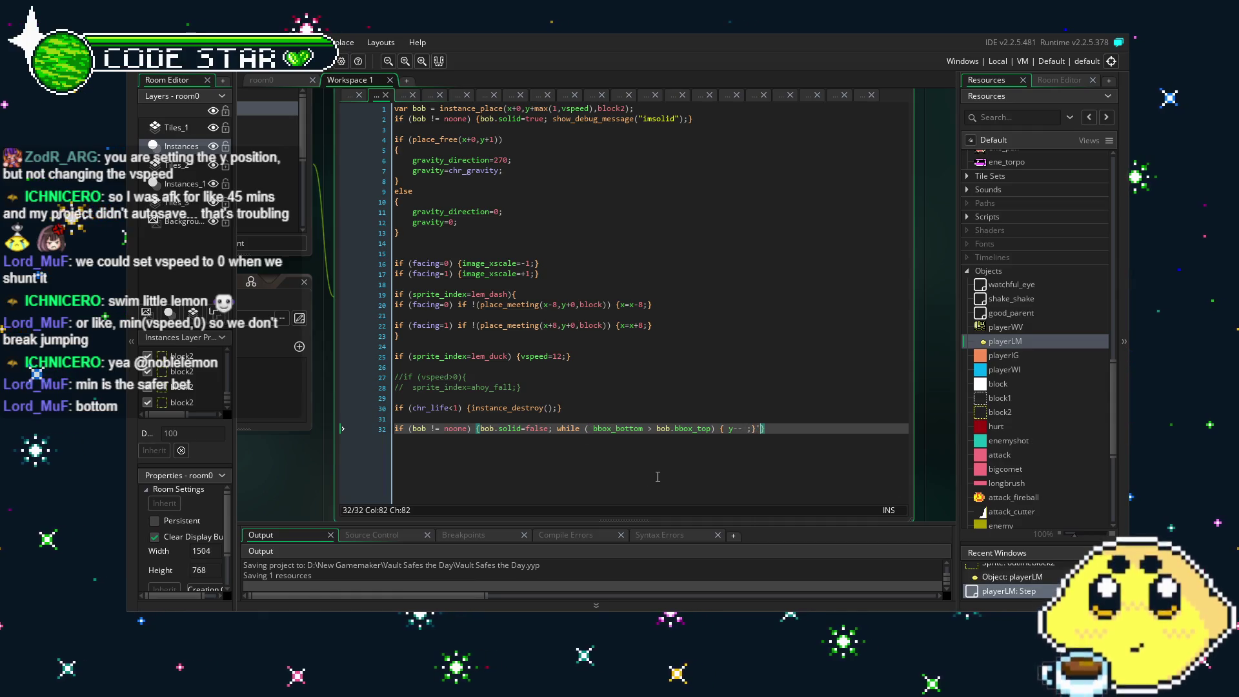
type("; v")
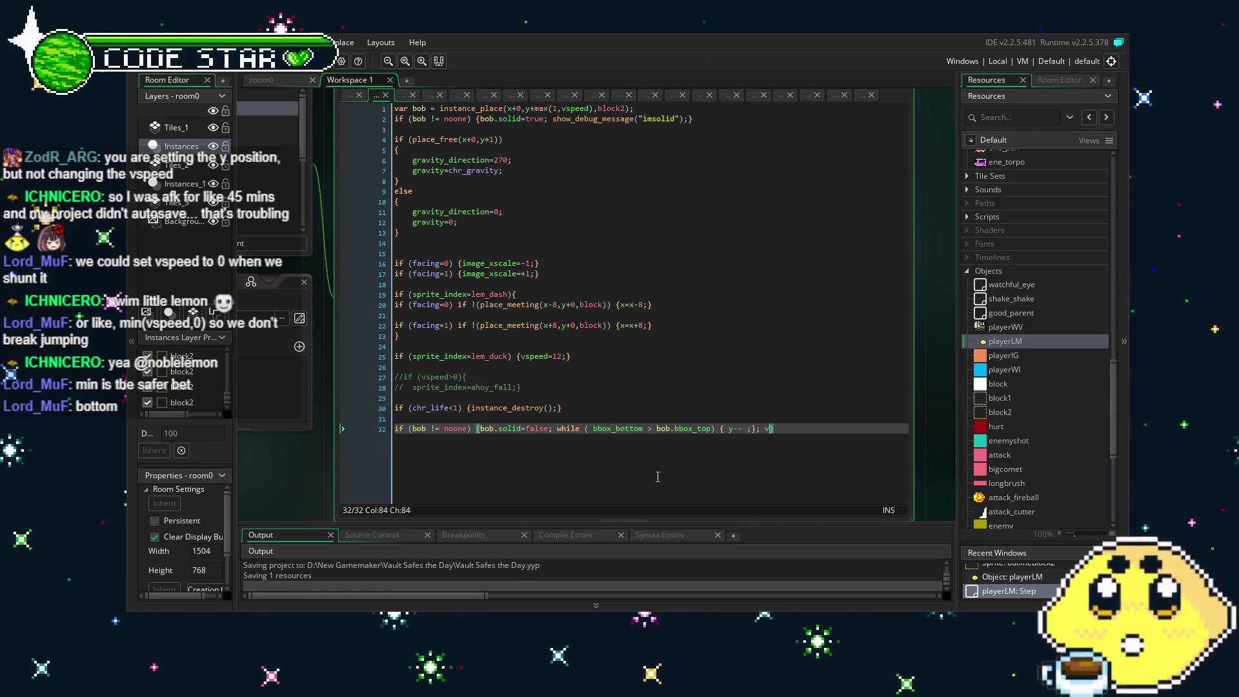
key("BackSpace")
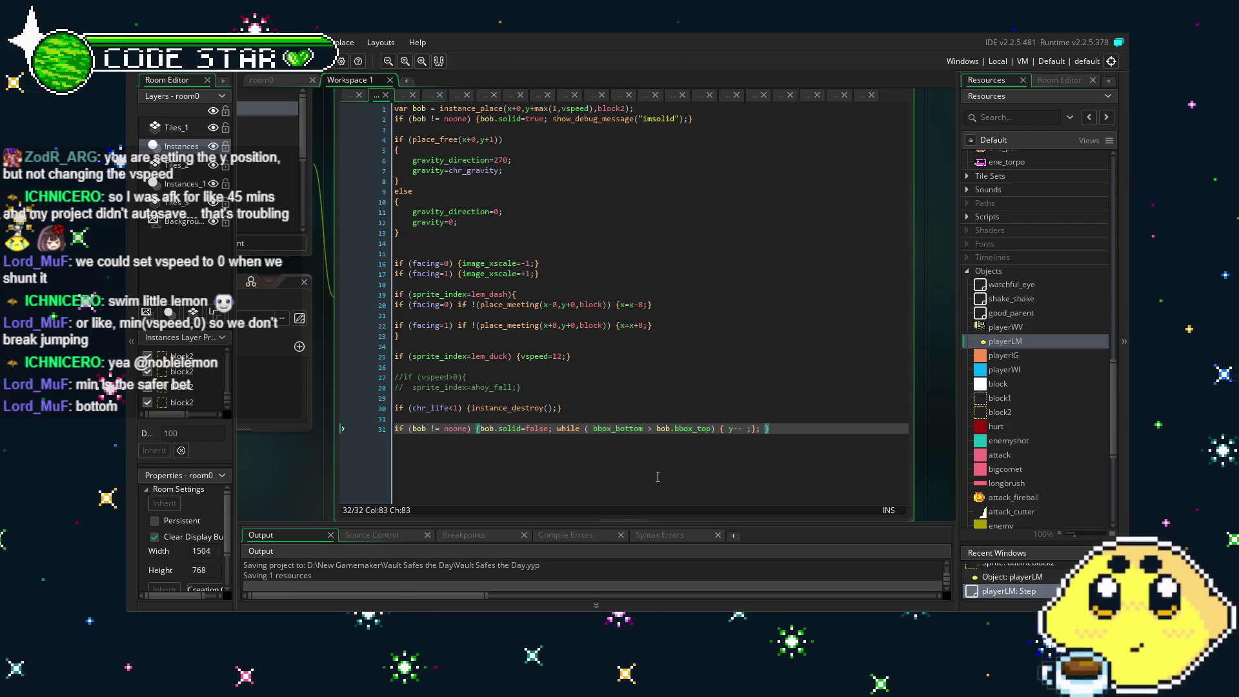
type("min(vspe")
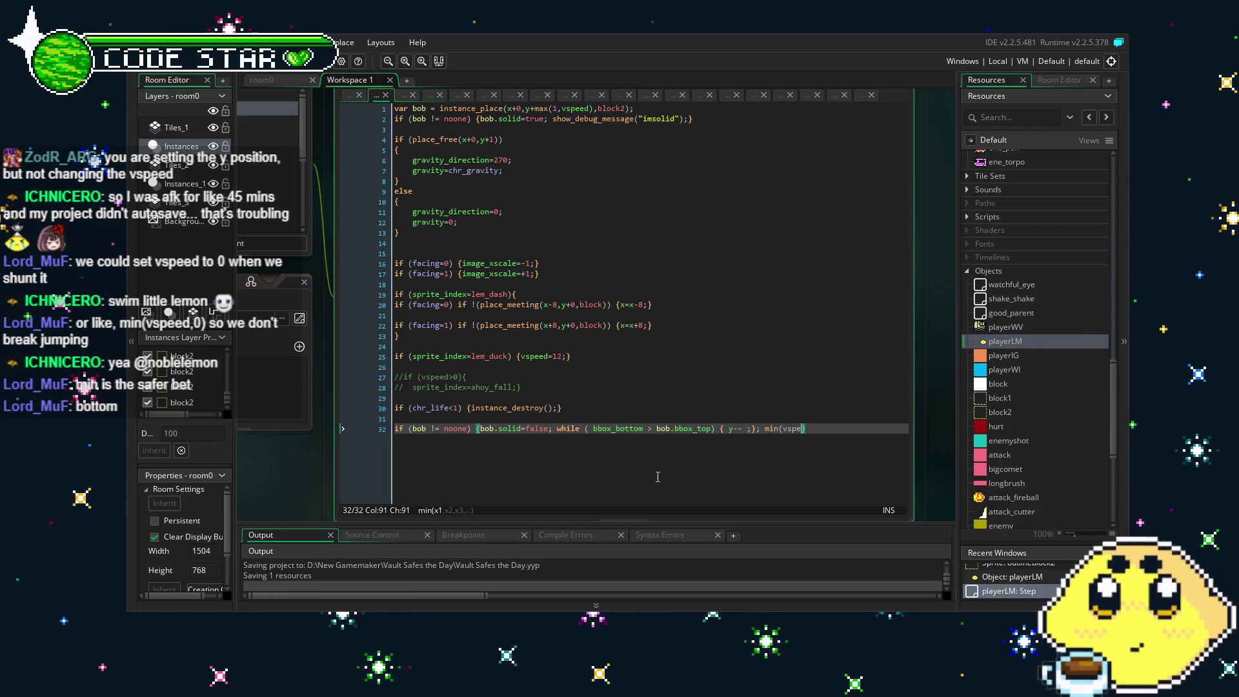
type("ed,0)")
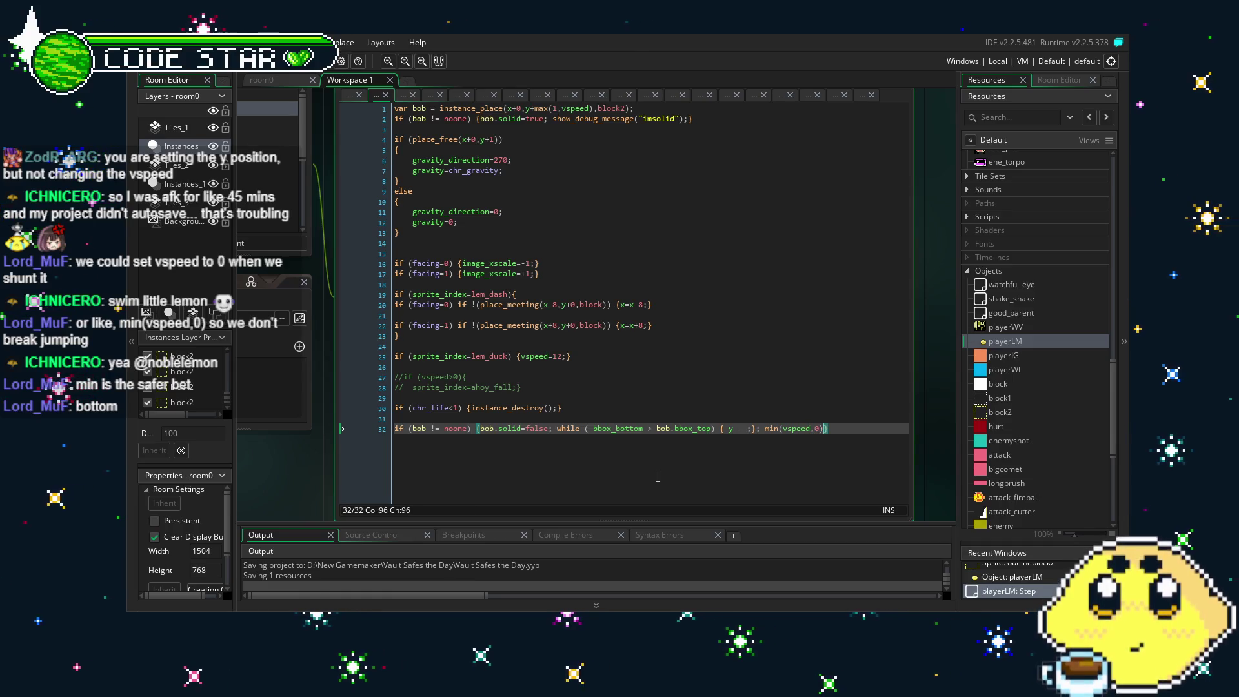
key("ctrl+s")
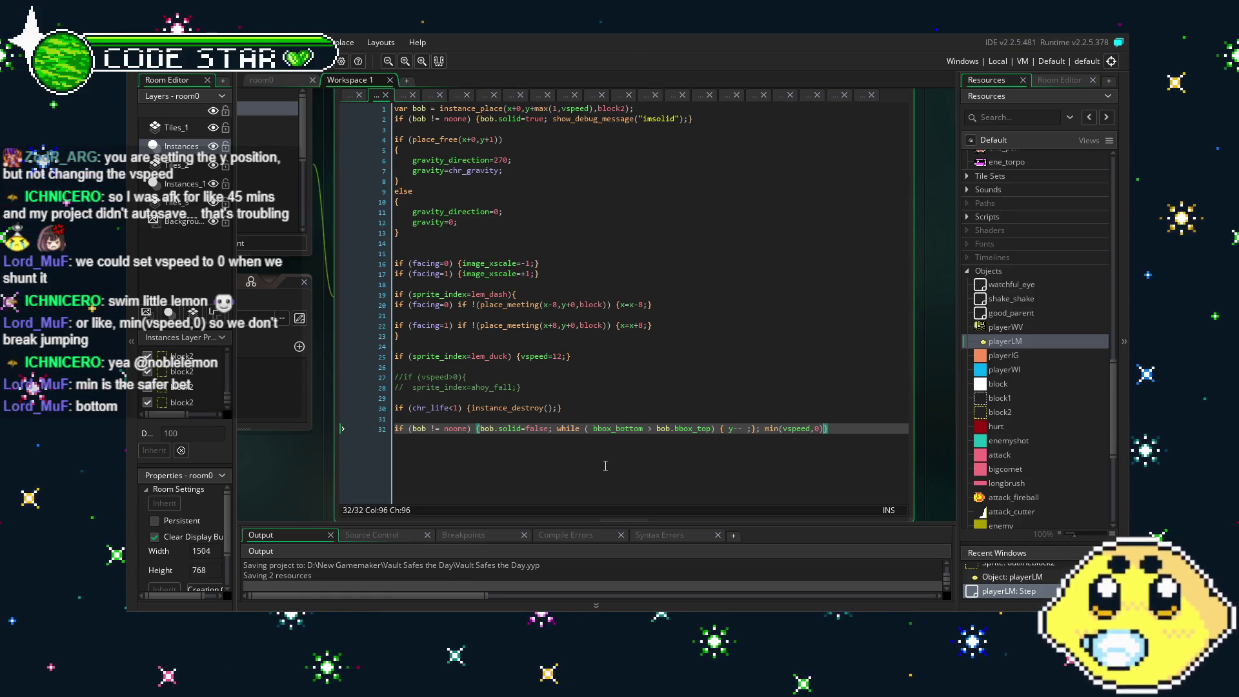
type(";")
Complete line 32 as vspeed = min(vspeed,0);, save, and run the game.
left_click(602, 454)
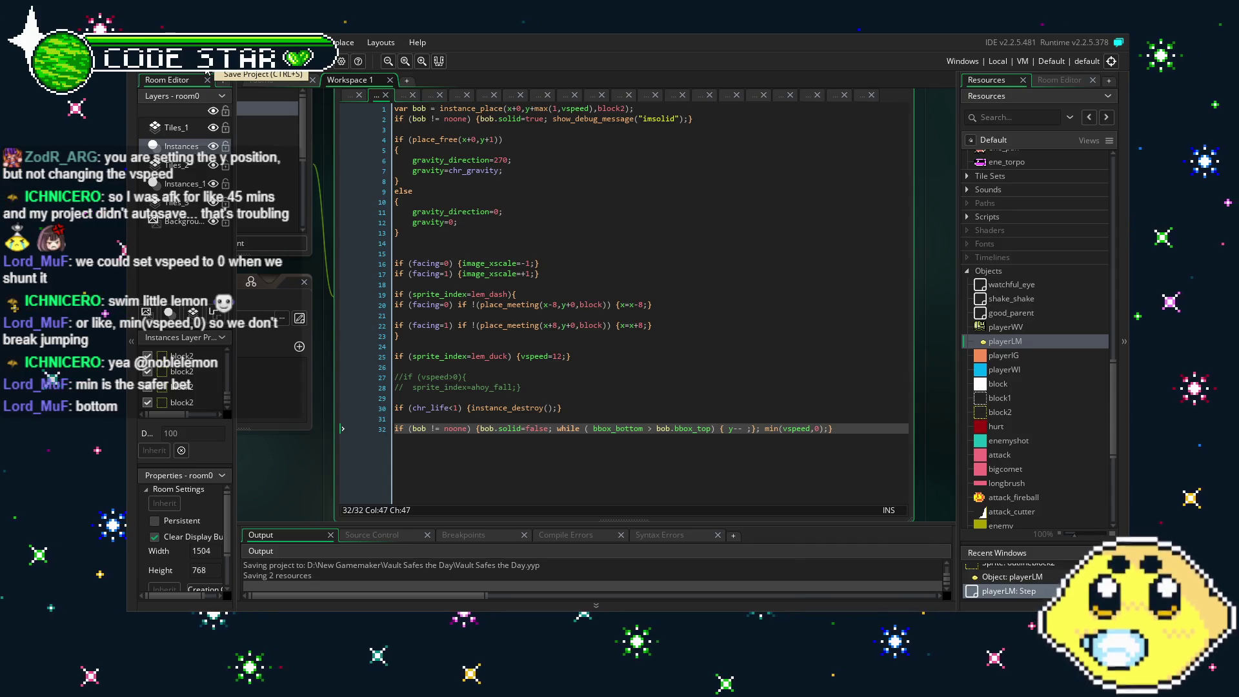
left_click(207, 67)
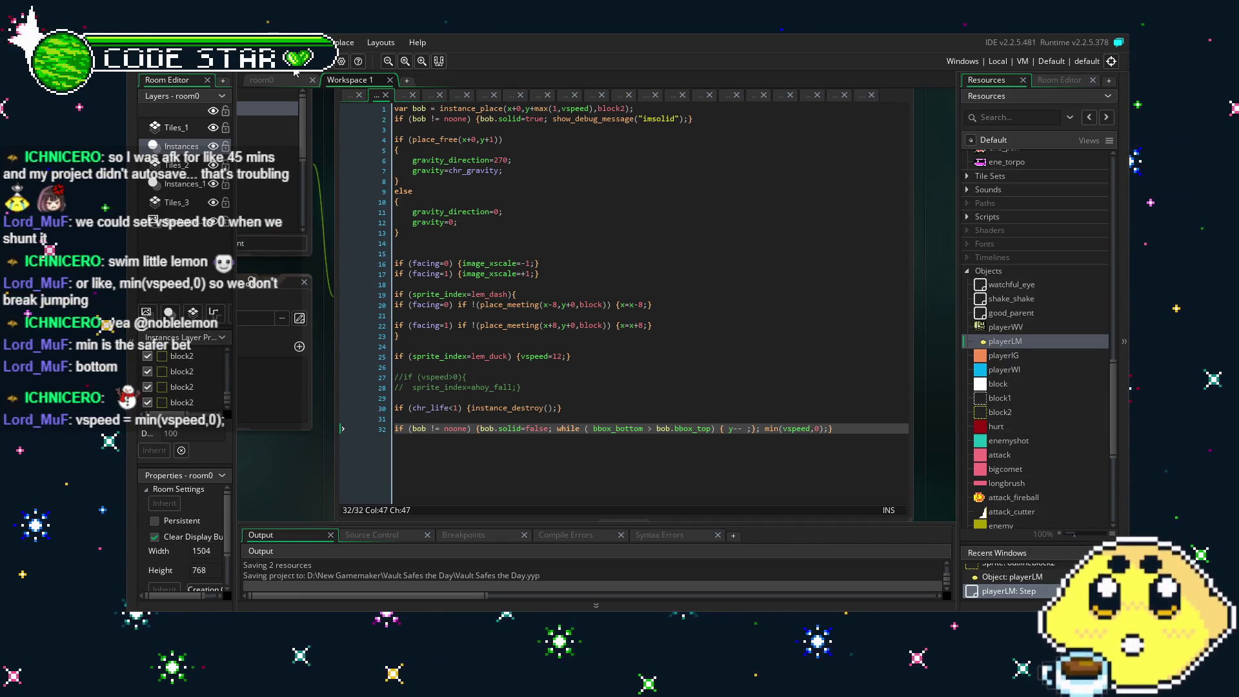
left_click(765, 429)
type("vspeed =")
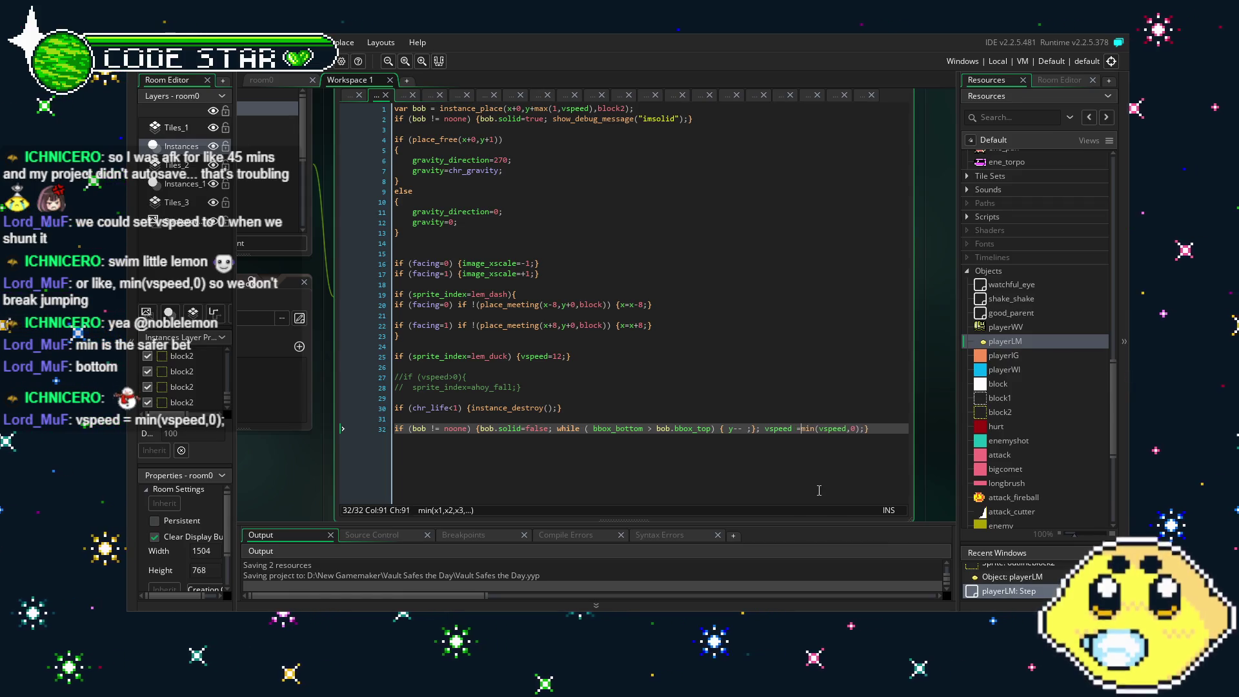
key("ctrl+s")
key("F5")
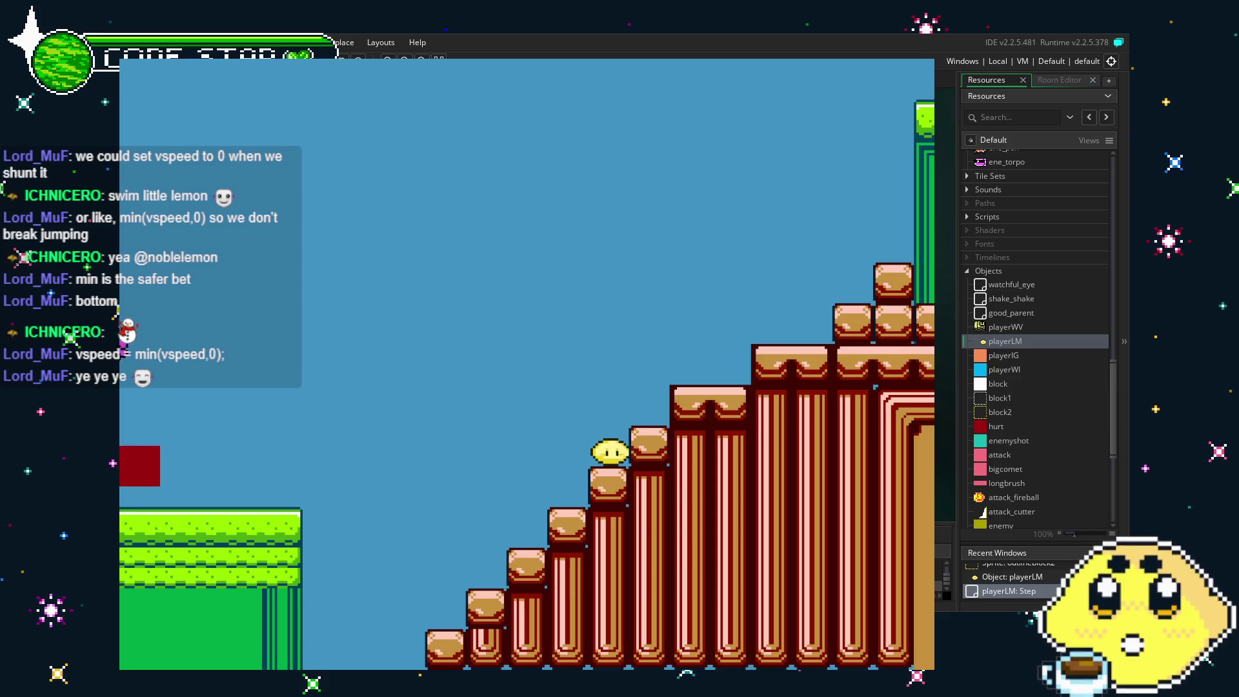
Walk the lemon up the block stairs and off the building, jumping and landing on the water.
key("Right")
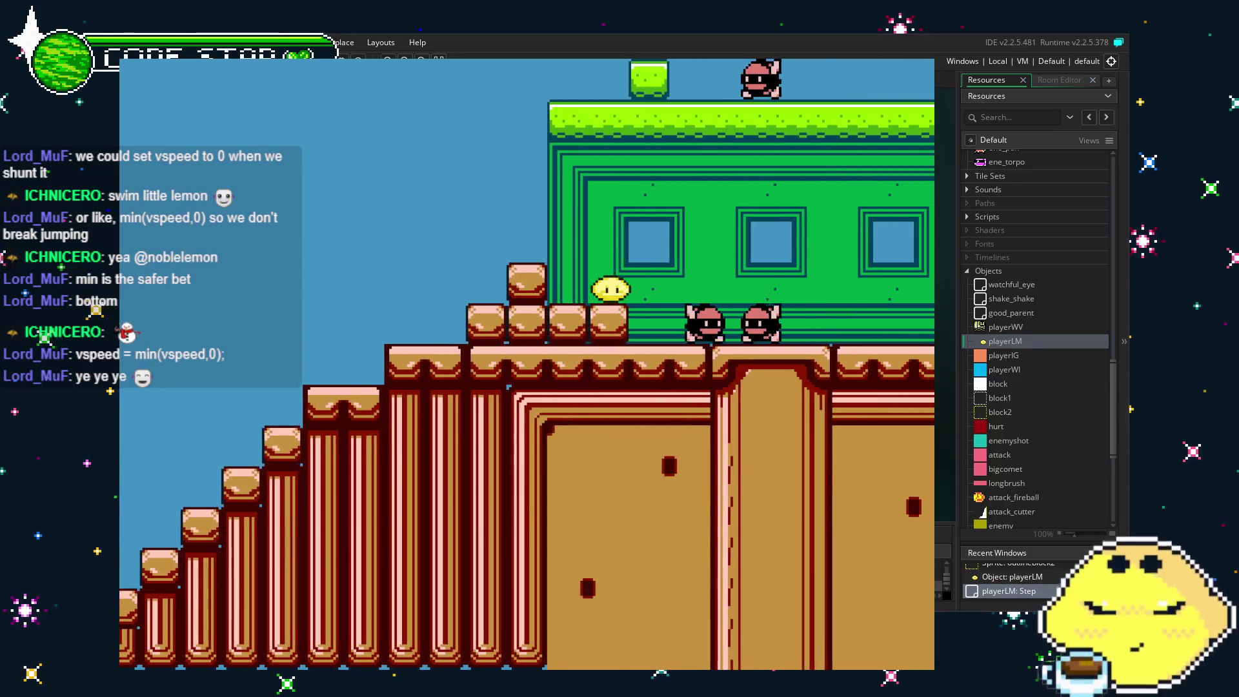
key("Left")
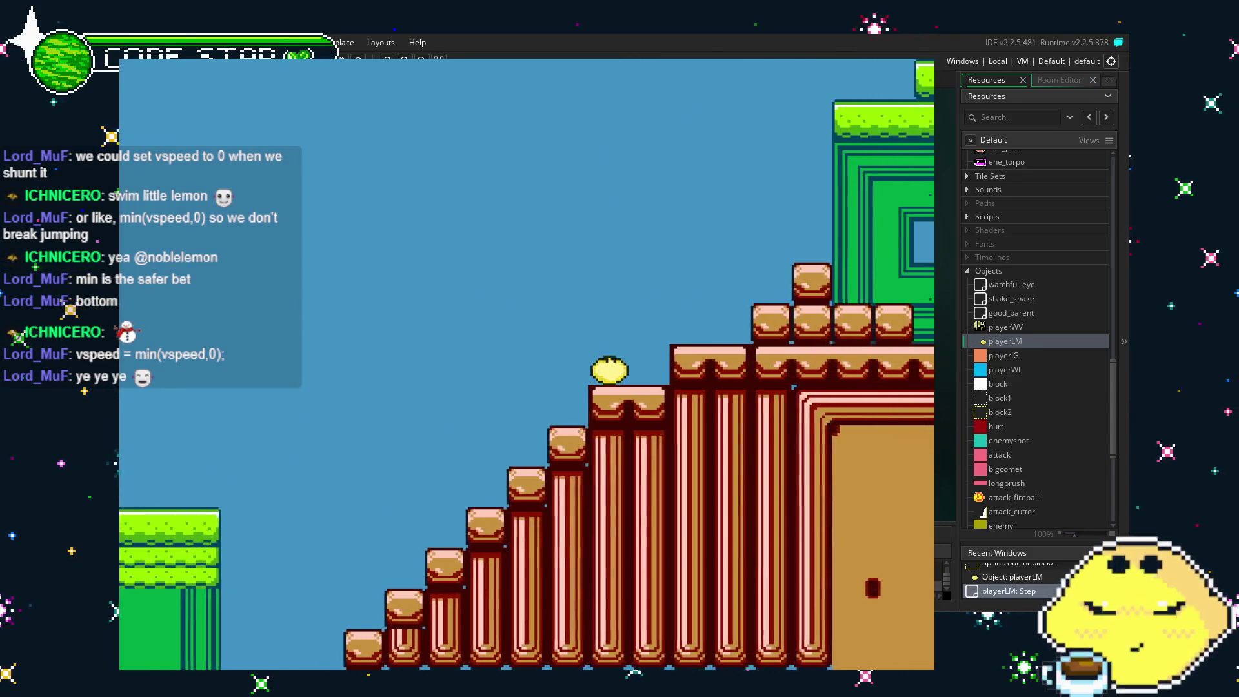
key("Right")
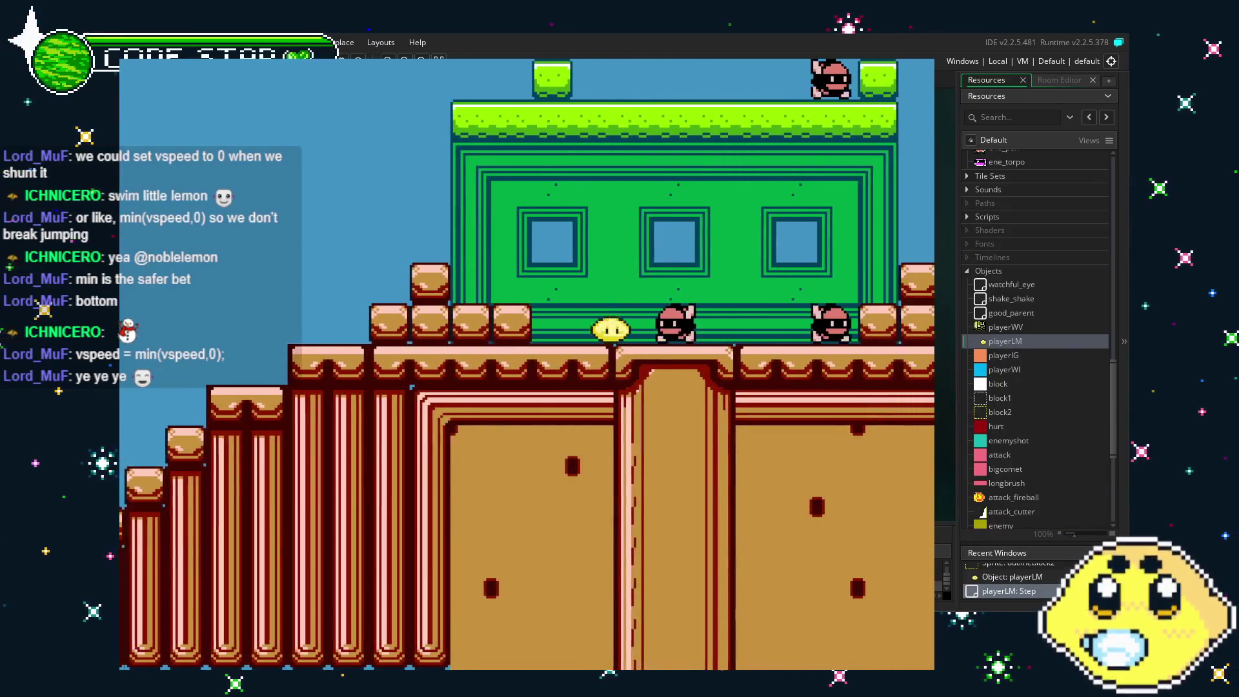
key("Right")
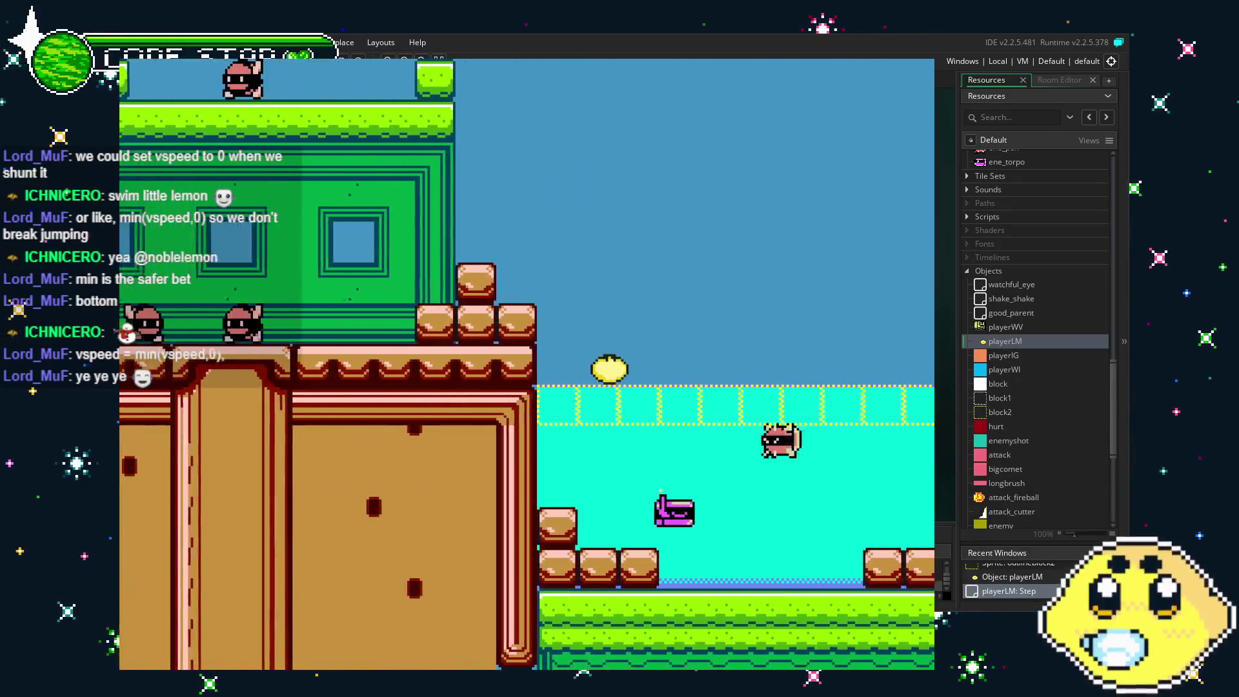
key("Right")
key("Up")
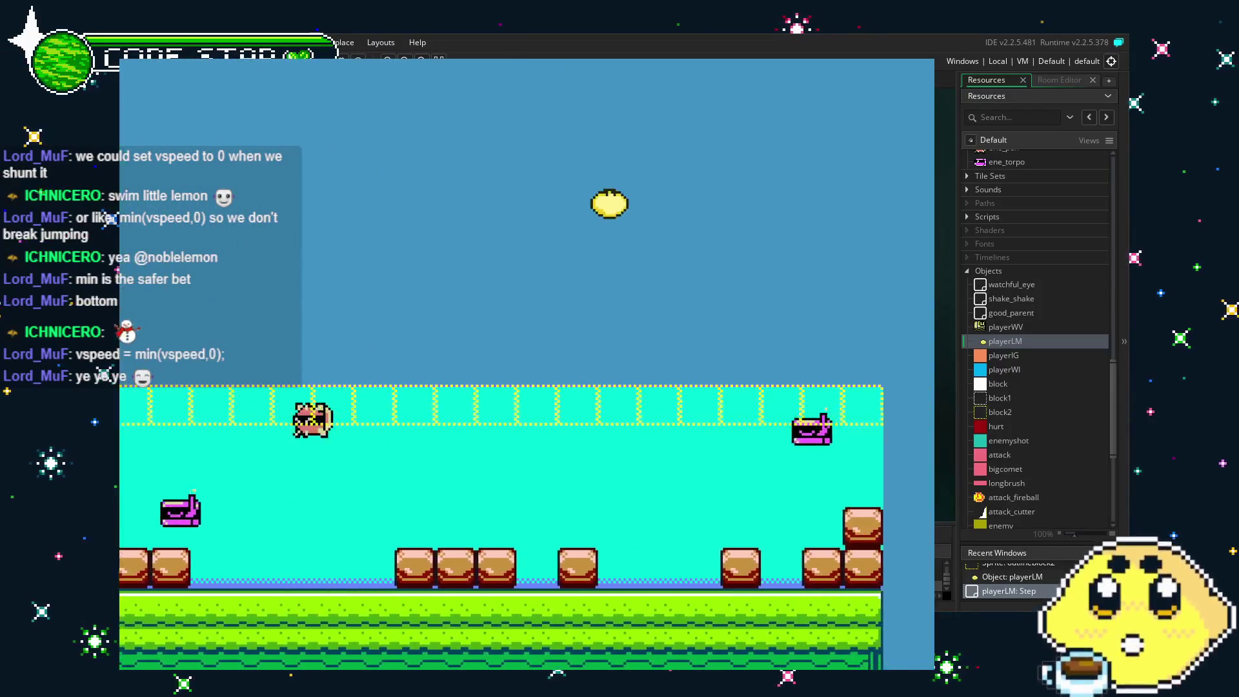
key("Right")
key("Left")
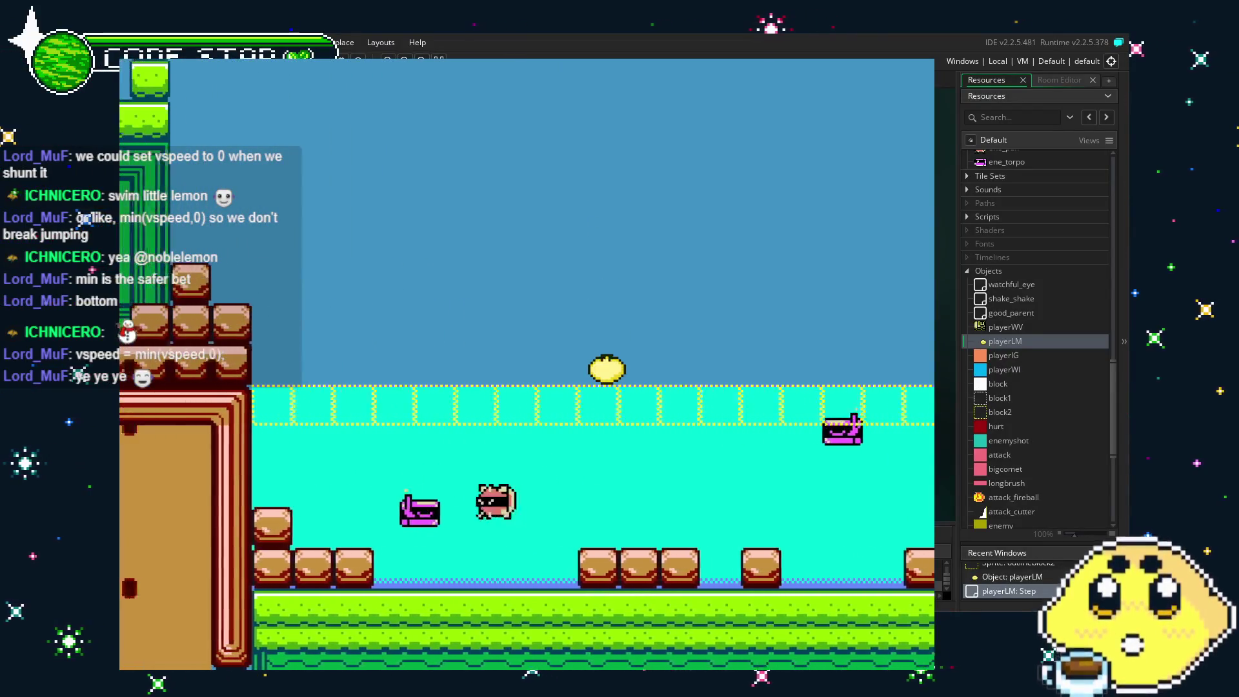
Swim the lemon left and right along the water surface between the building and room edge.
key("Right")
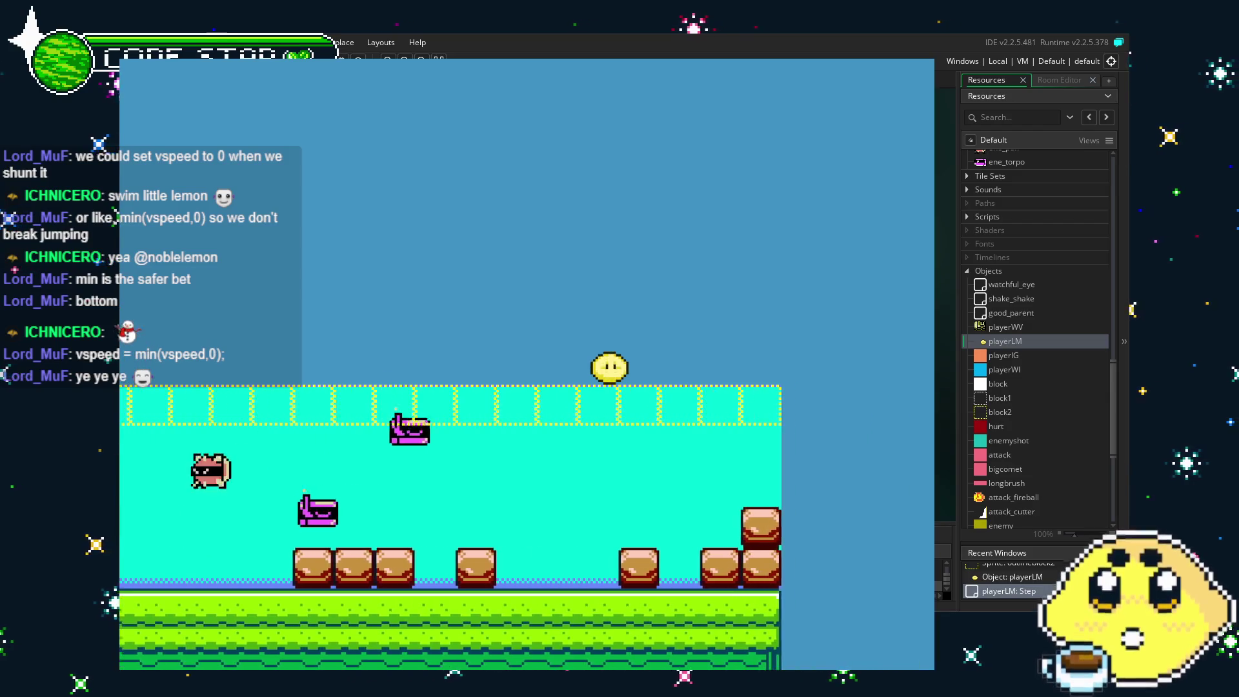
key("Left")
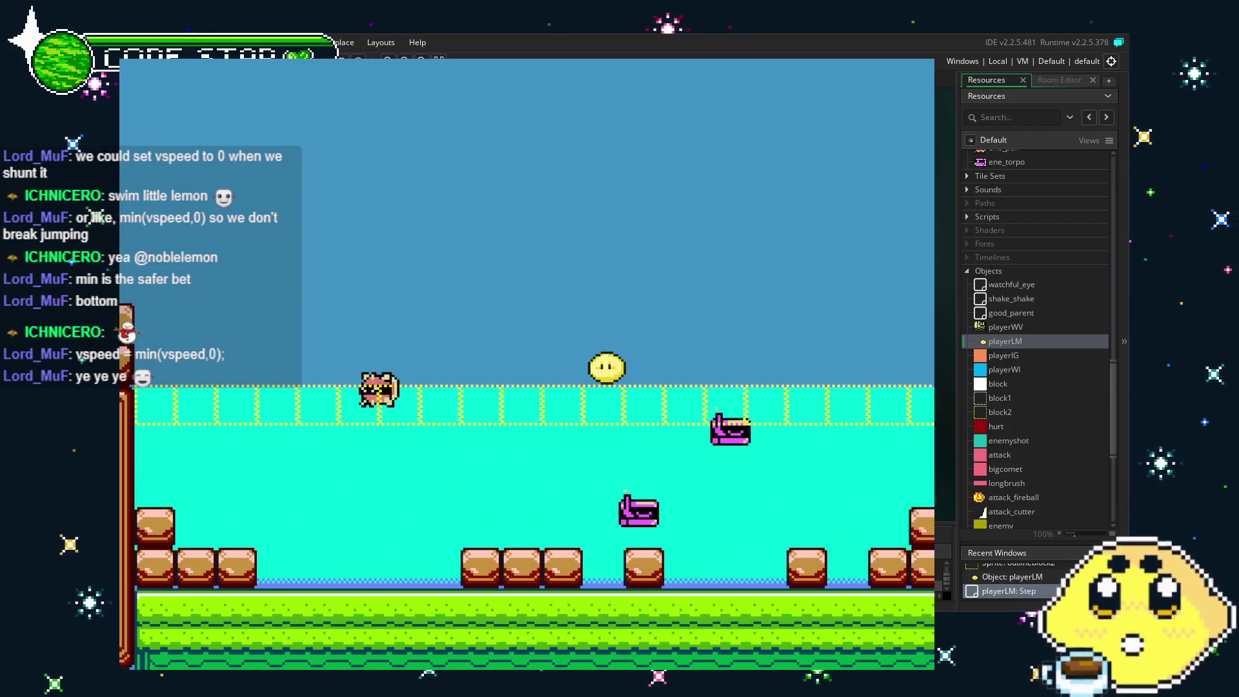
key("Left")
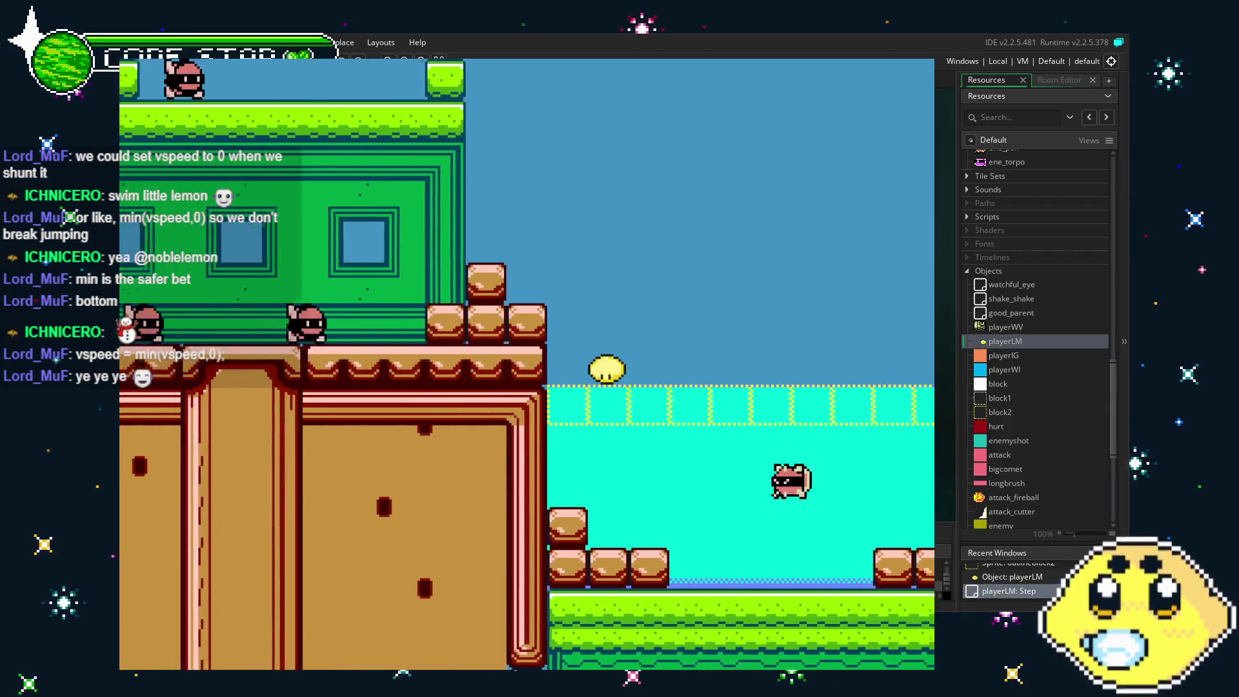
key("Right")
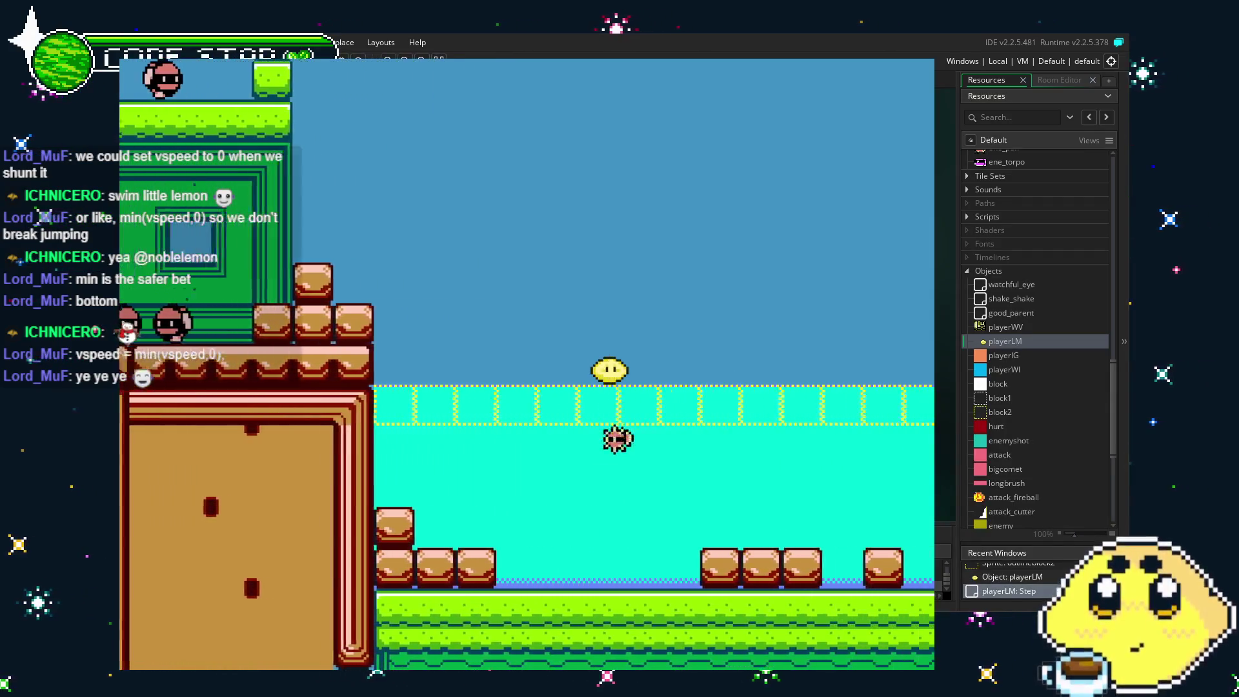
key("Right")
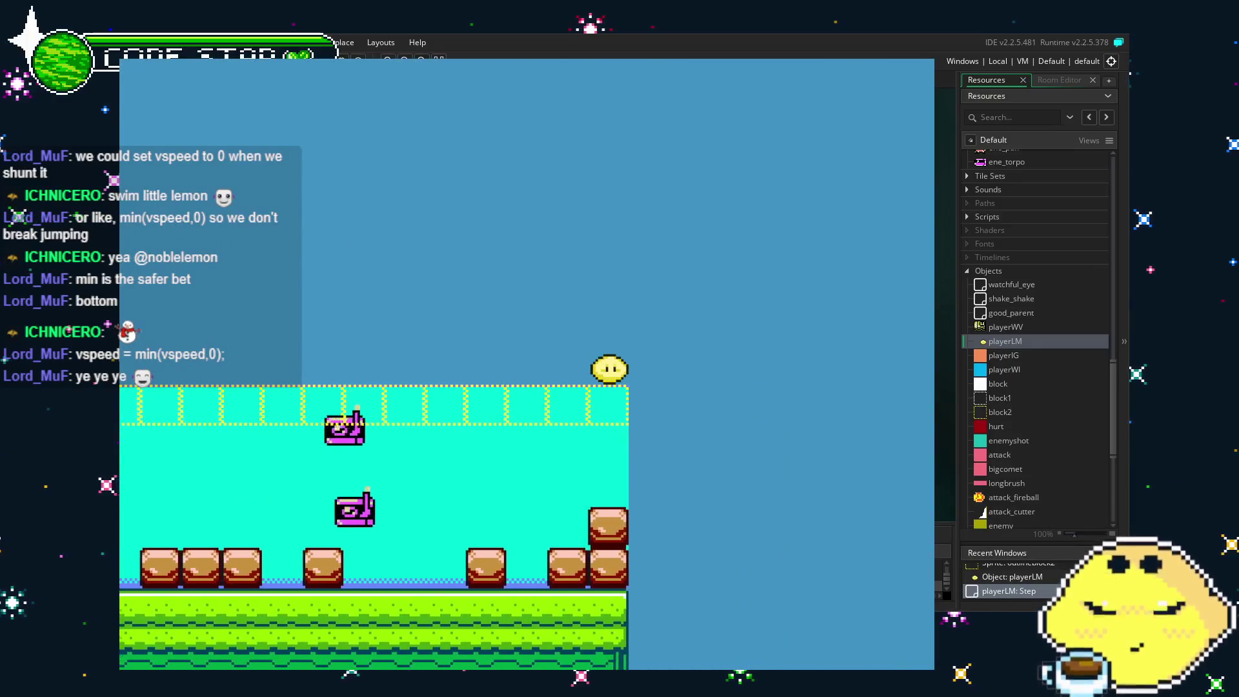
key("Left")
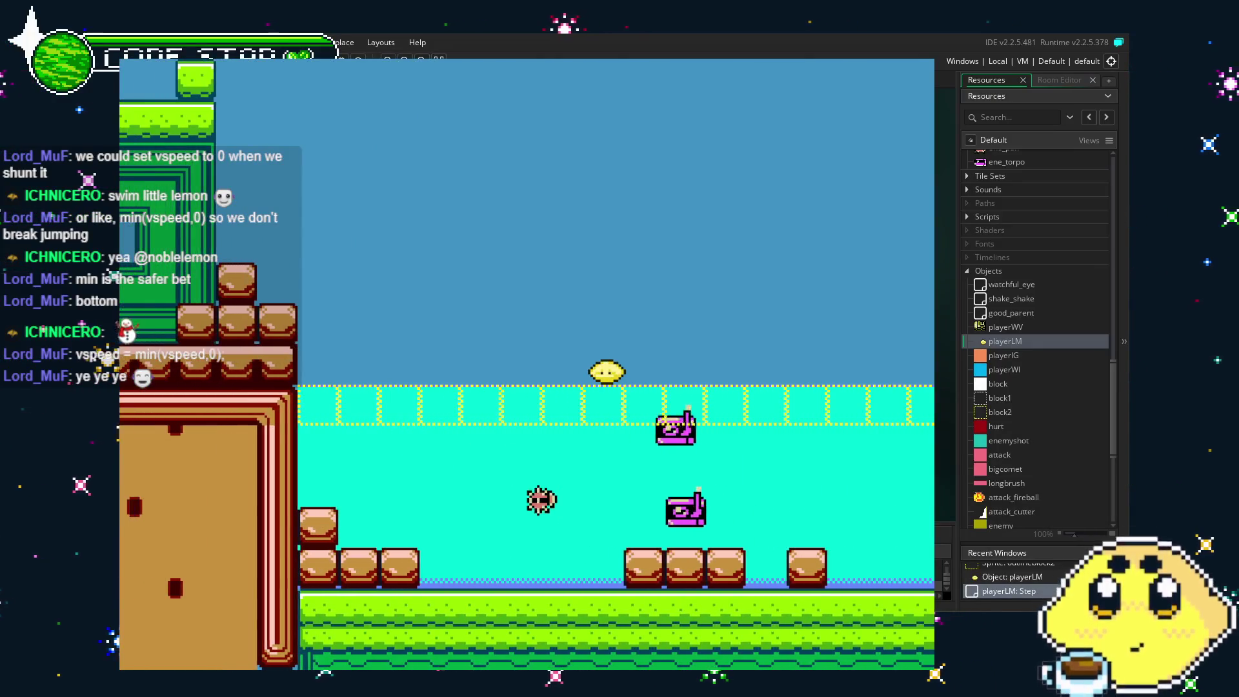
key("Right")
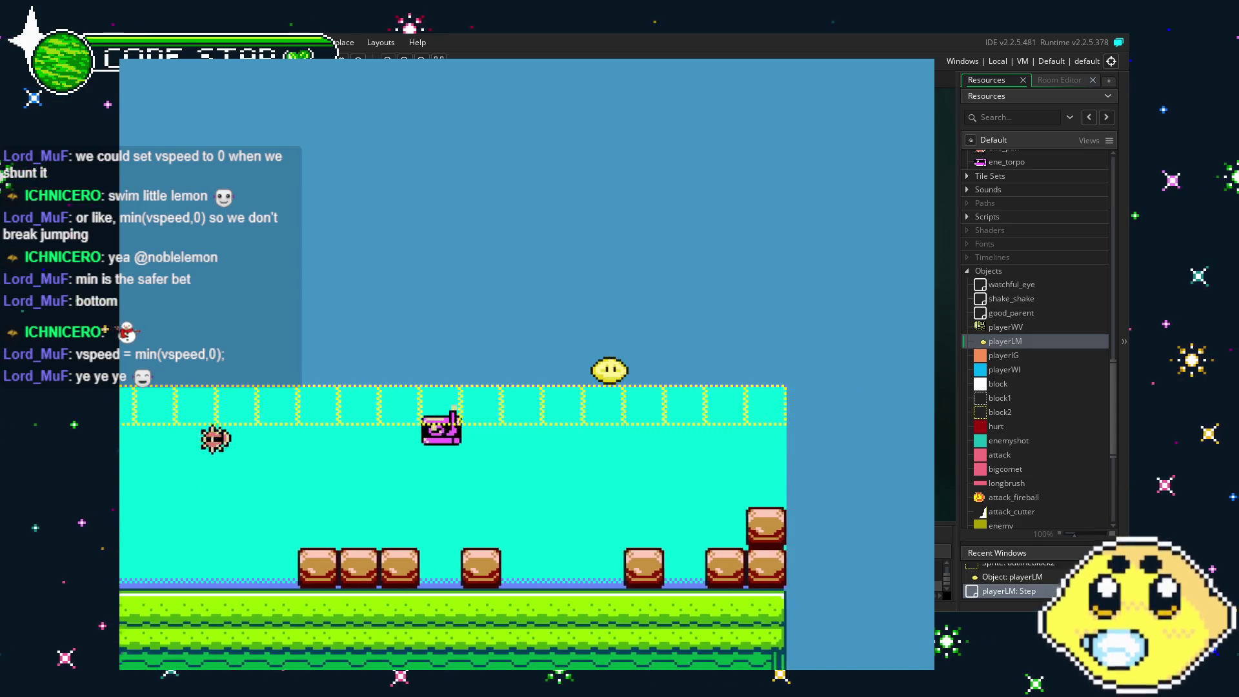
key("Left")
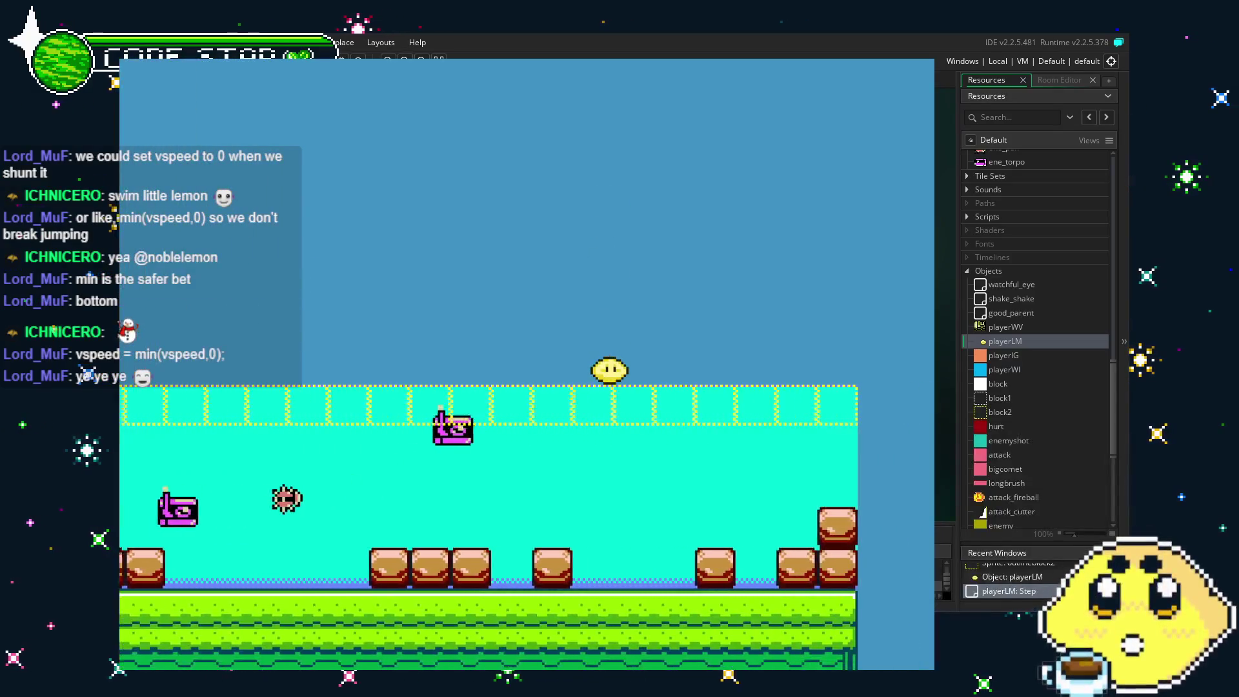
key("Left")
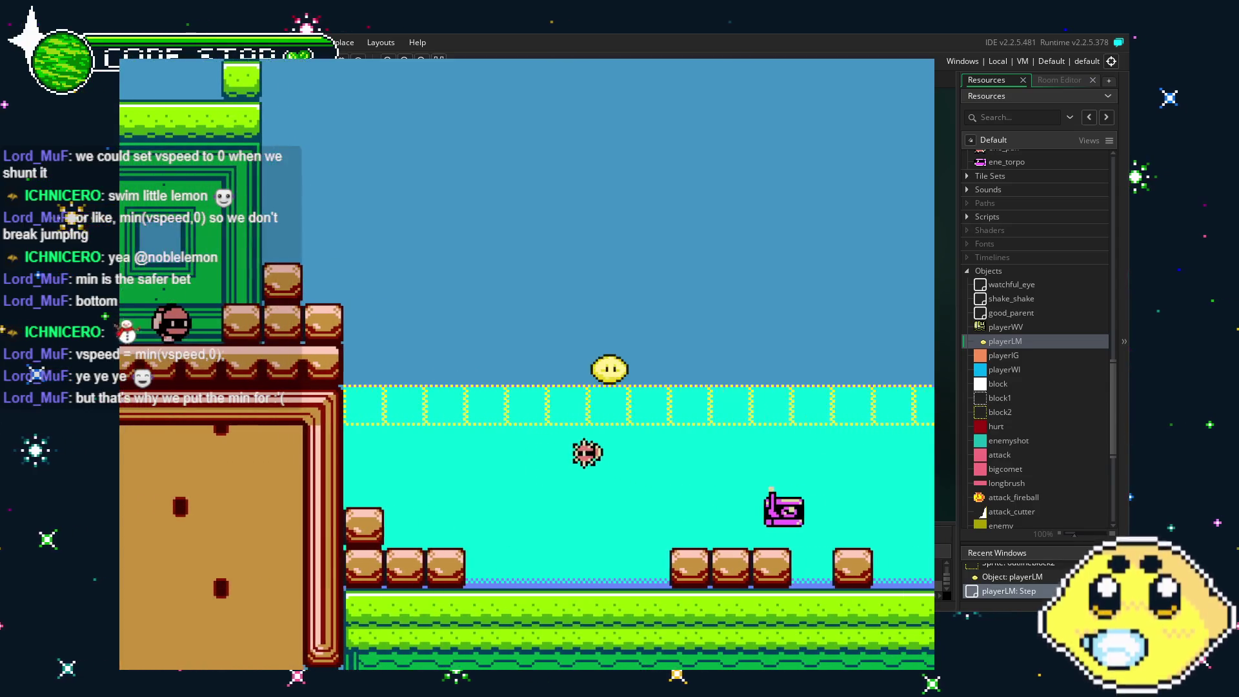
key("Left")
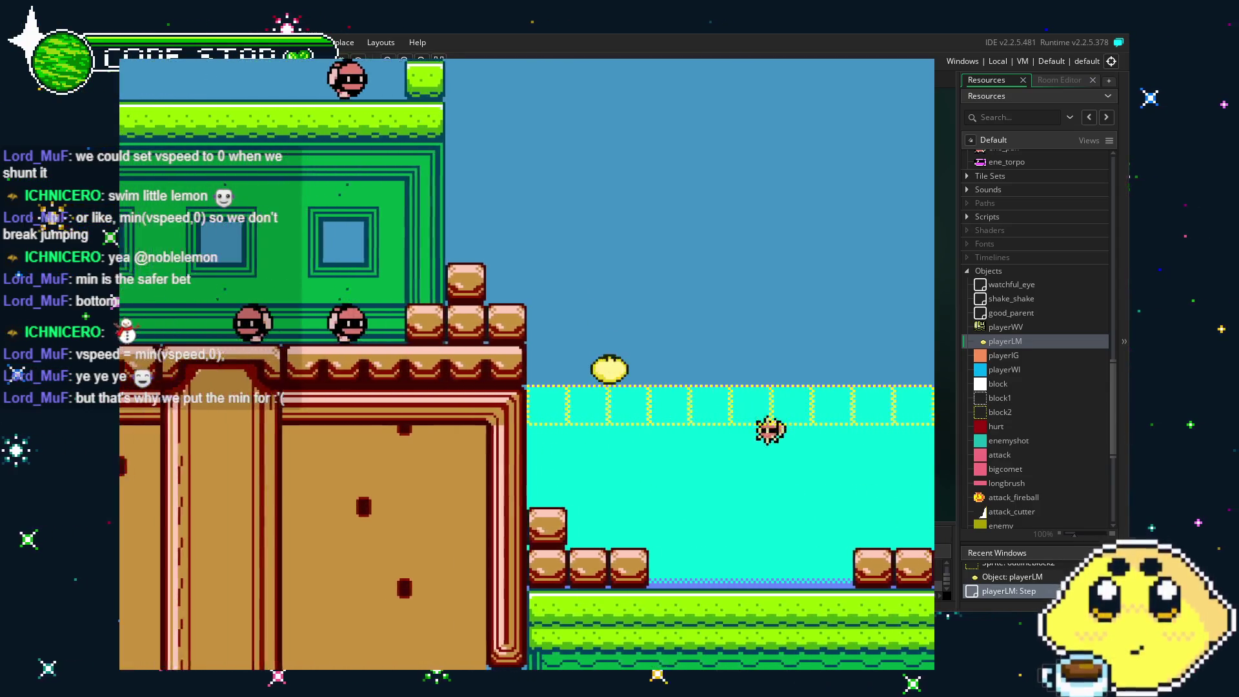
Keep swimming the lemon along the surface to confirm it floats, then close the game.
key("Right")
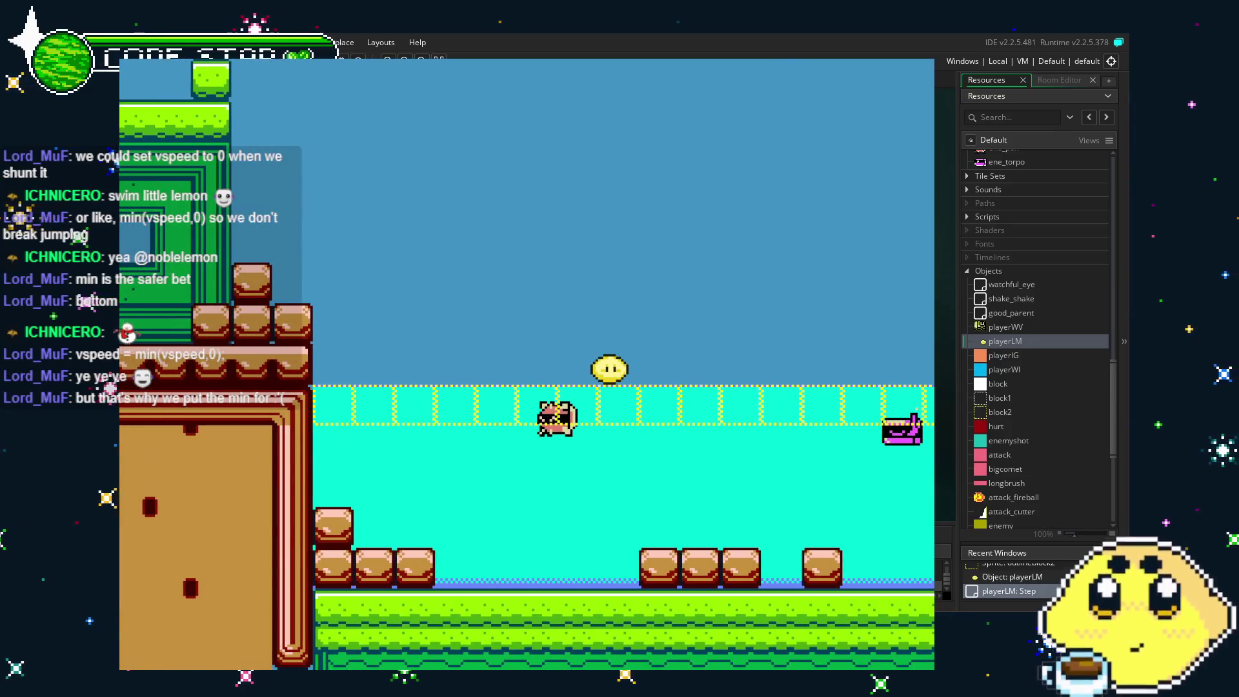
key("Right")
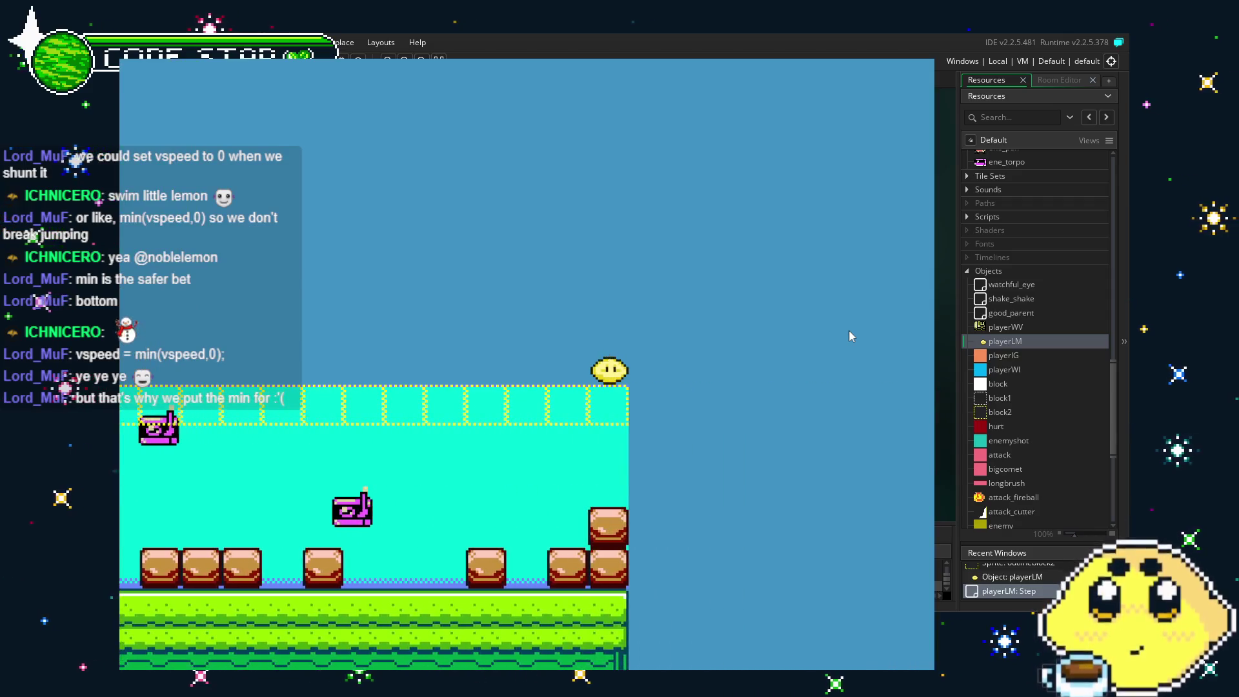
key("Left")
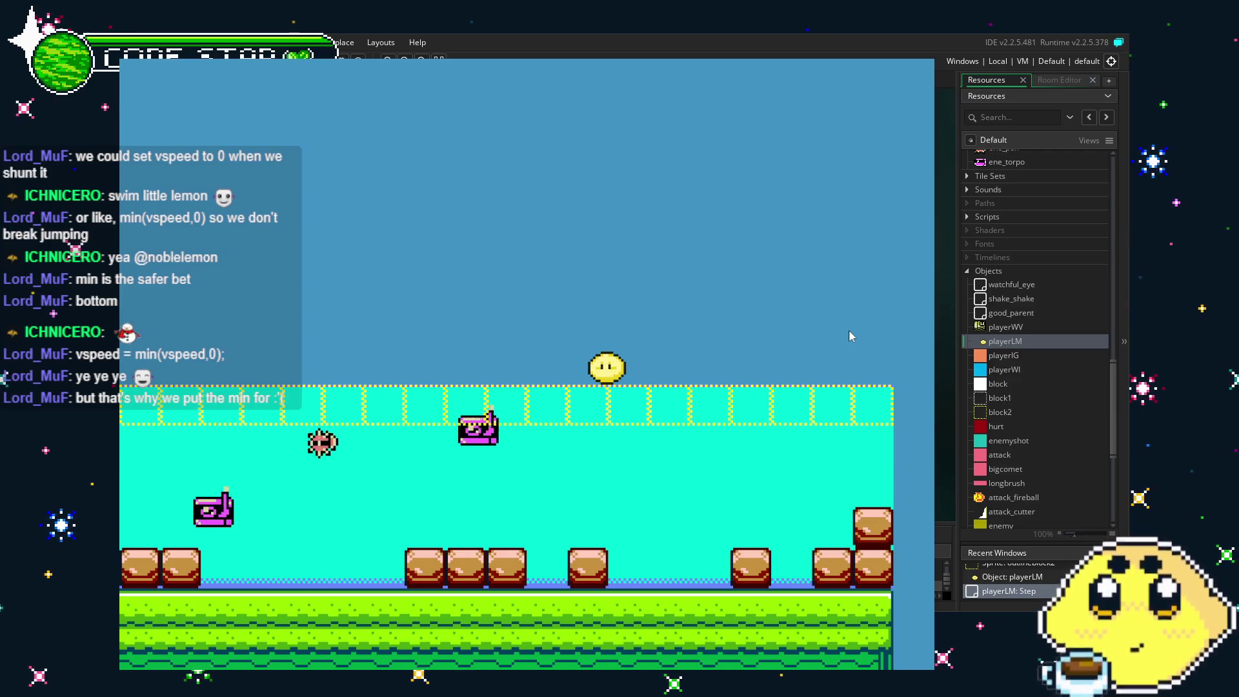
key("Left")
key("Right")
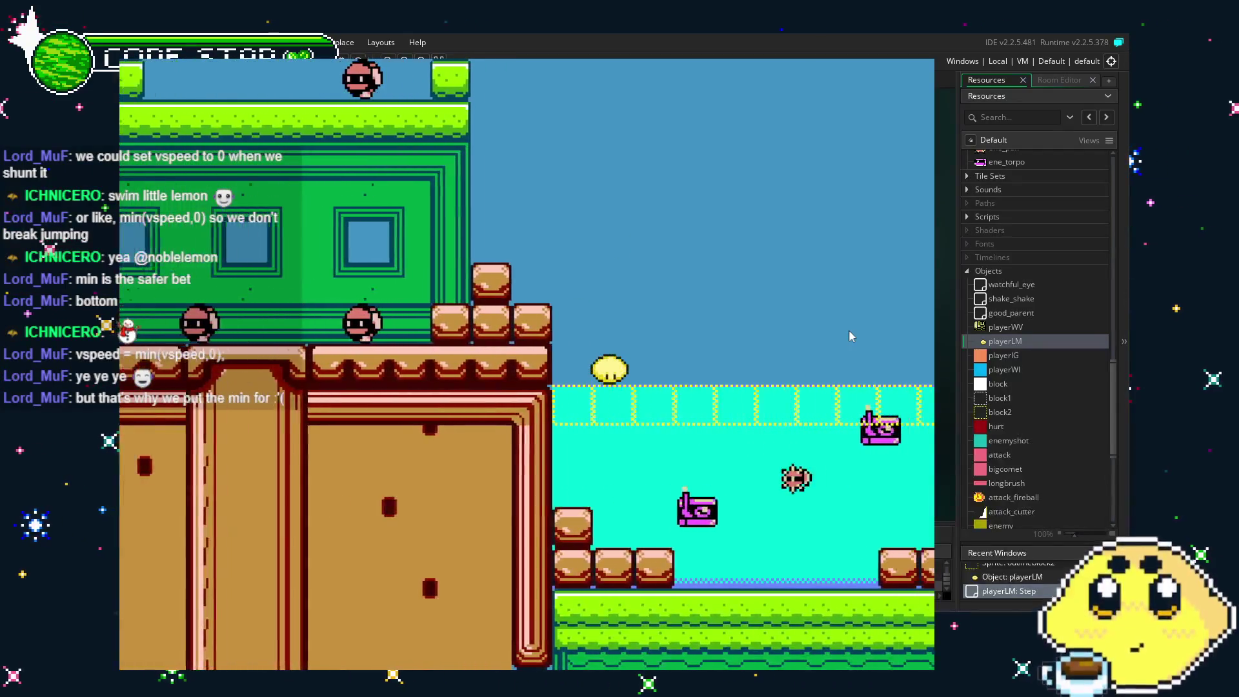
key("Right")
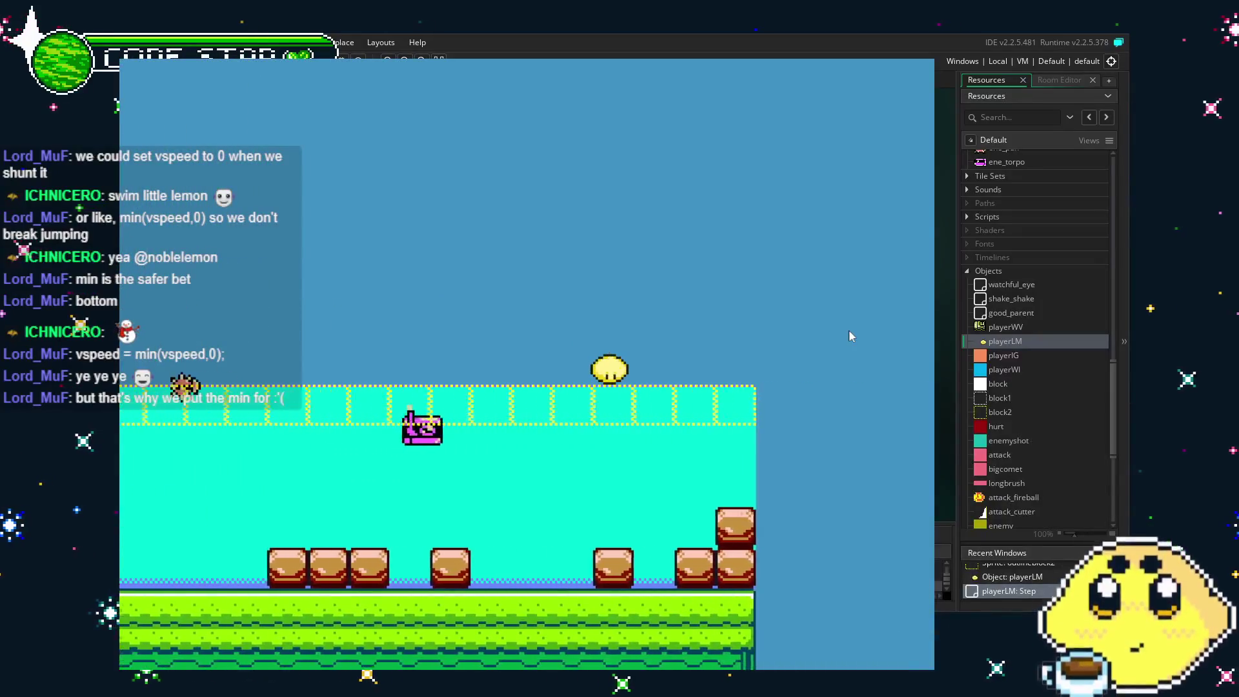
key("Left")
key("Left")
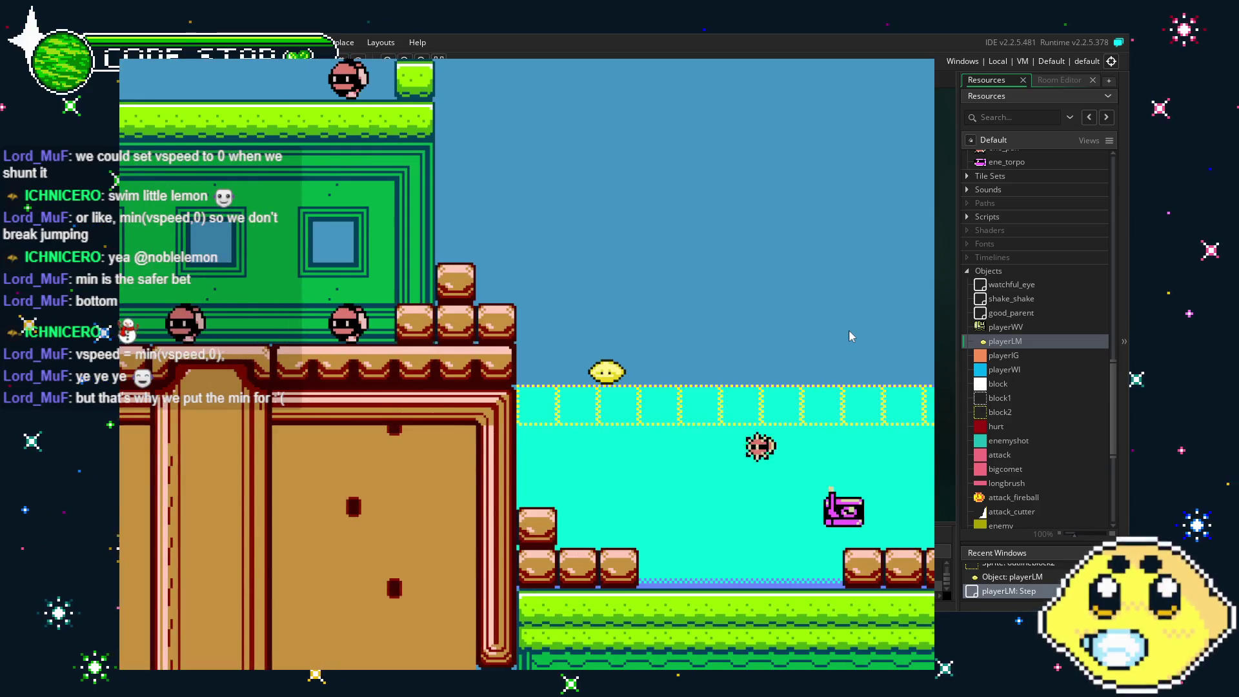
key("Right")
key("Right")
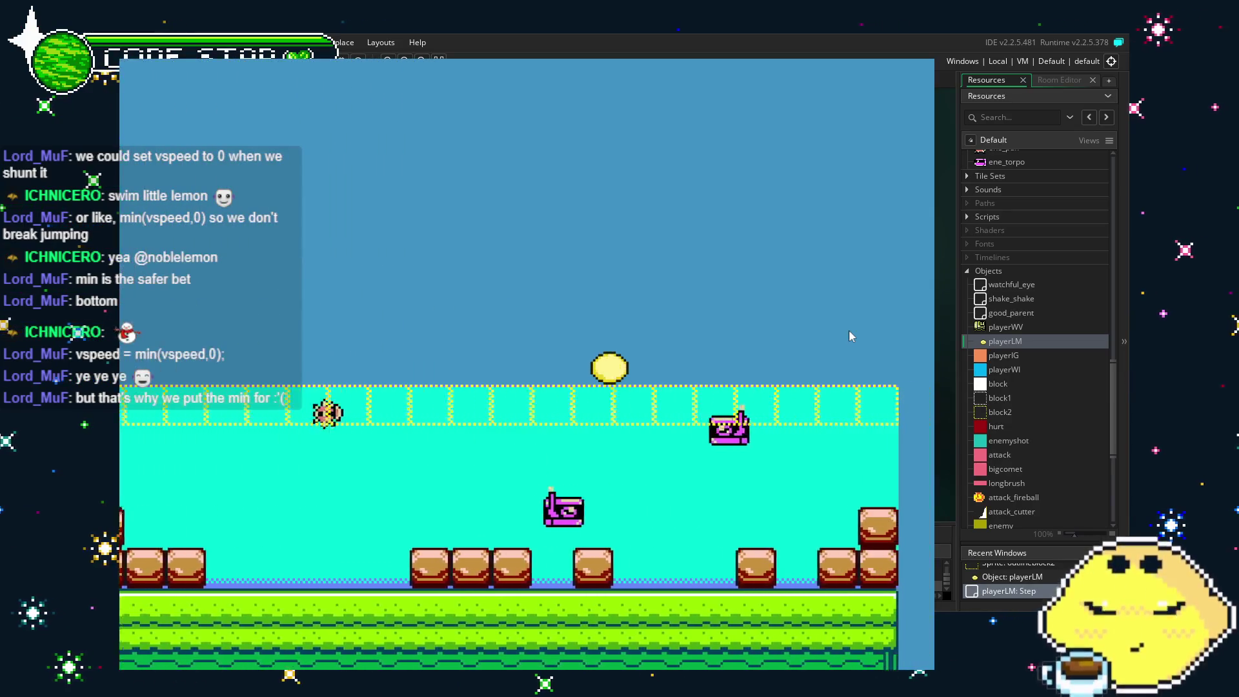
key("Left")
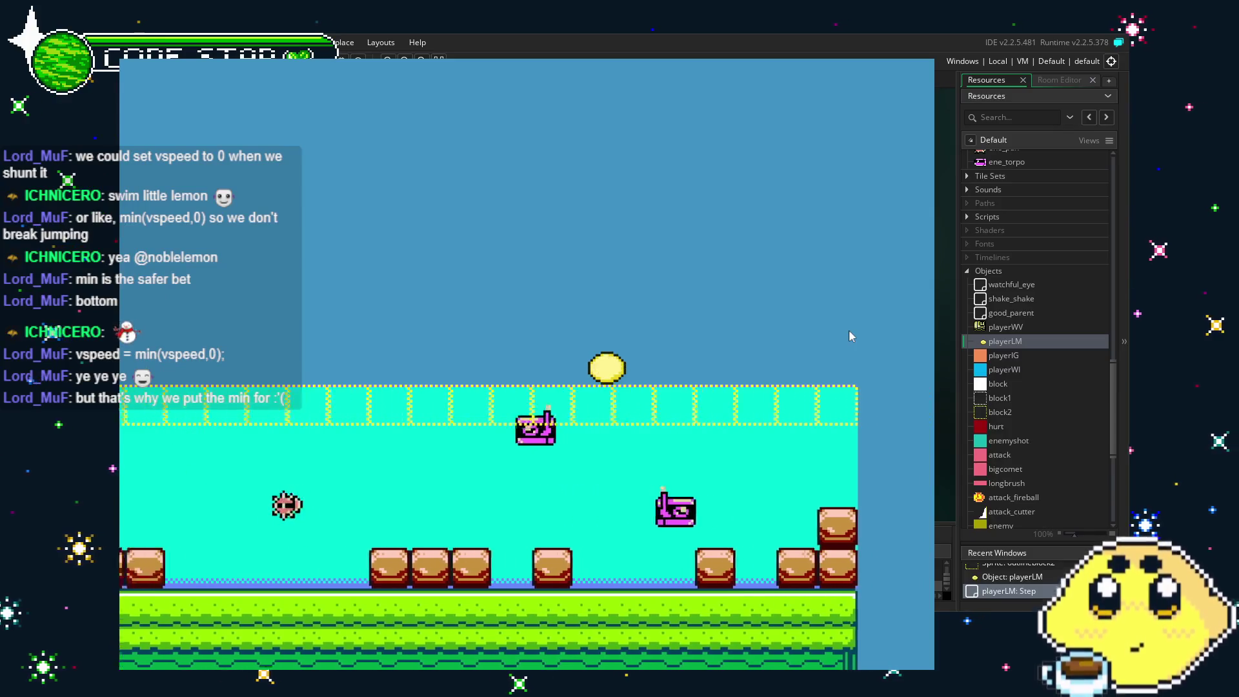
key("Right")
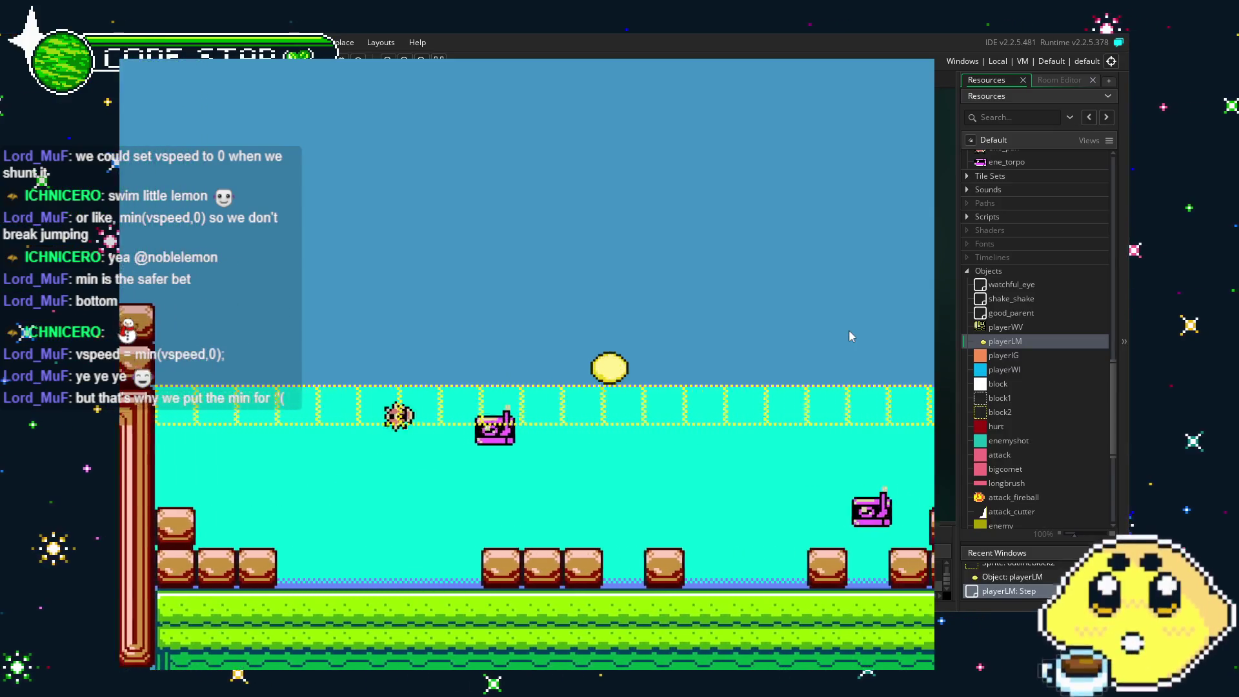
key("Left")
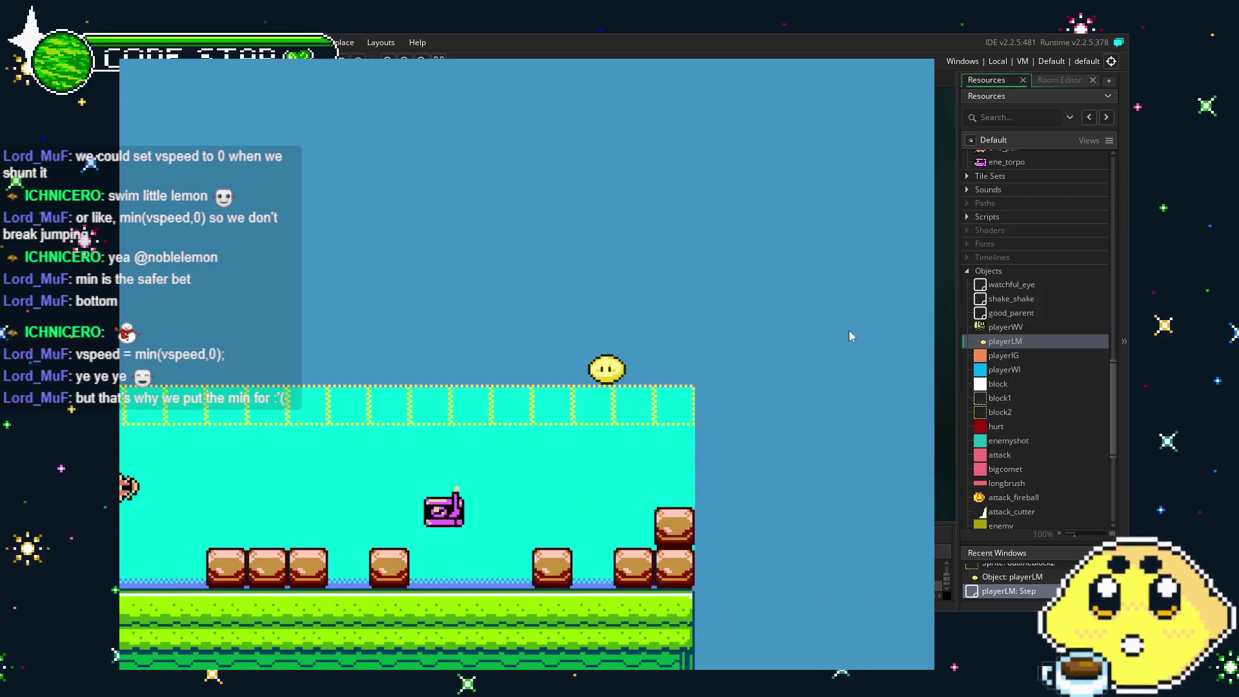
key("Escape")
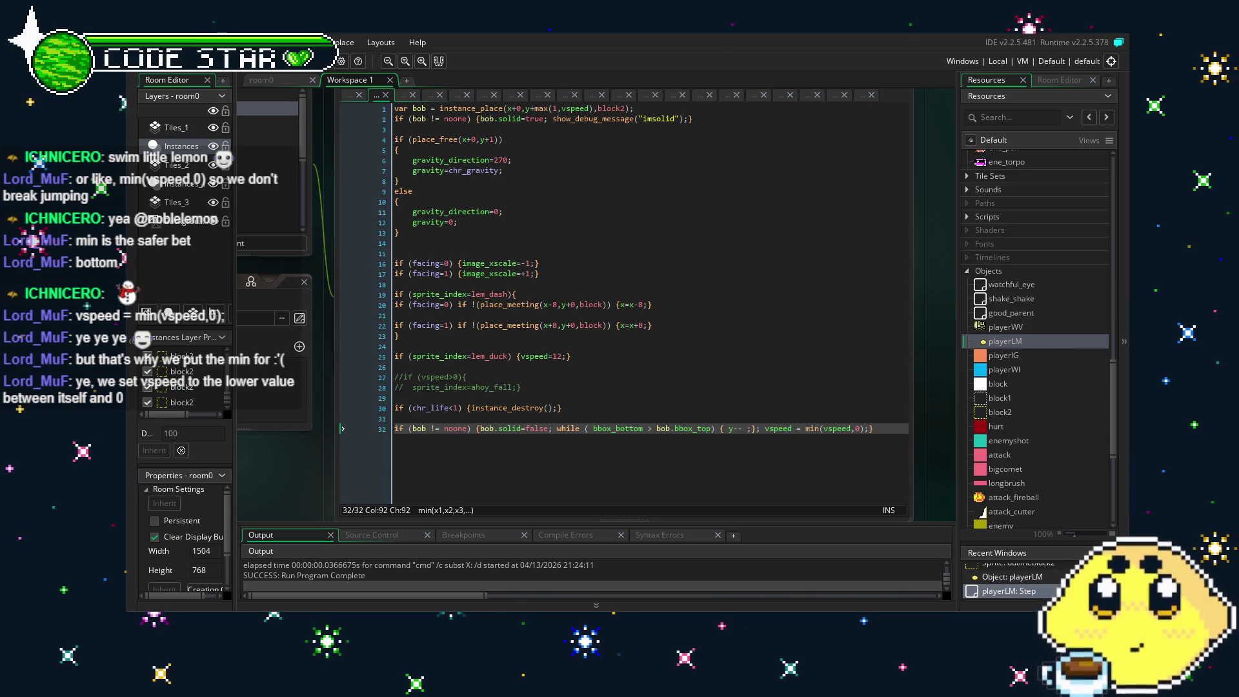
Delete playerLM's blue_water collision event and bring the Step event code back into view.
left_click(277, 213)
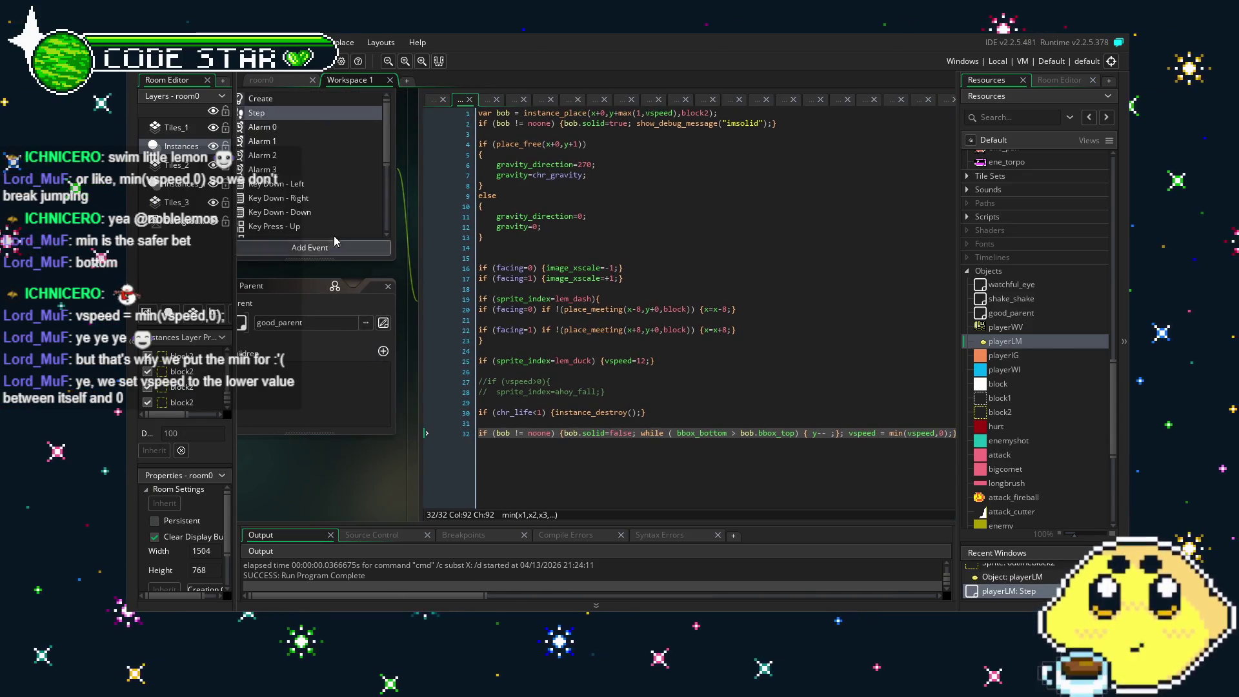
scroll(308, 224, "down", 3)
left_click(297, 220)
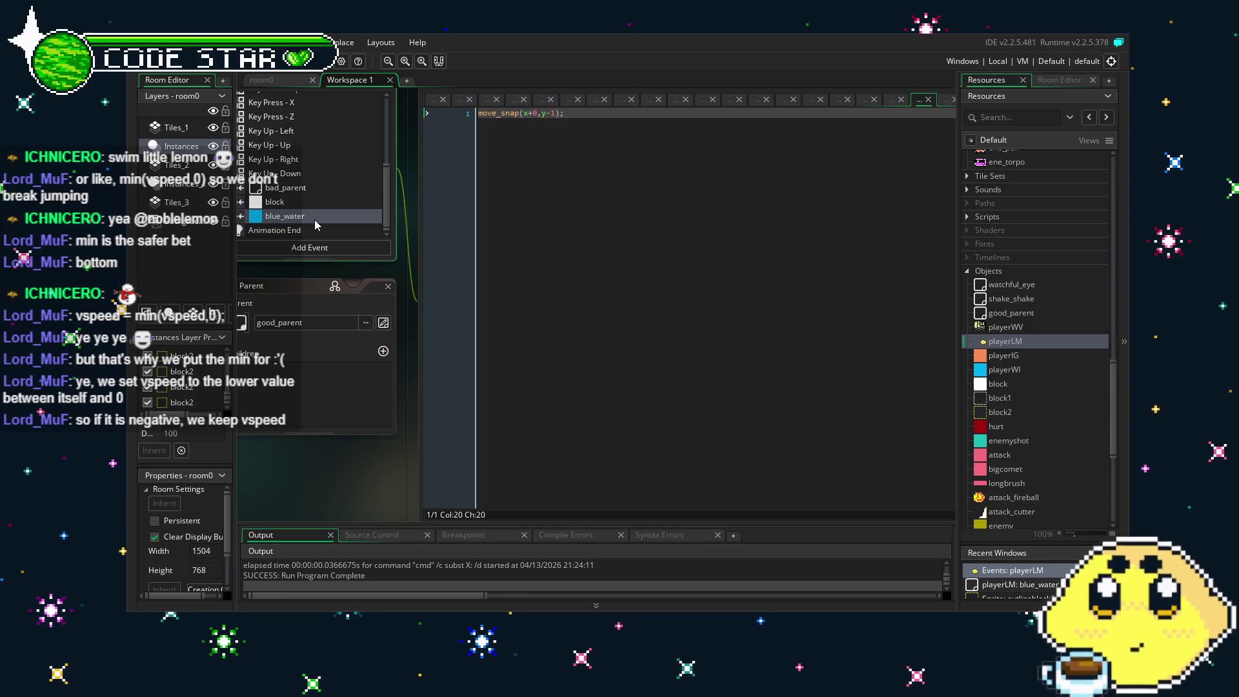
key("Delete")
key("Return")
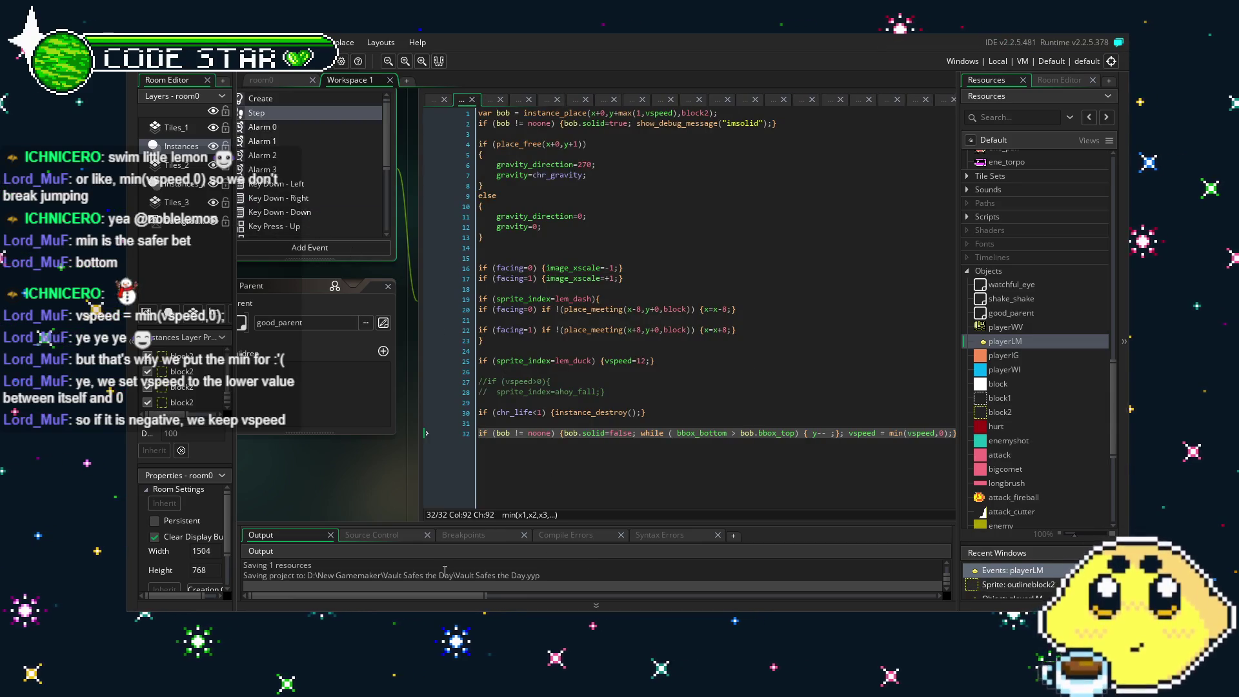
left_click_drag(427, 463, 498, 459)
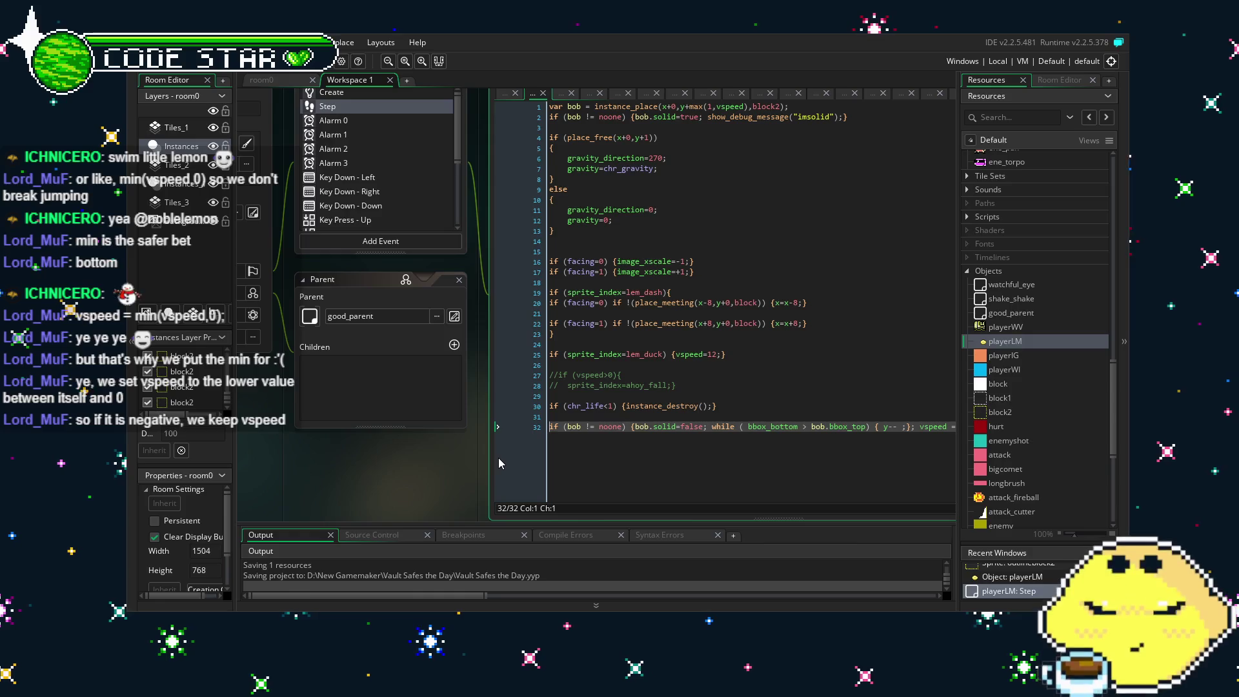
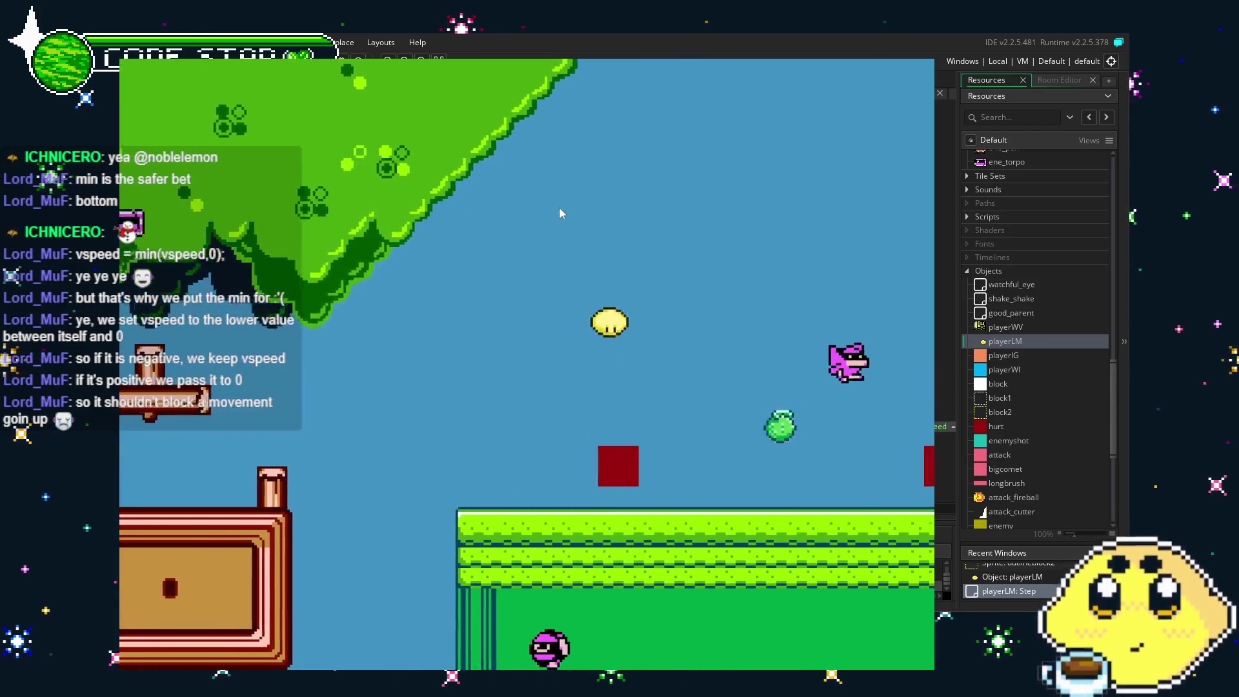
Walk the lemon past the staircase and green building, then swim back and forth across the water.
key("Right")
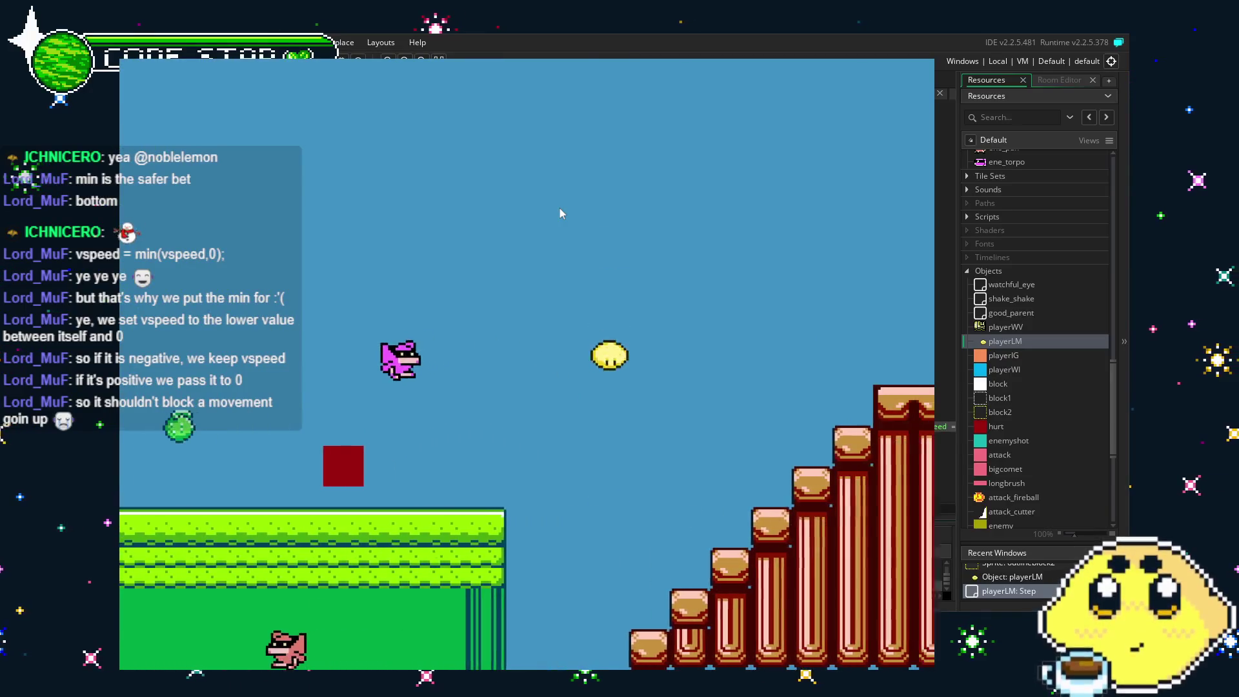
key("Right")
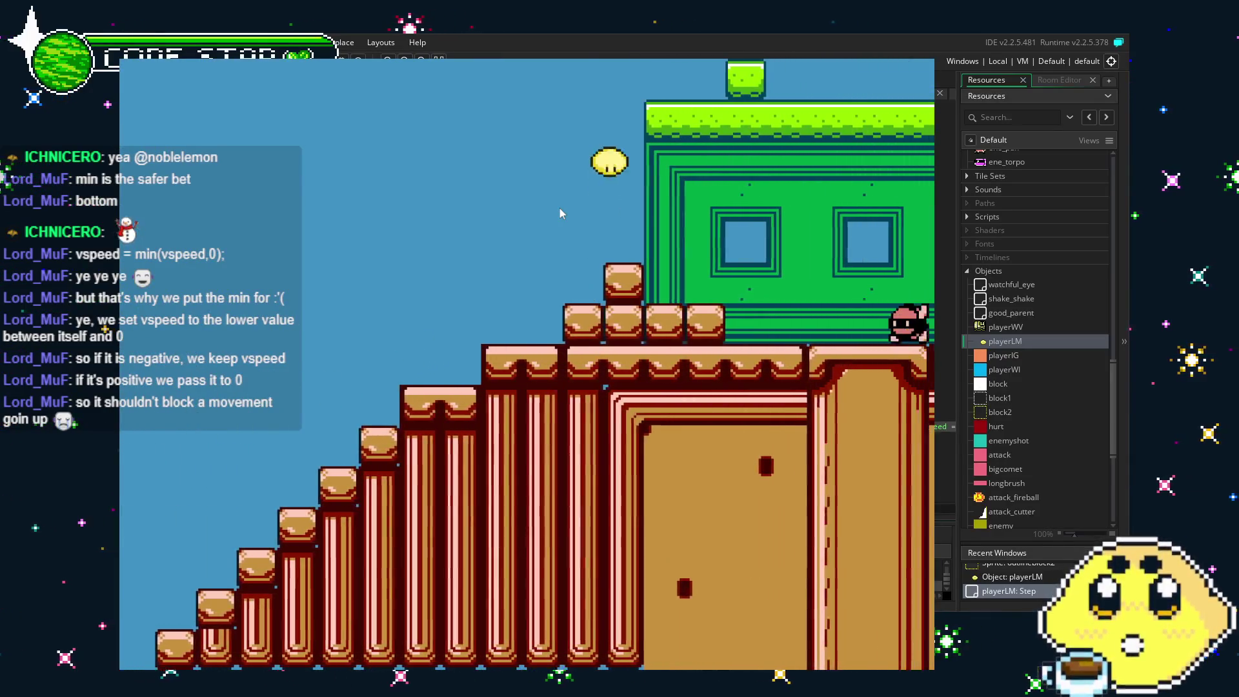
key("Right")
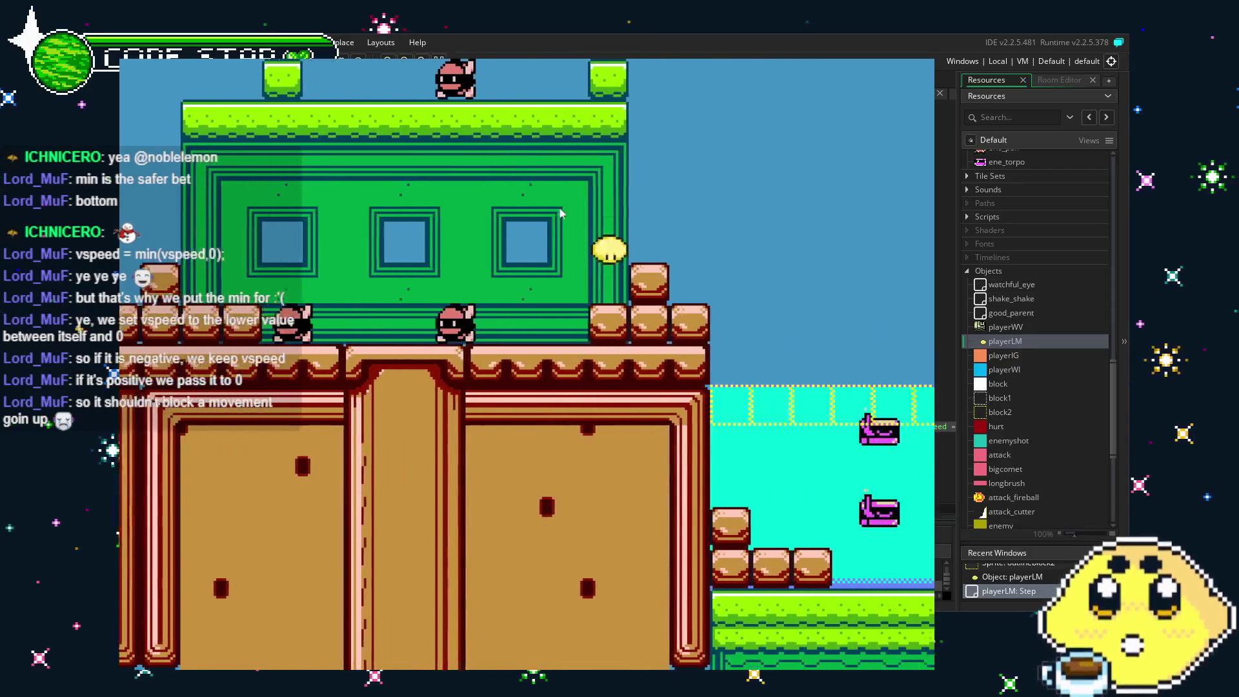
key("Right")
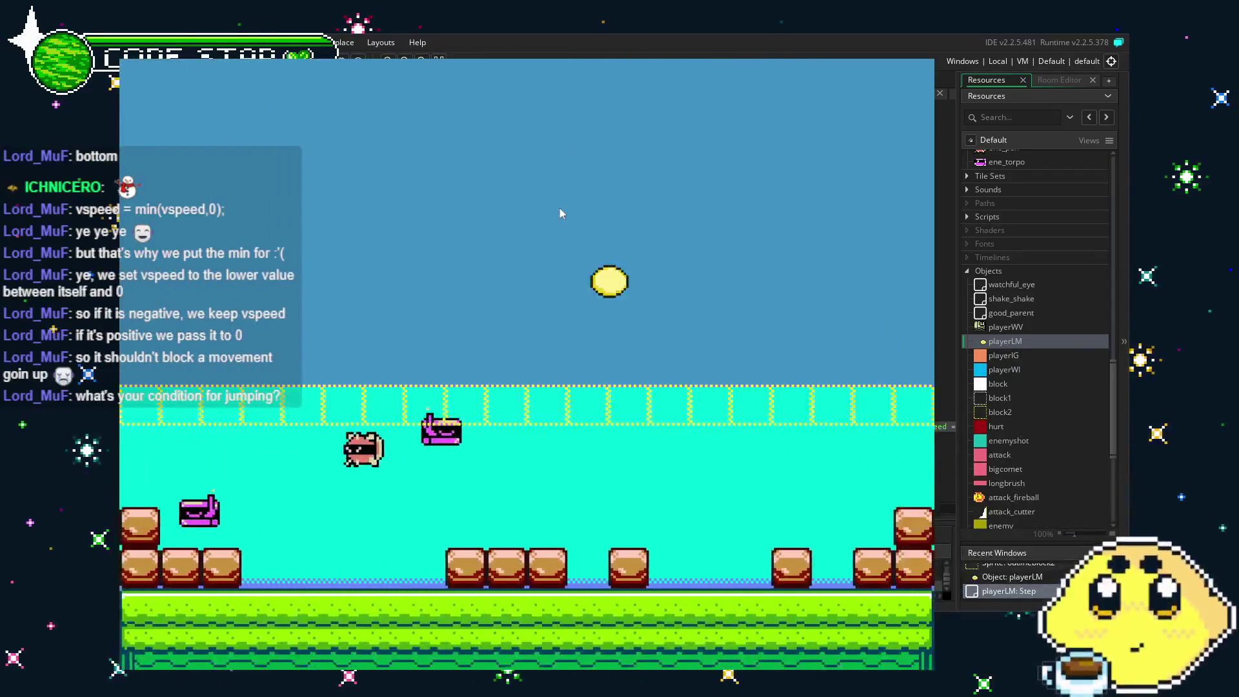
key("Left")
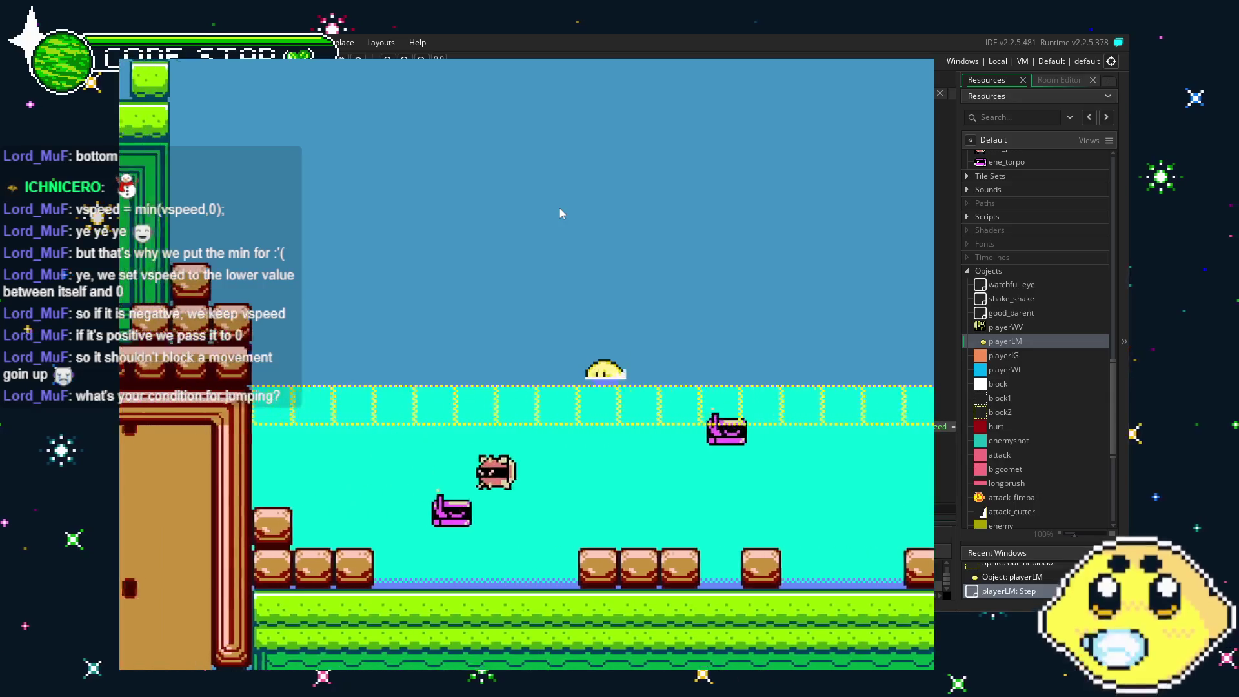
key("Right")
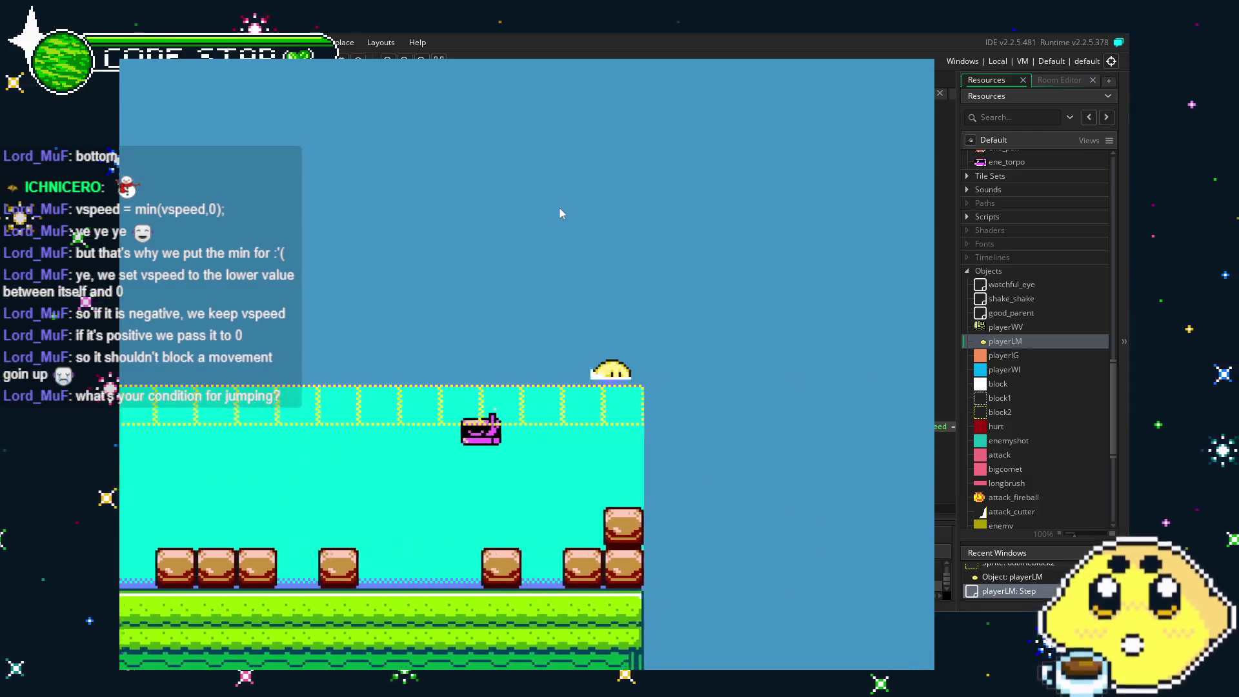
key("Left")
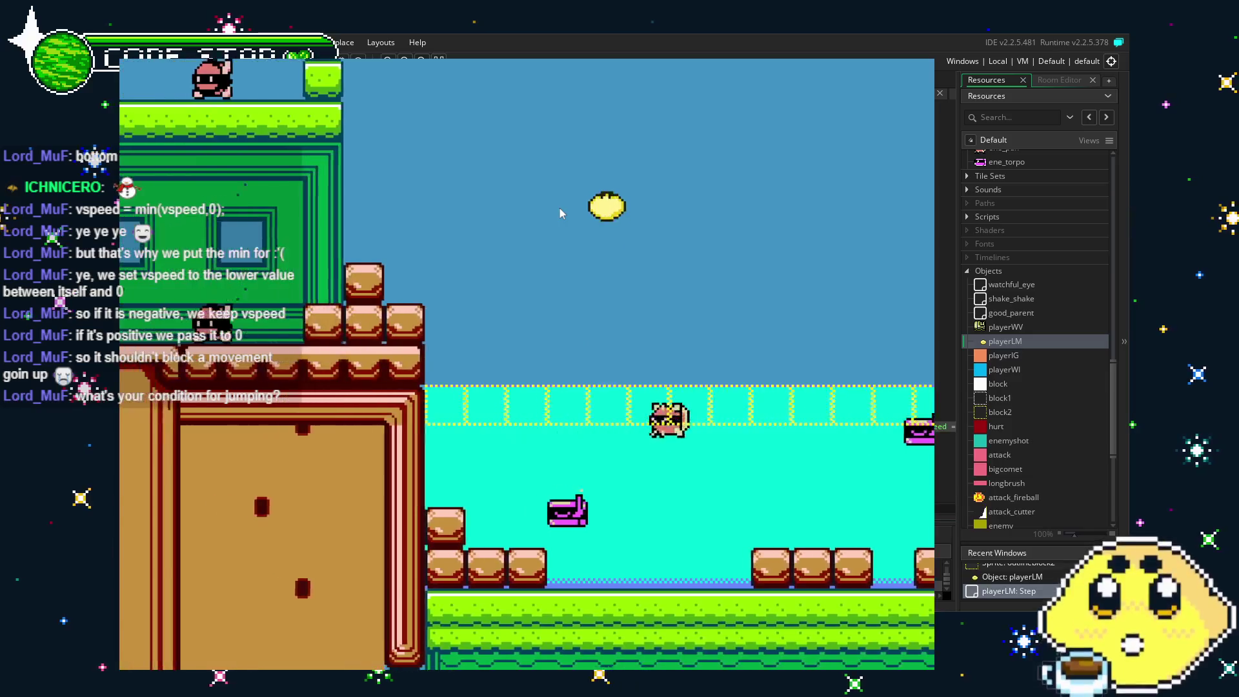
key("Right")
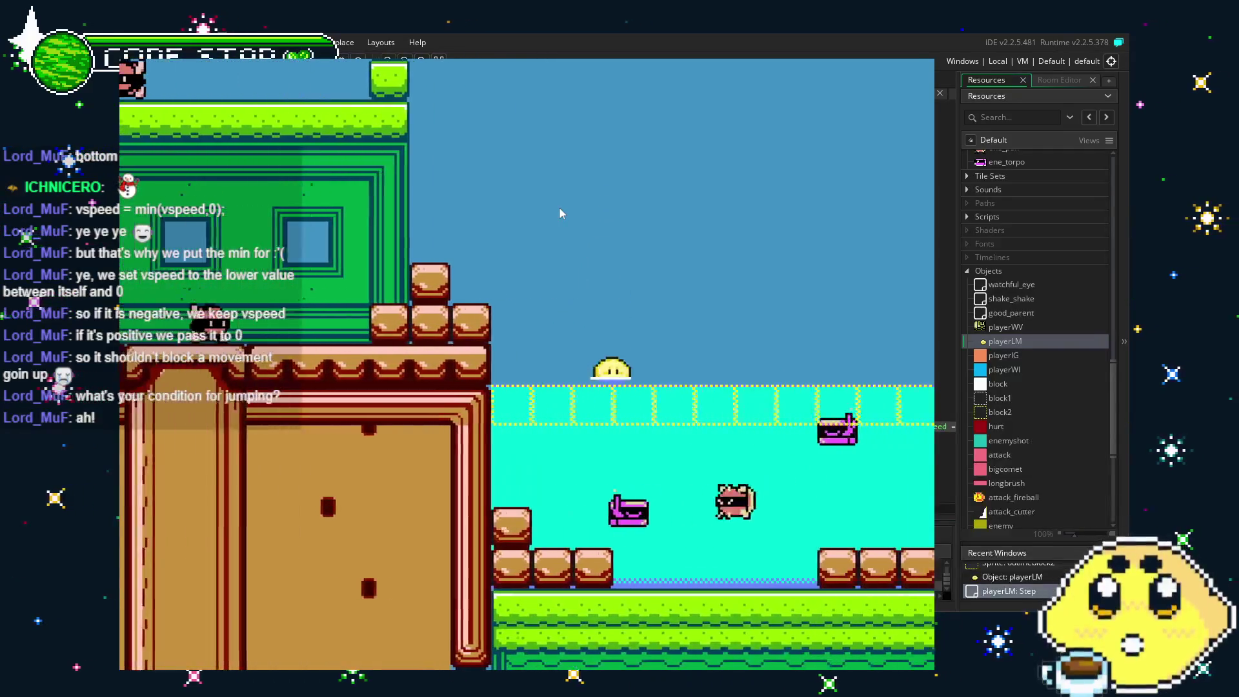
key("Right")
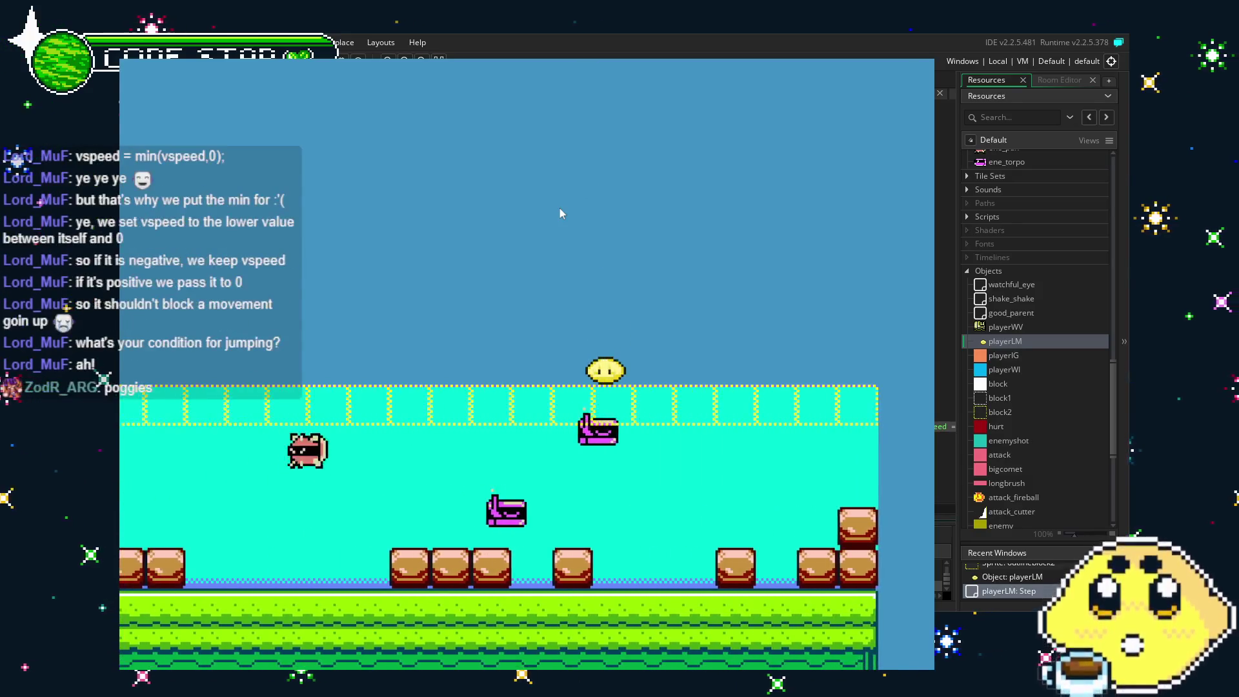
key("Left")
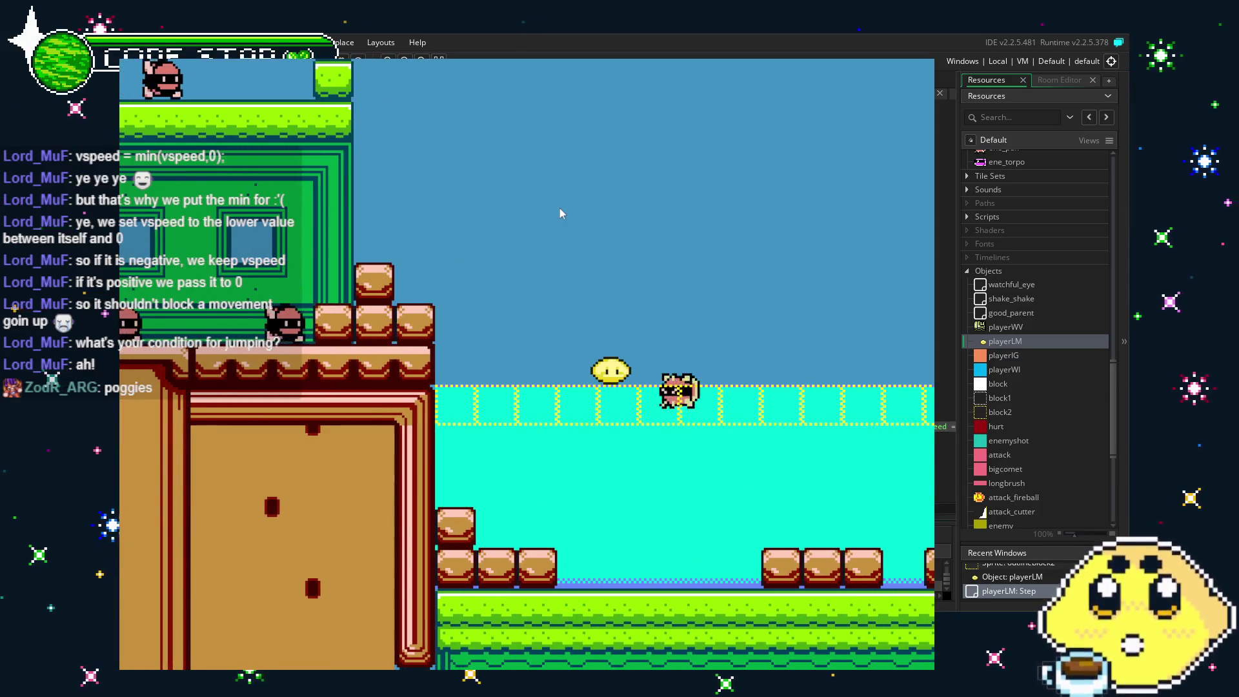
key("Right")
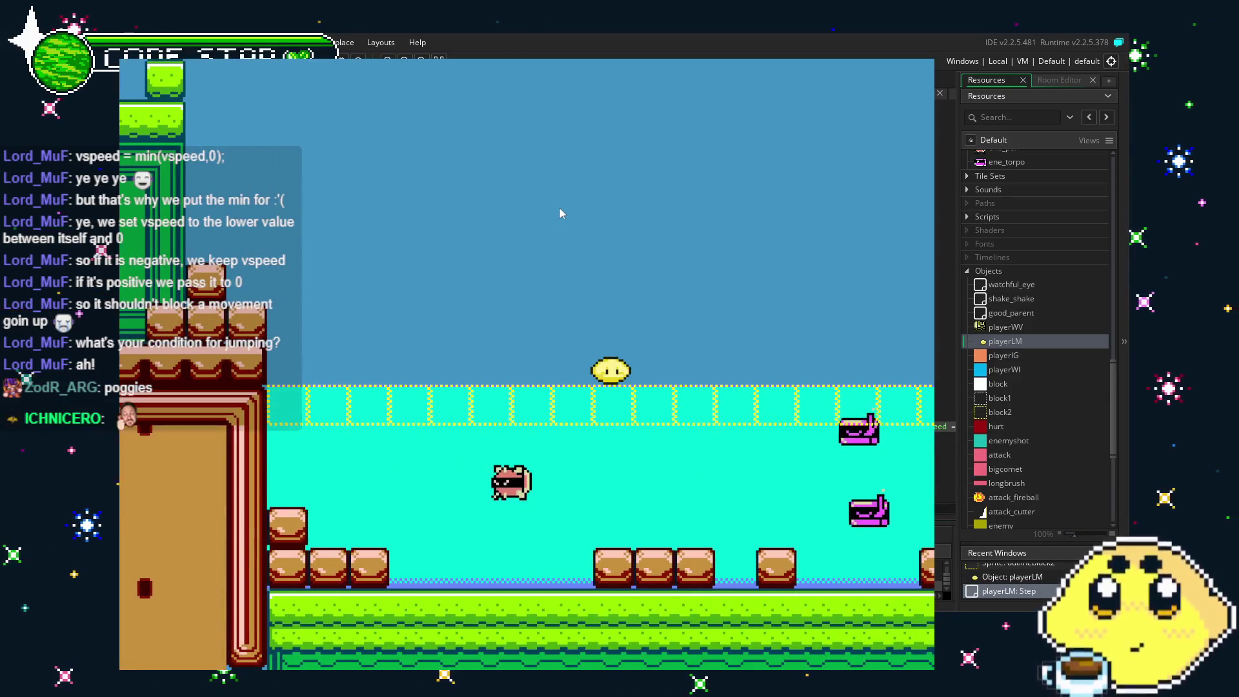
key("Right")
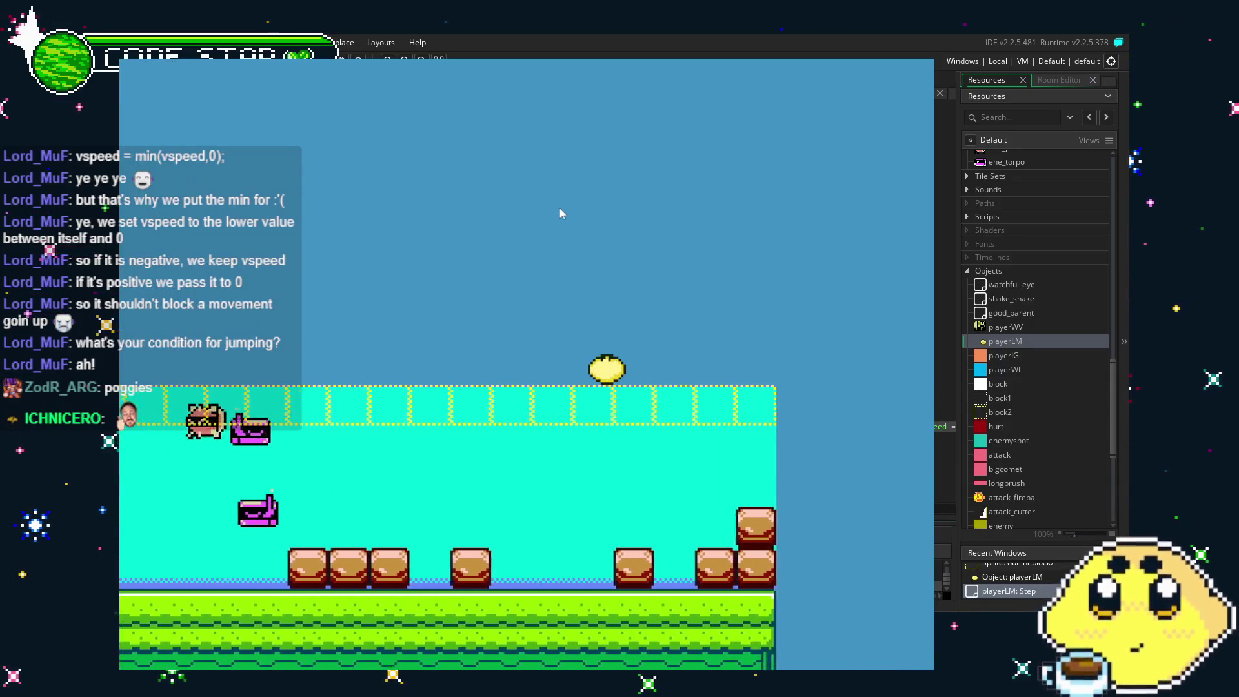
key("Left")
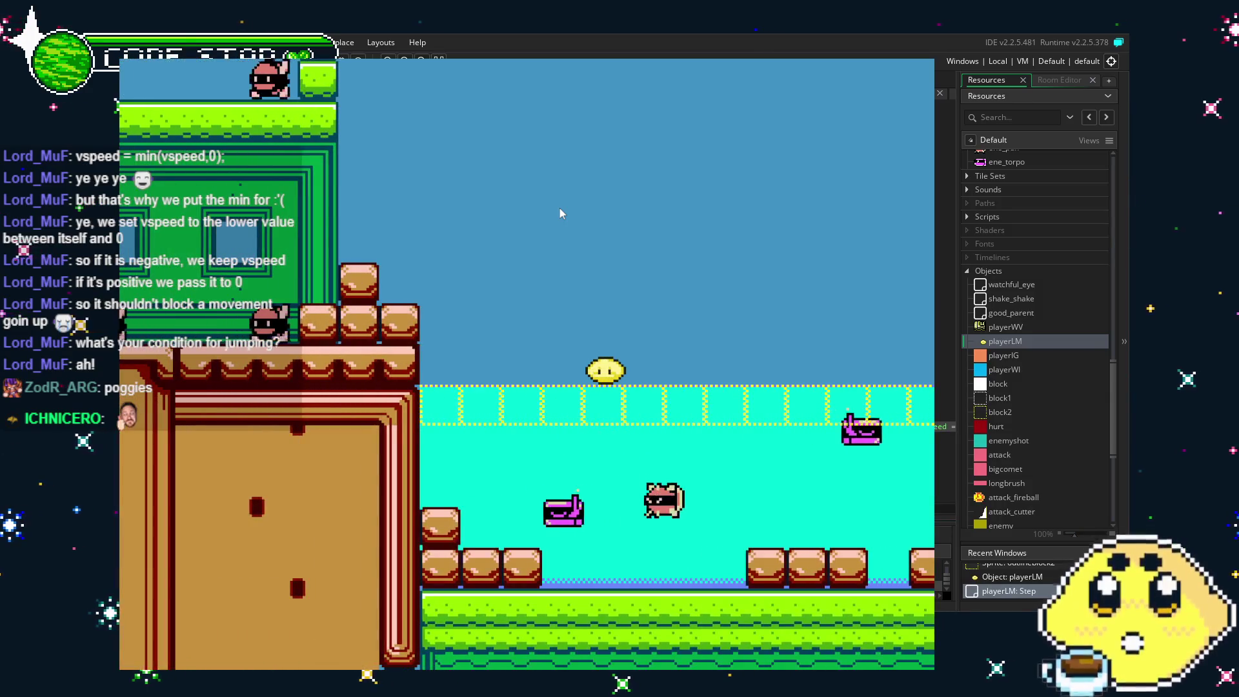
key("Right")
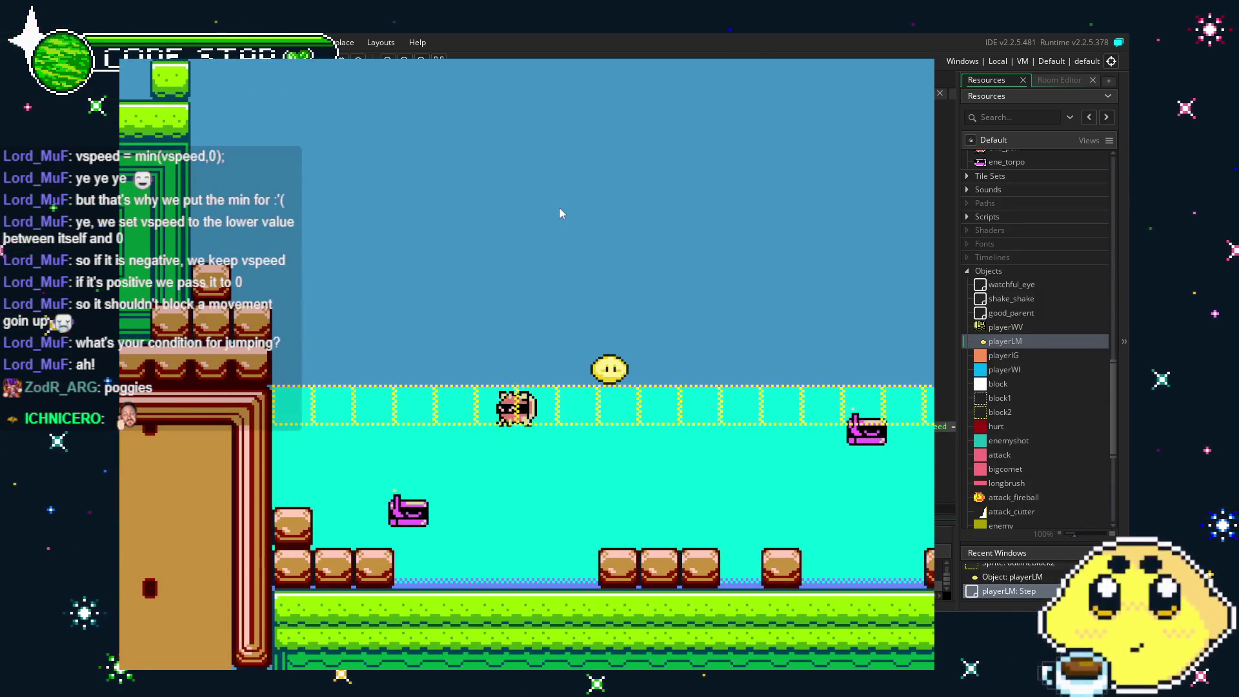
key("Right")
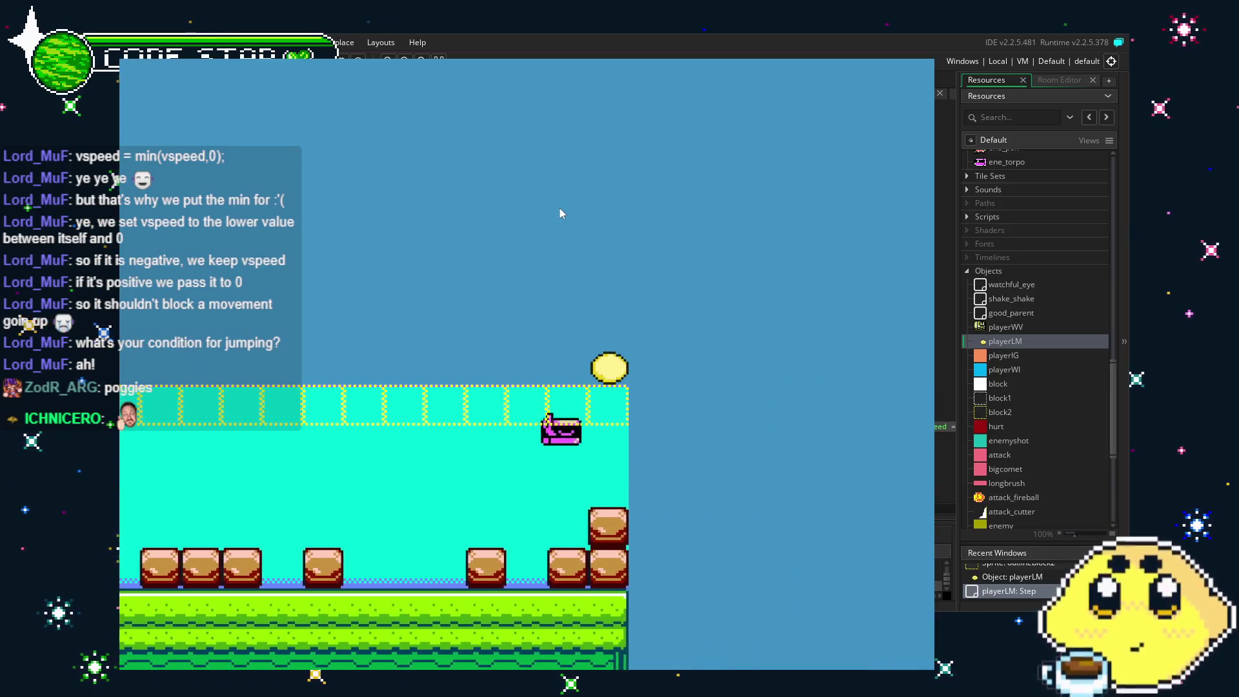
key("Left")
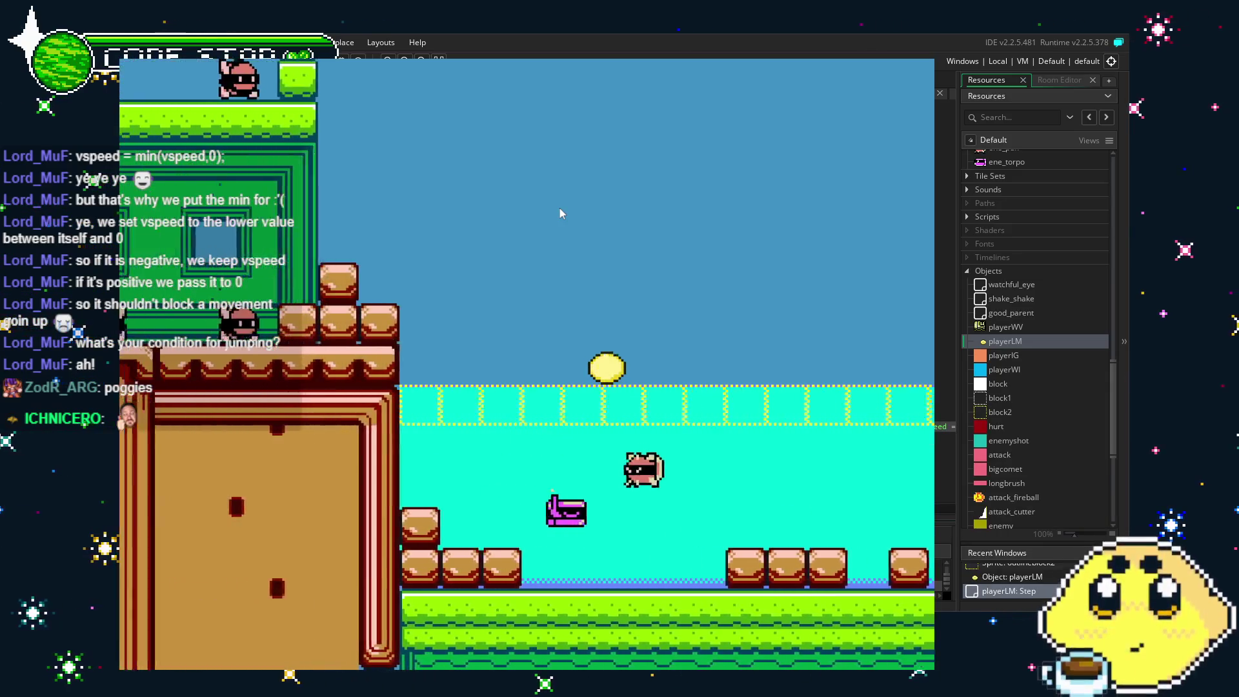
key("Right")
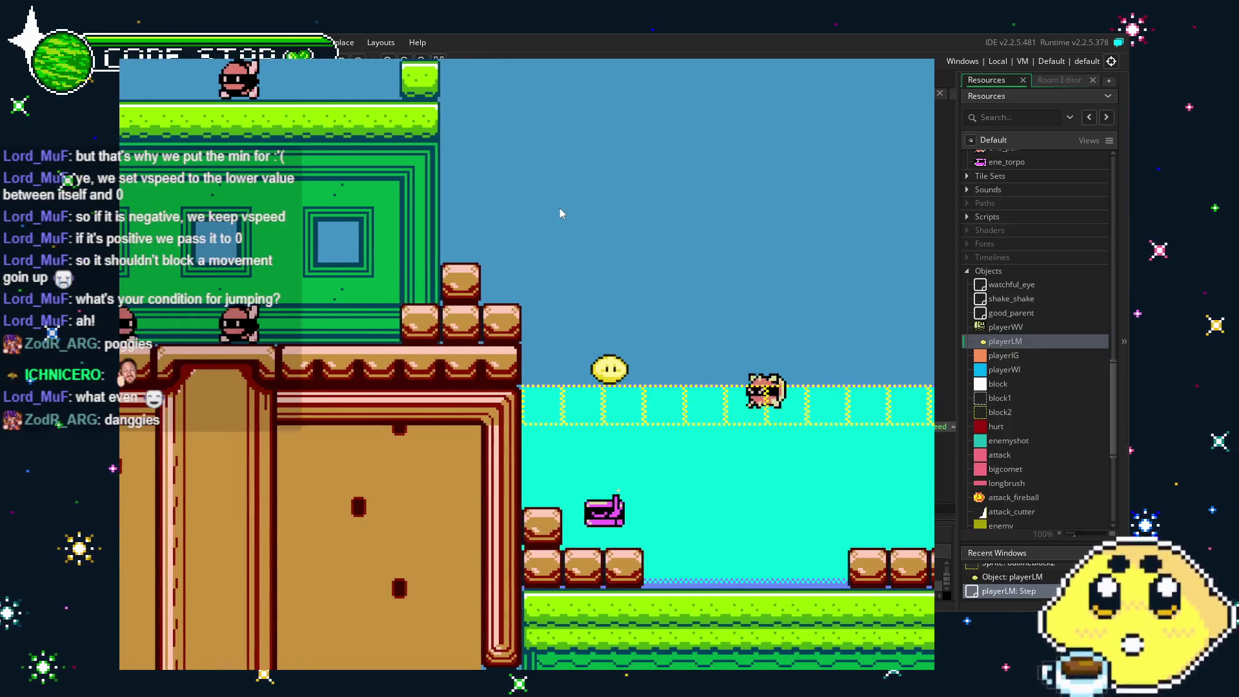
key("Right")
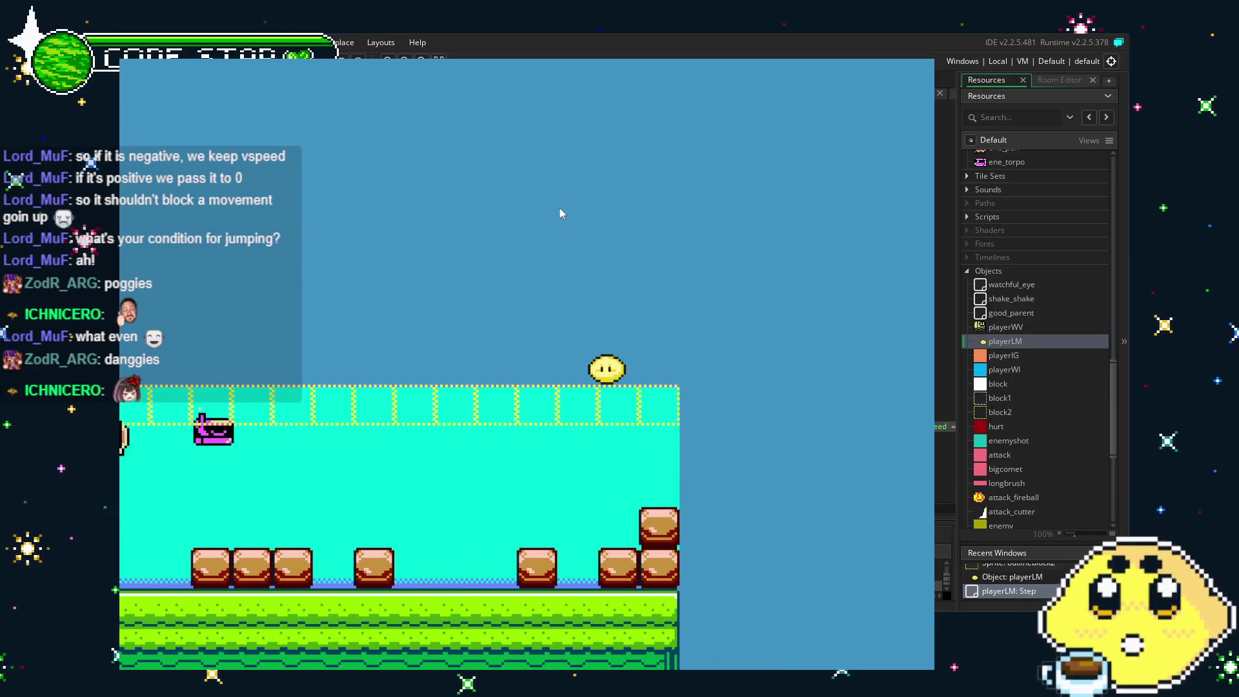
After the level restarts, jump up the brick staircase, drop into the water, then close the game.
key("Right")
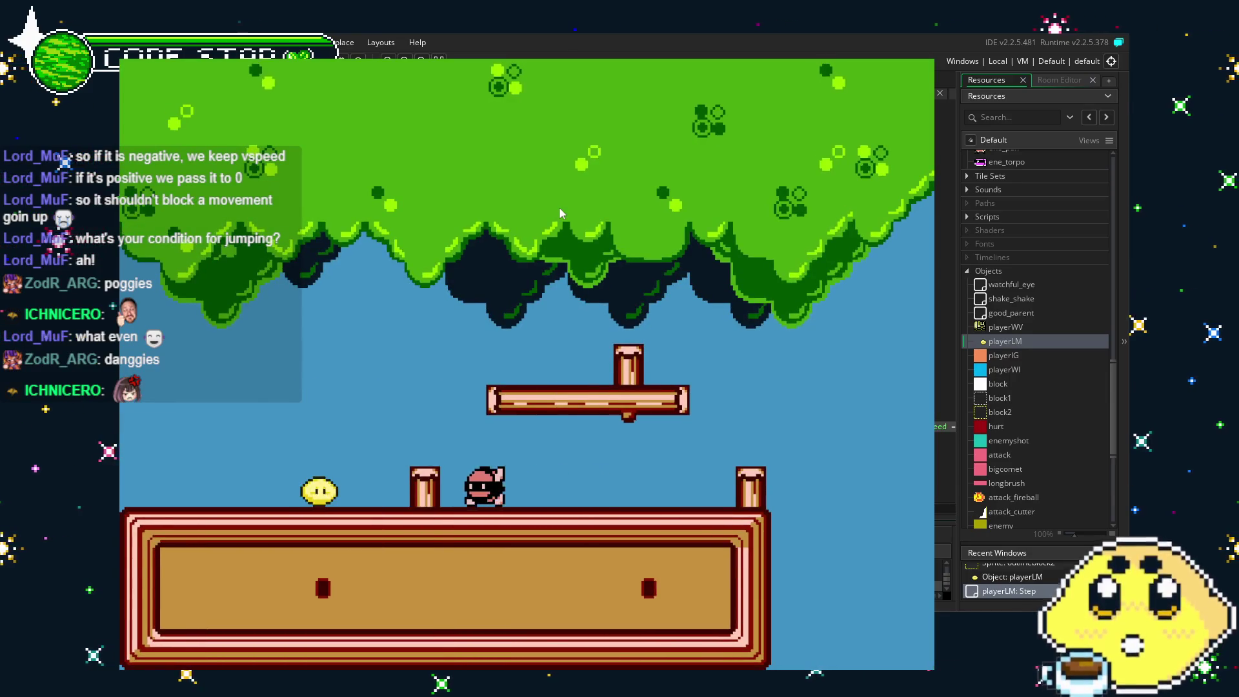
key("Up")
key("Right")
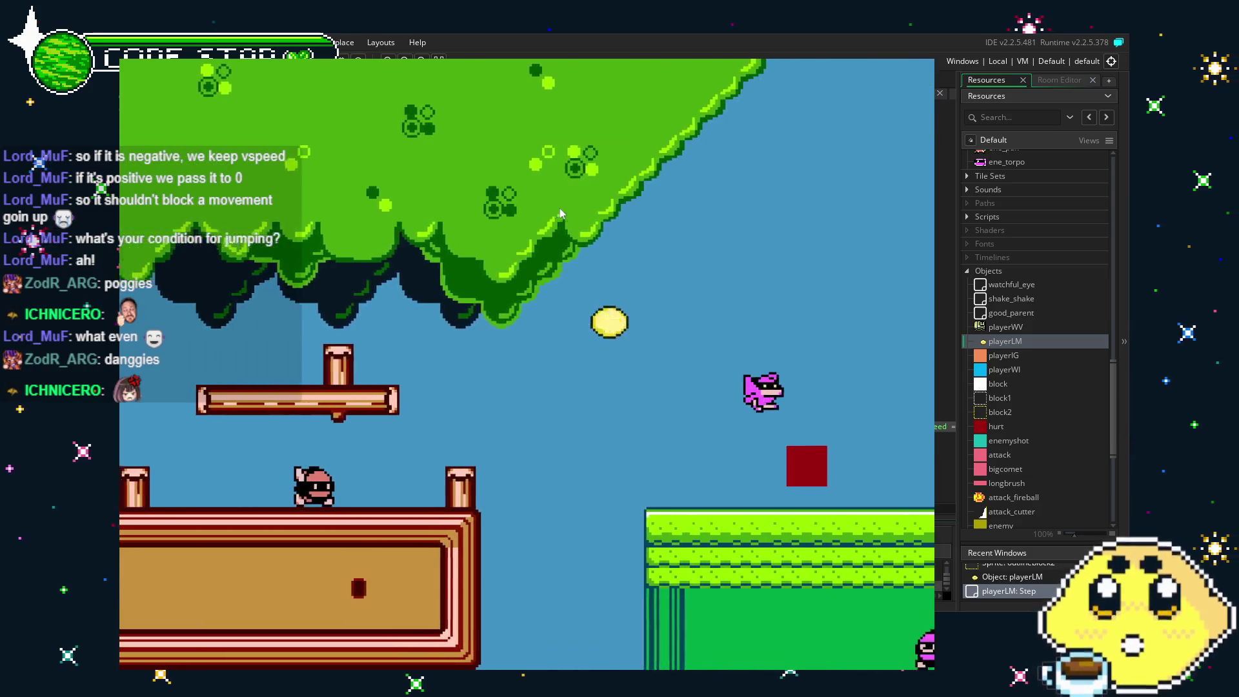
key("Right")
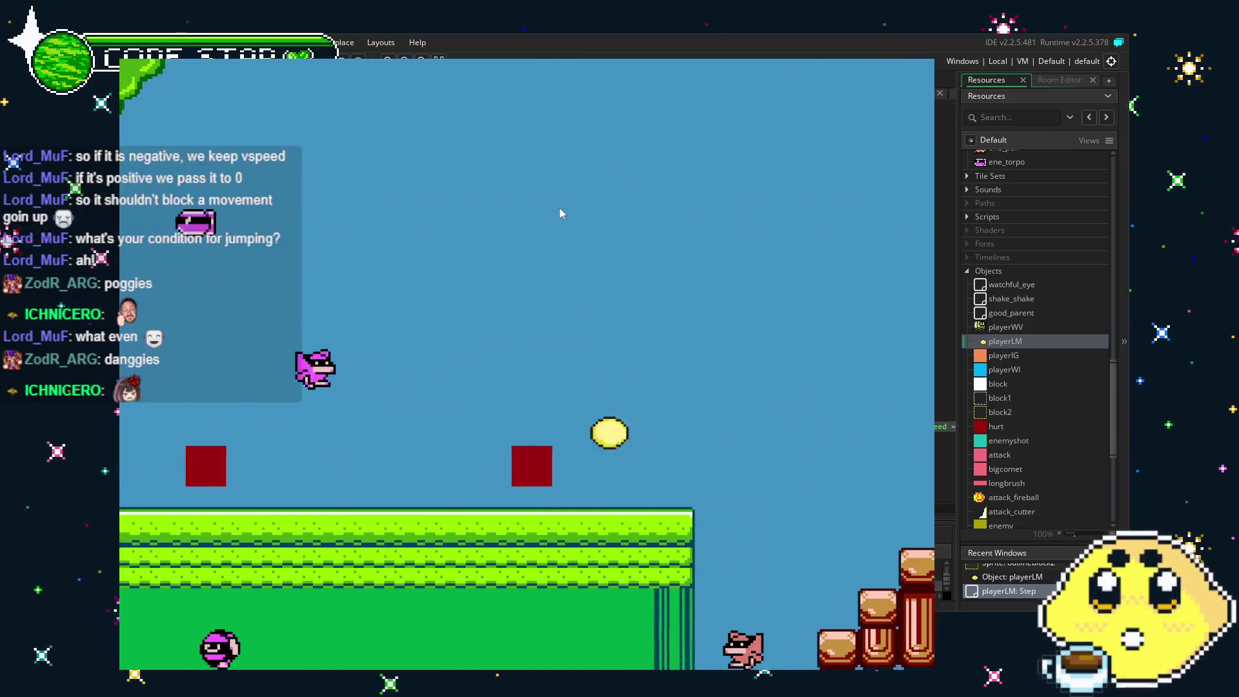
key("Right")
key("Up")
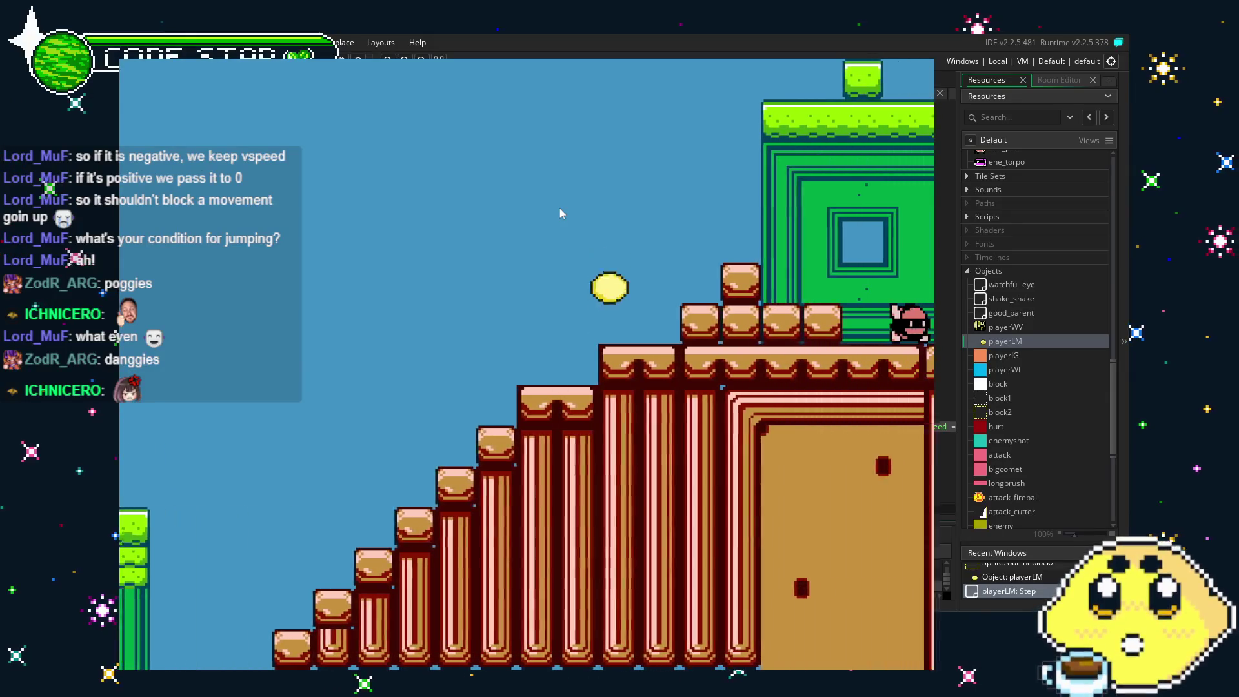
key("Right")
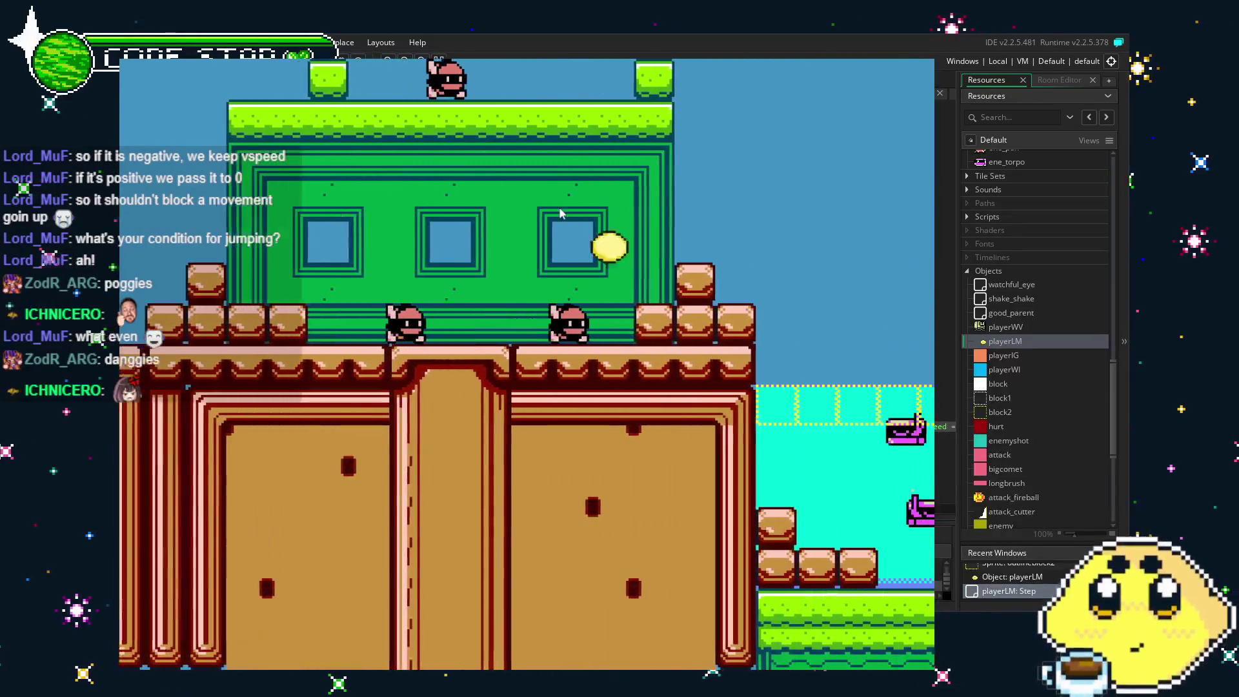
key("Right")
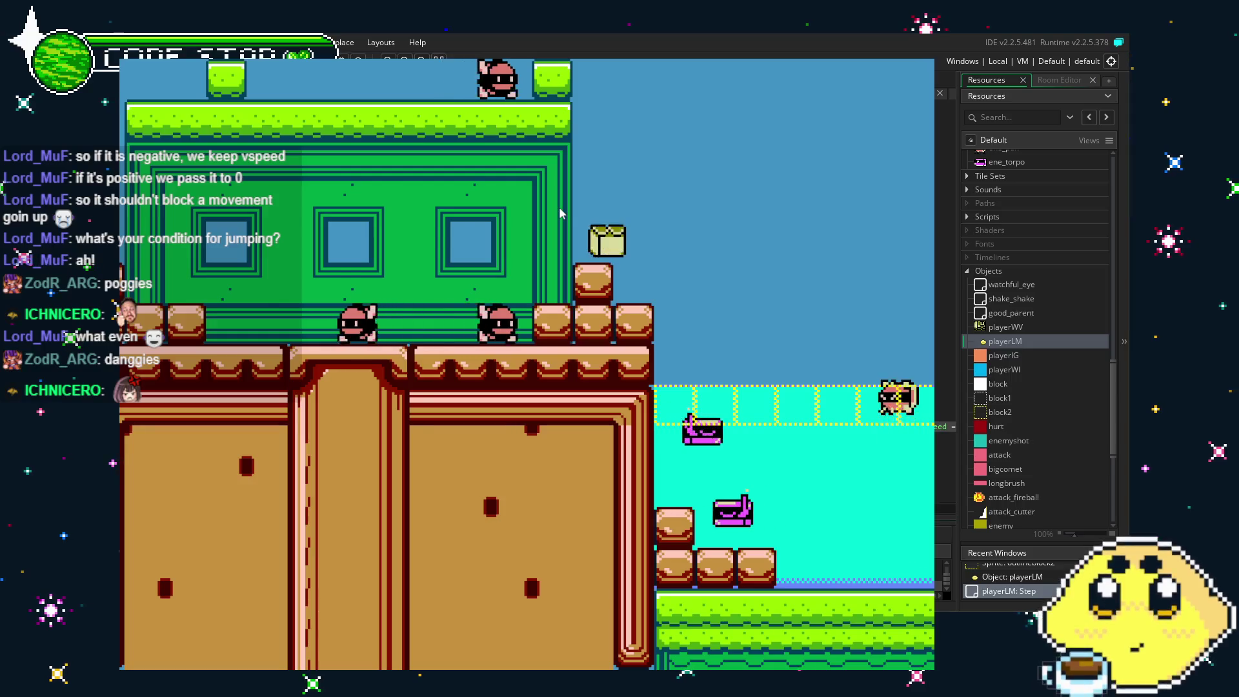
key("Right")
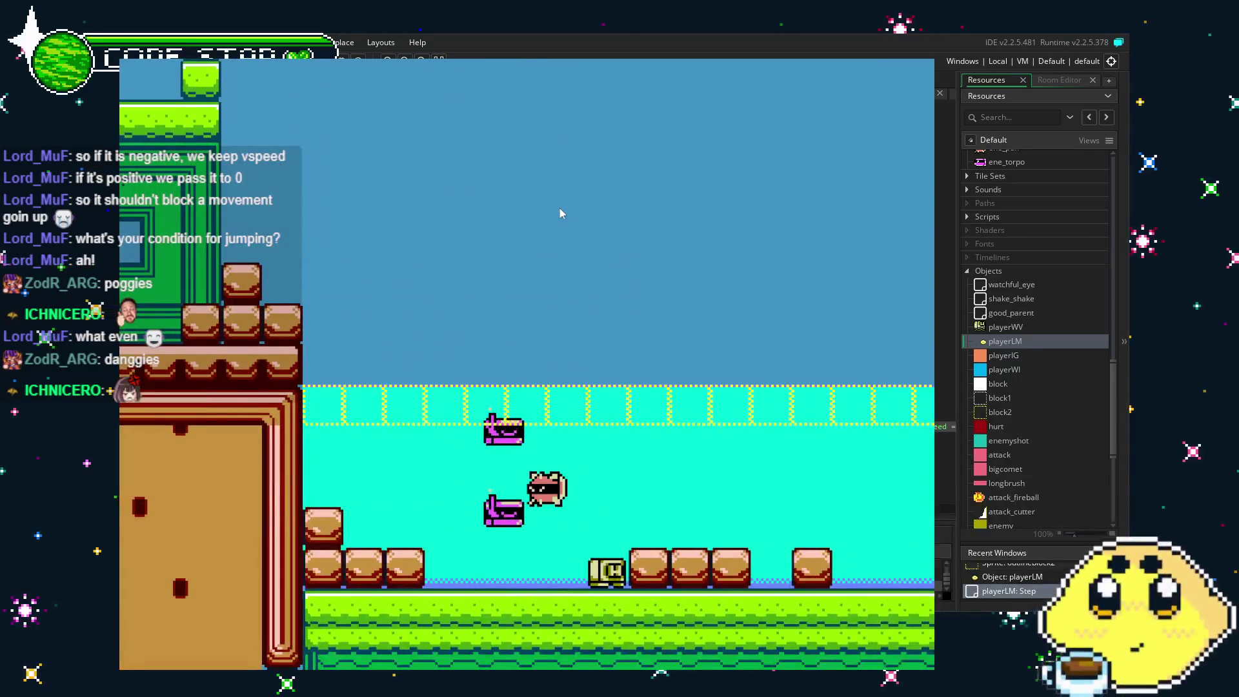
key("Right")
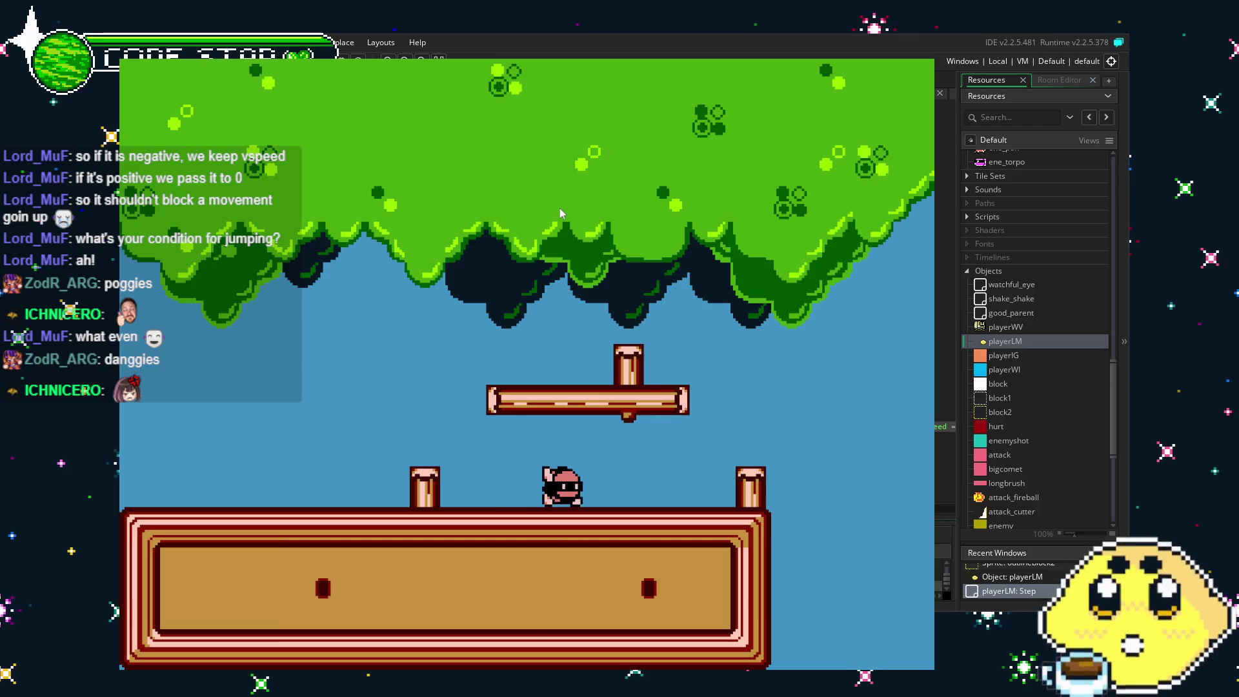
key("Right")
key("Escape")
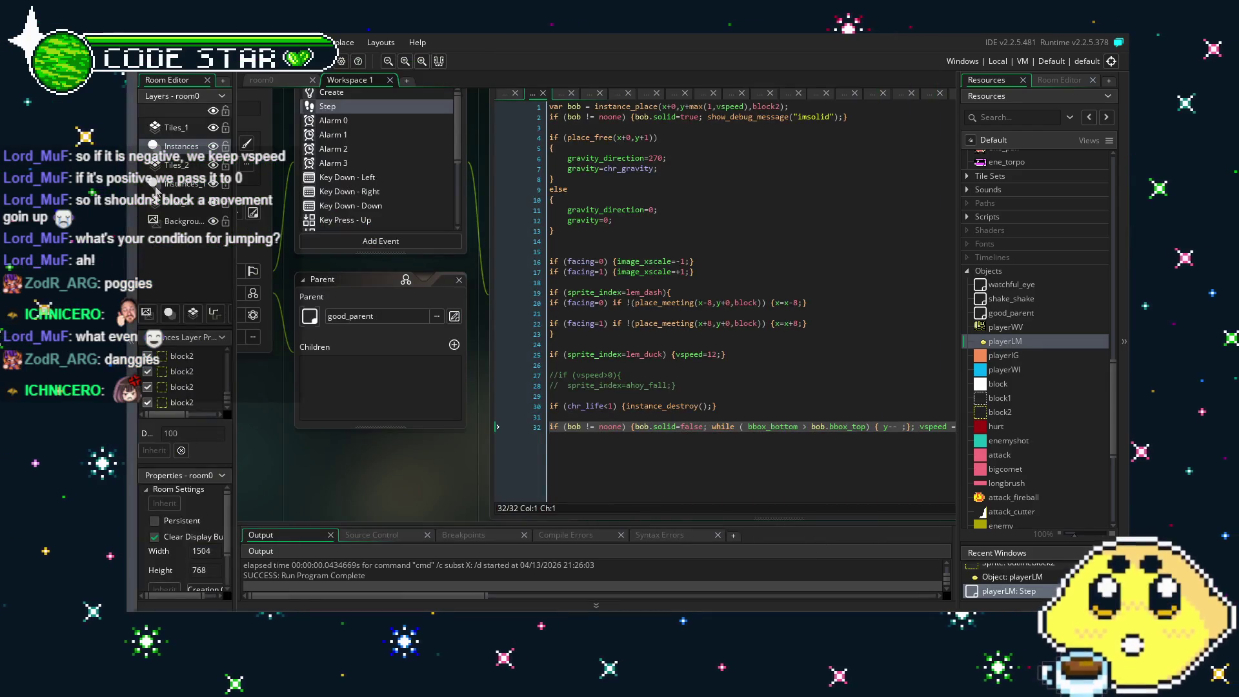
Save the project with Ctrl+S.
key("ctrl+s")
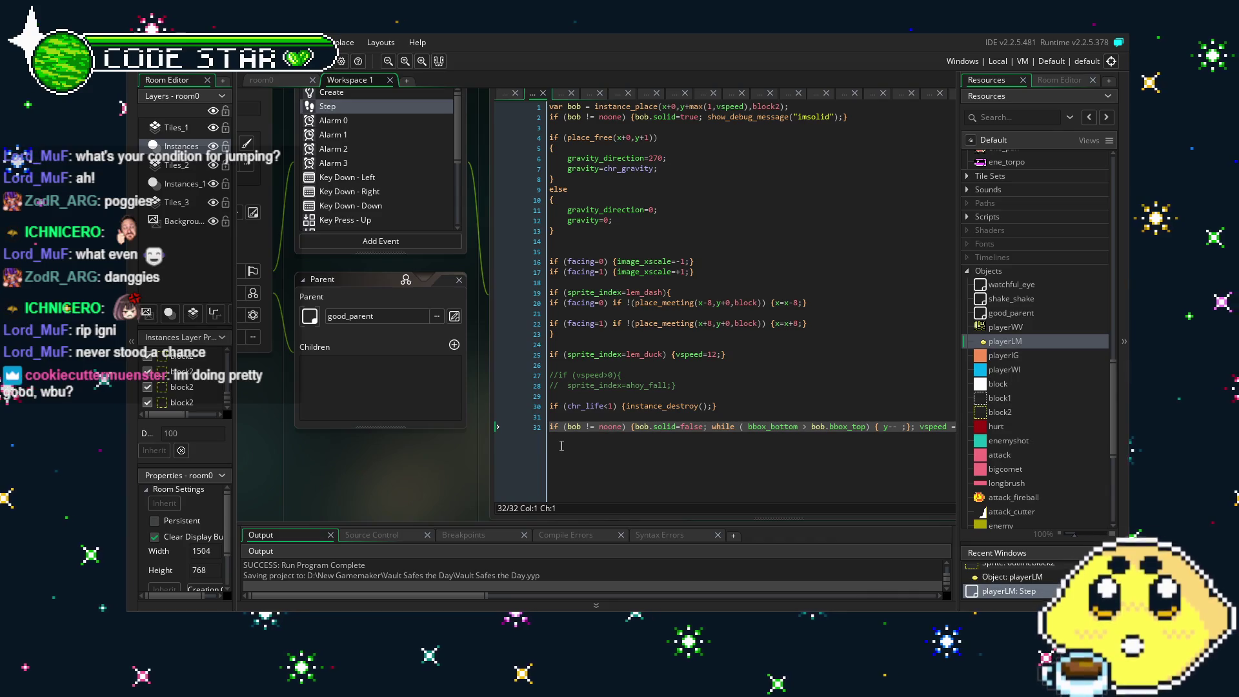
scroll(502, 458, "right", 2)
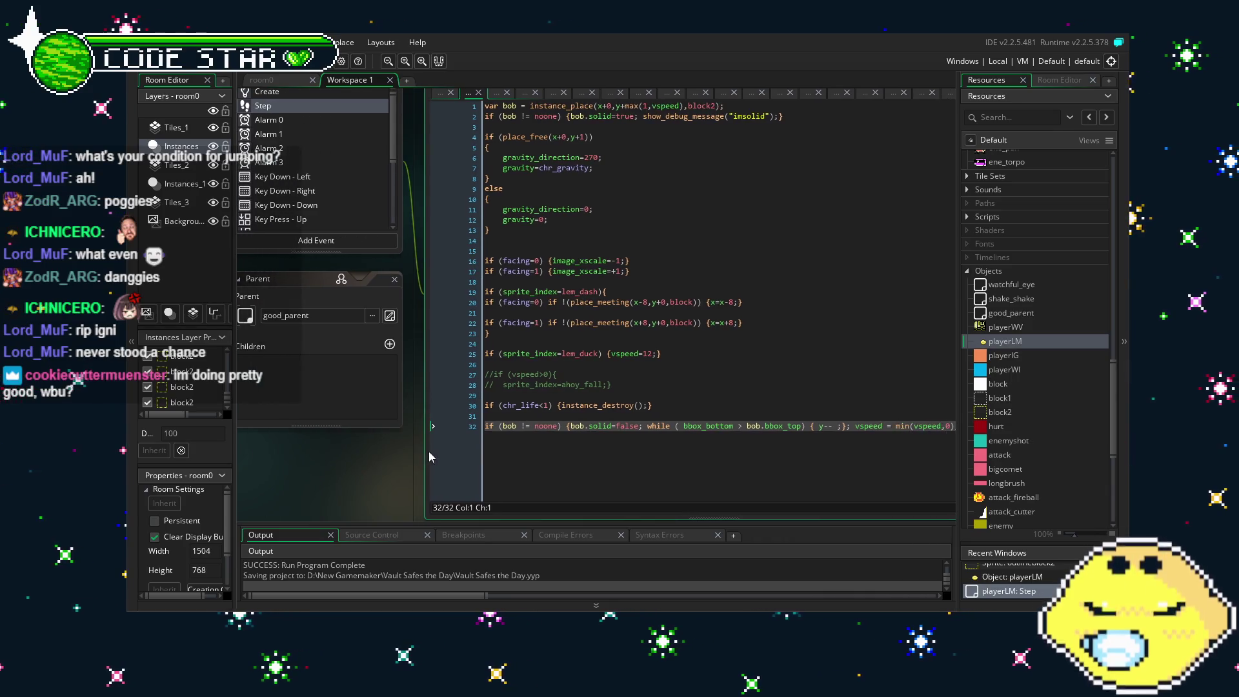
scroll(555, 420, "down", 3)
scroll(594, 388, "up", 3)
scroll(619, 372, "up", 1)
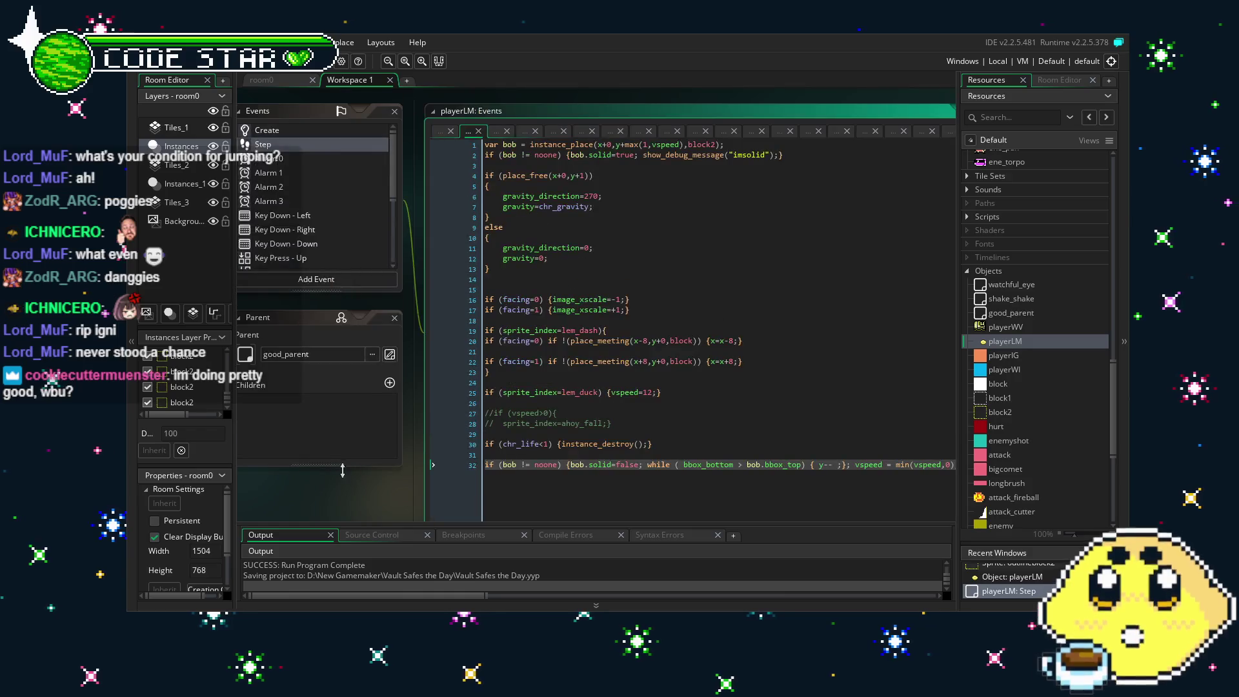
scroll(258, 305, "left", 3)
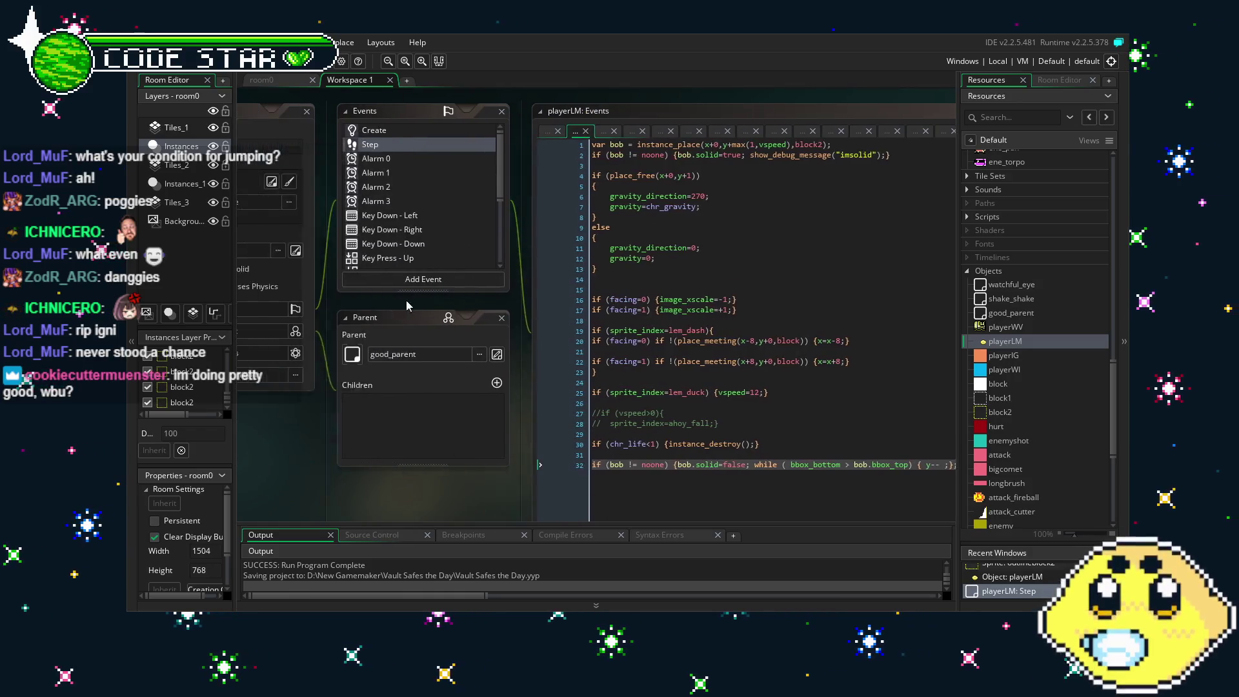
scroll(434, 250, "down", 3)
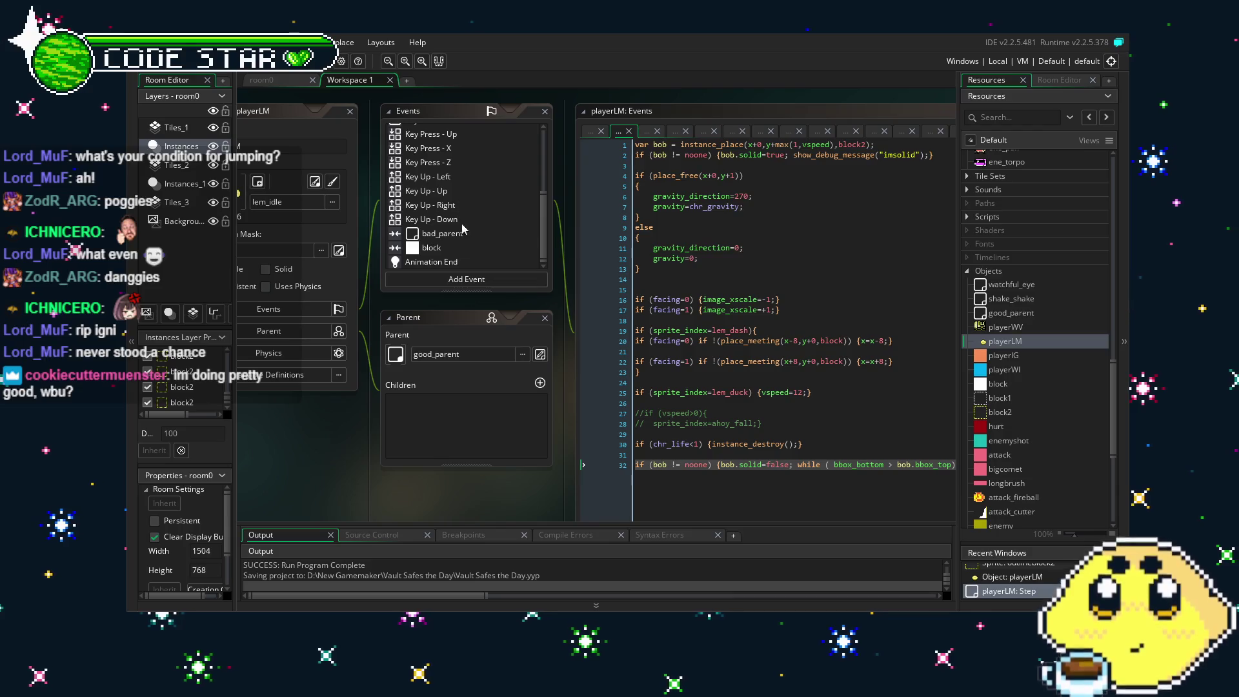
scroll(432, 258, "up", 3)
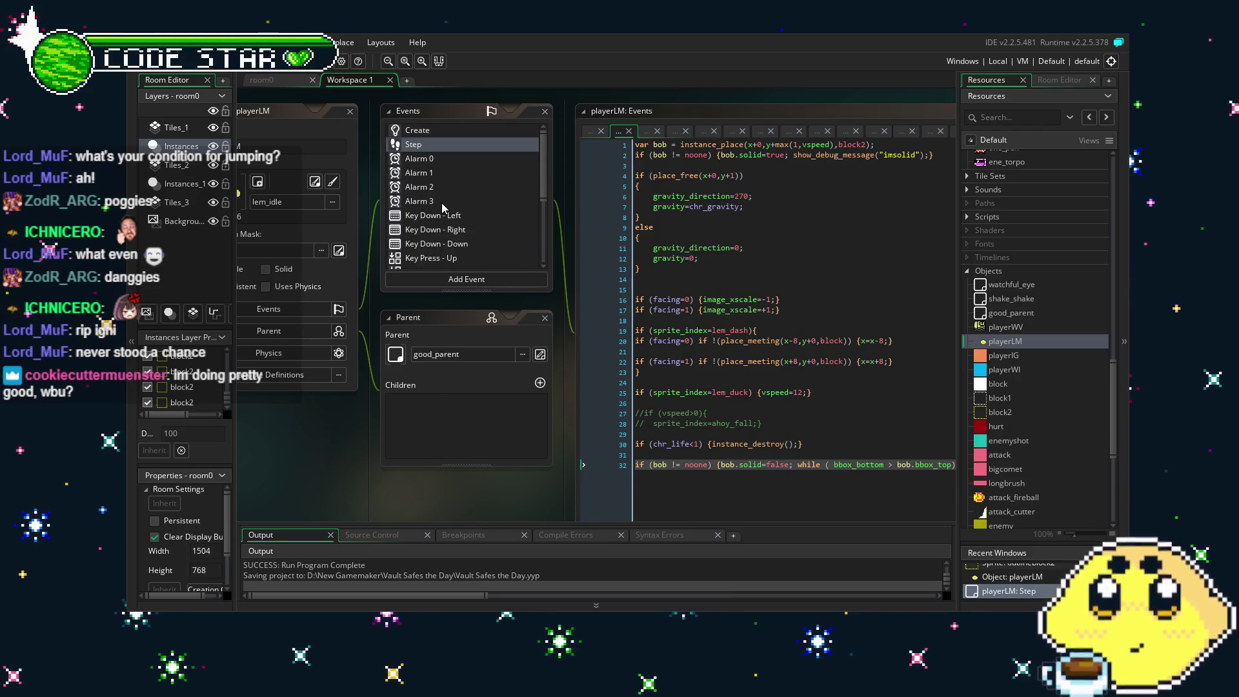
mouse_move(463, 478)
left_mouse_down()
mouse_move(372, 477)
mouse_move(333, 462)
left_mouse_up()
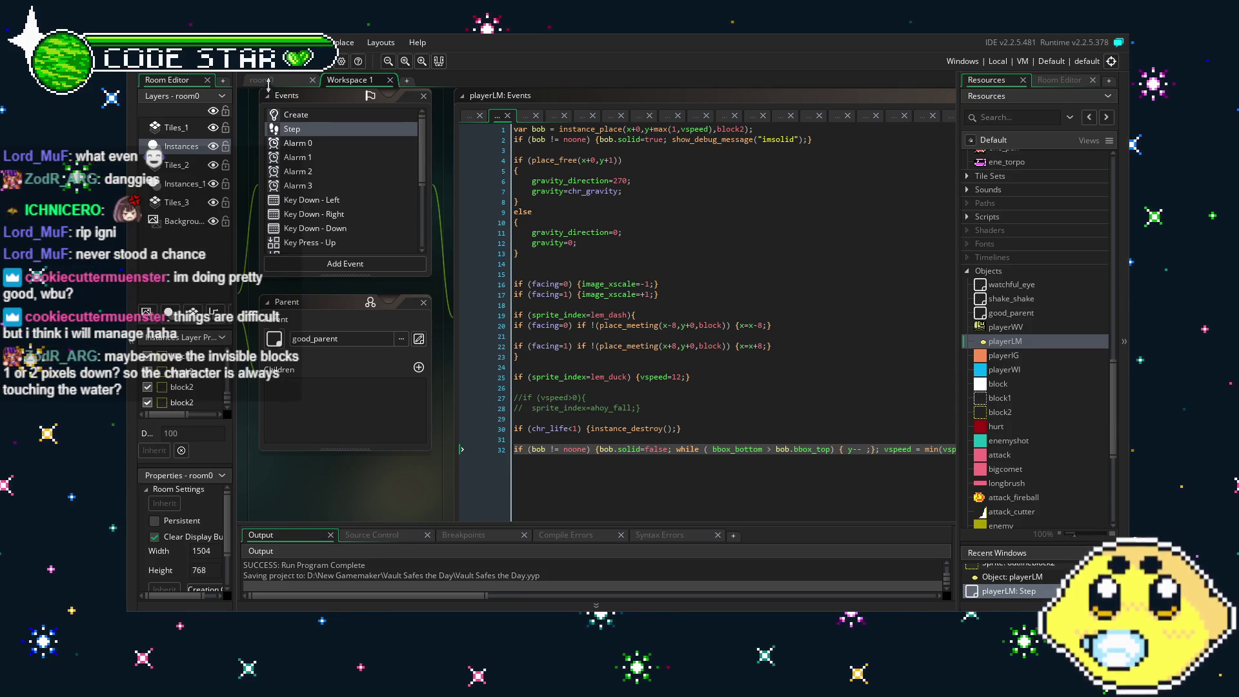
scroll(323, 184, "down", 3)
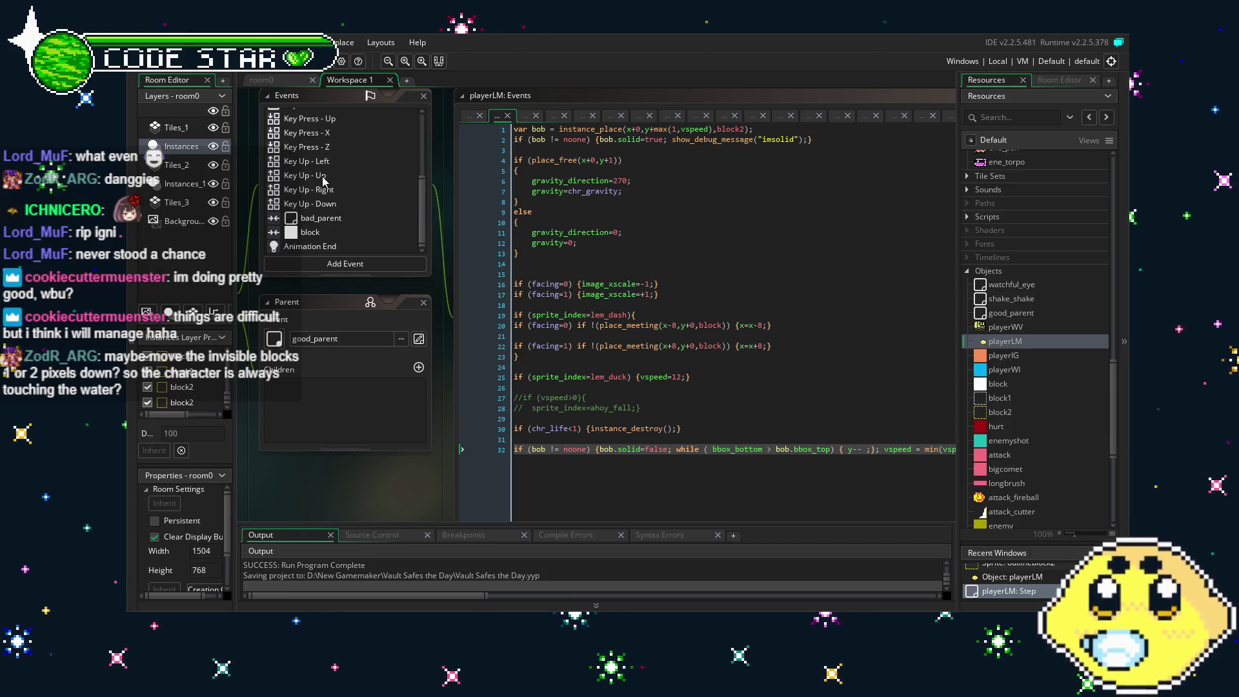
Step through playerLM's Animation End, block, Step and Alarm 3 events to Key Press - Z.
left_click(329, 244)
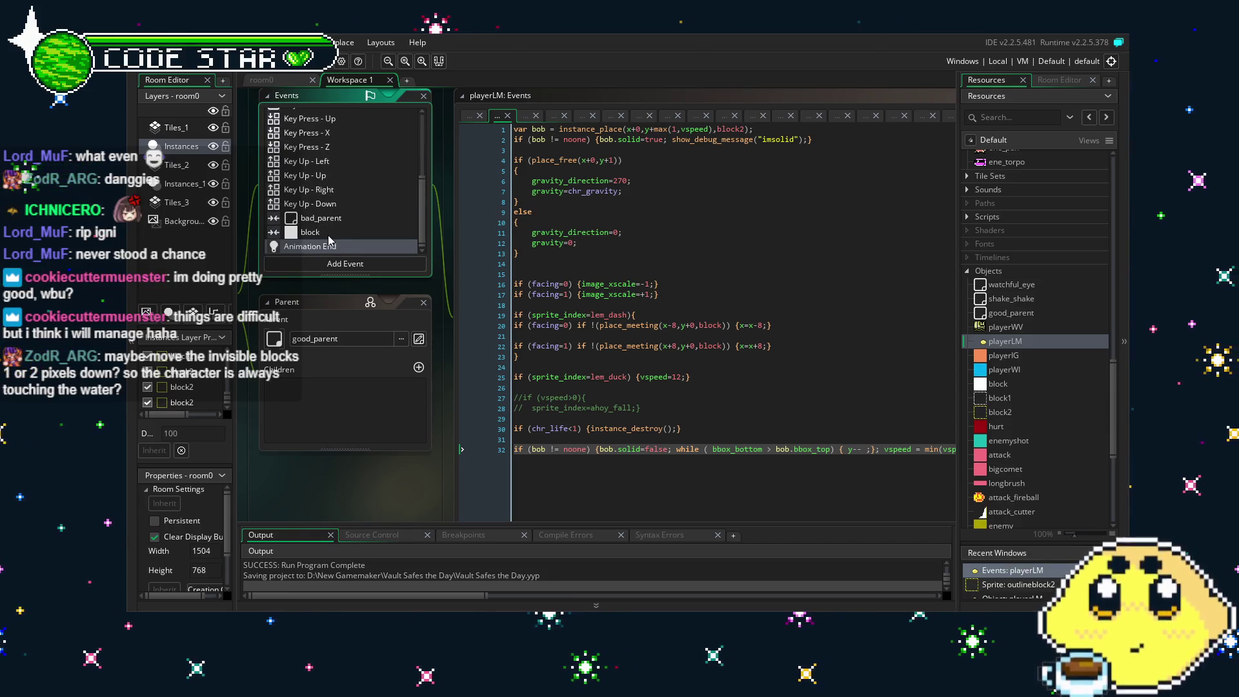
left_click(328, 232)
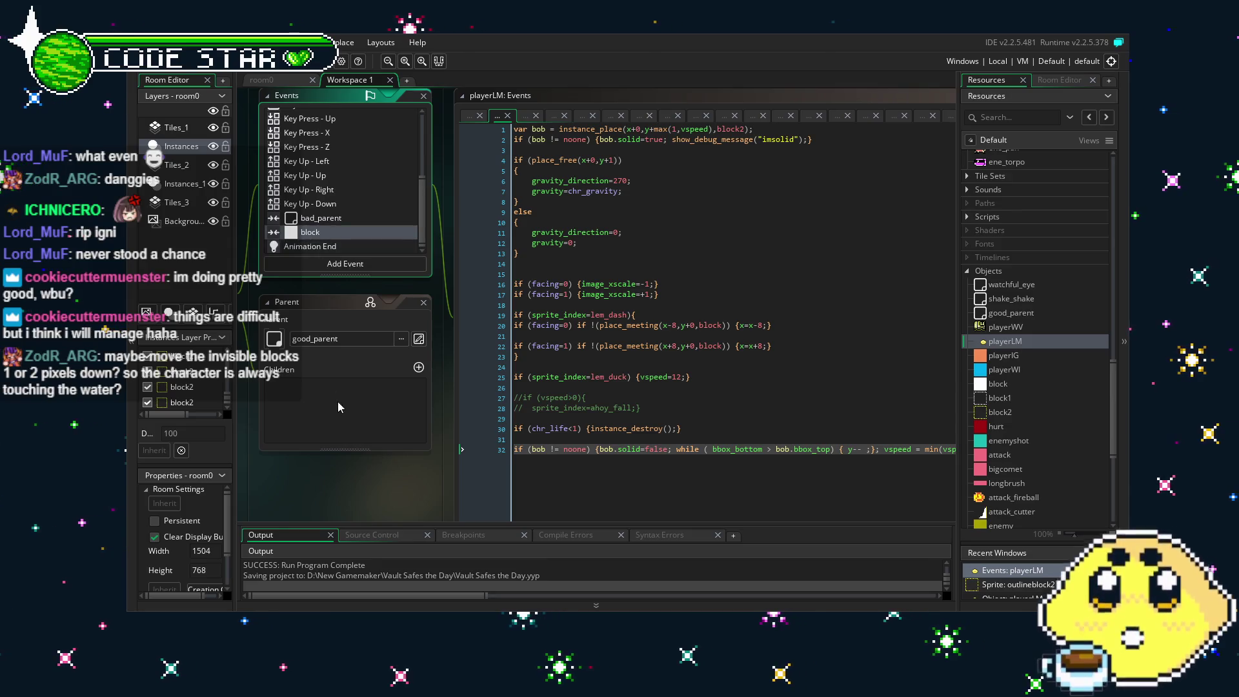
left_click_drag(336, 491, 391, 490)
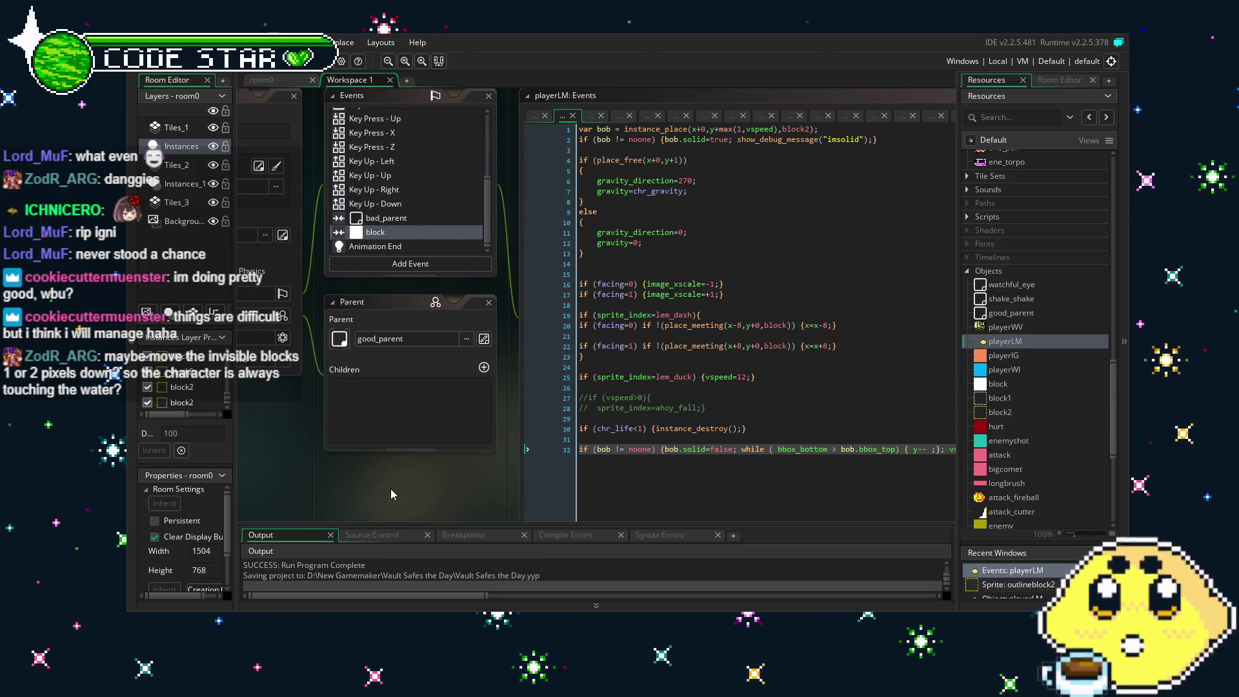
scroll(375, 201, "up", 4)
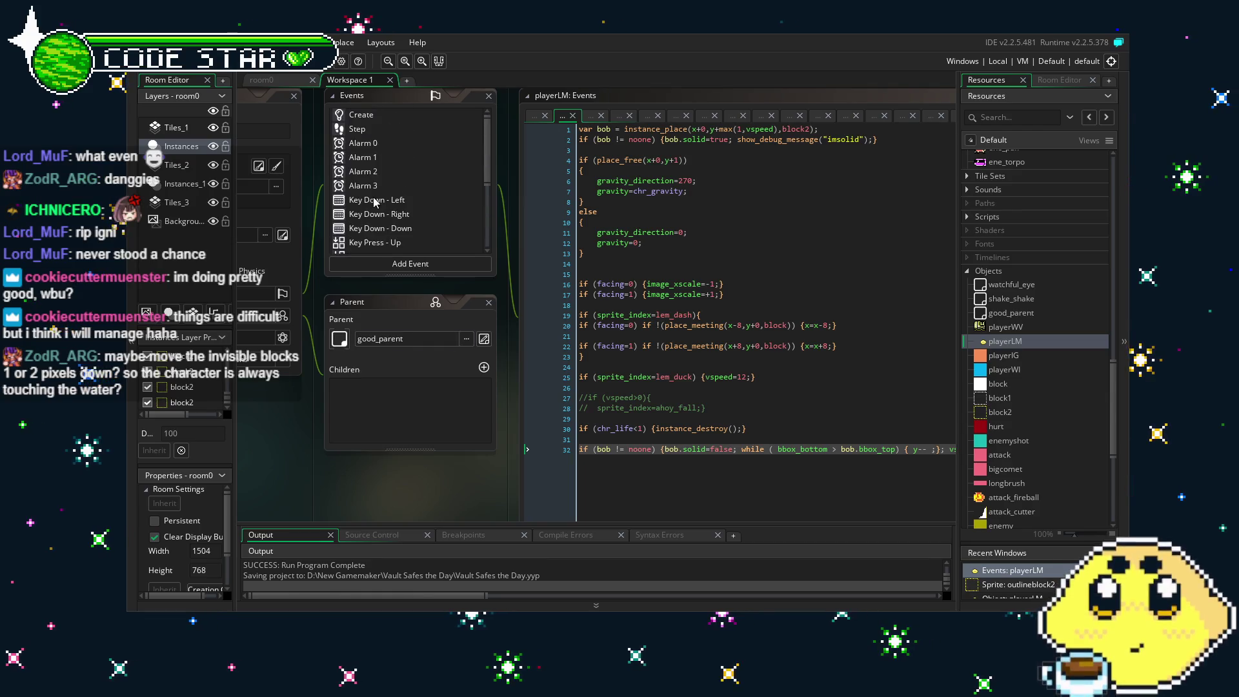
left_click(382, 130)
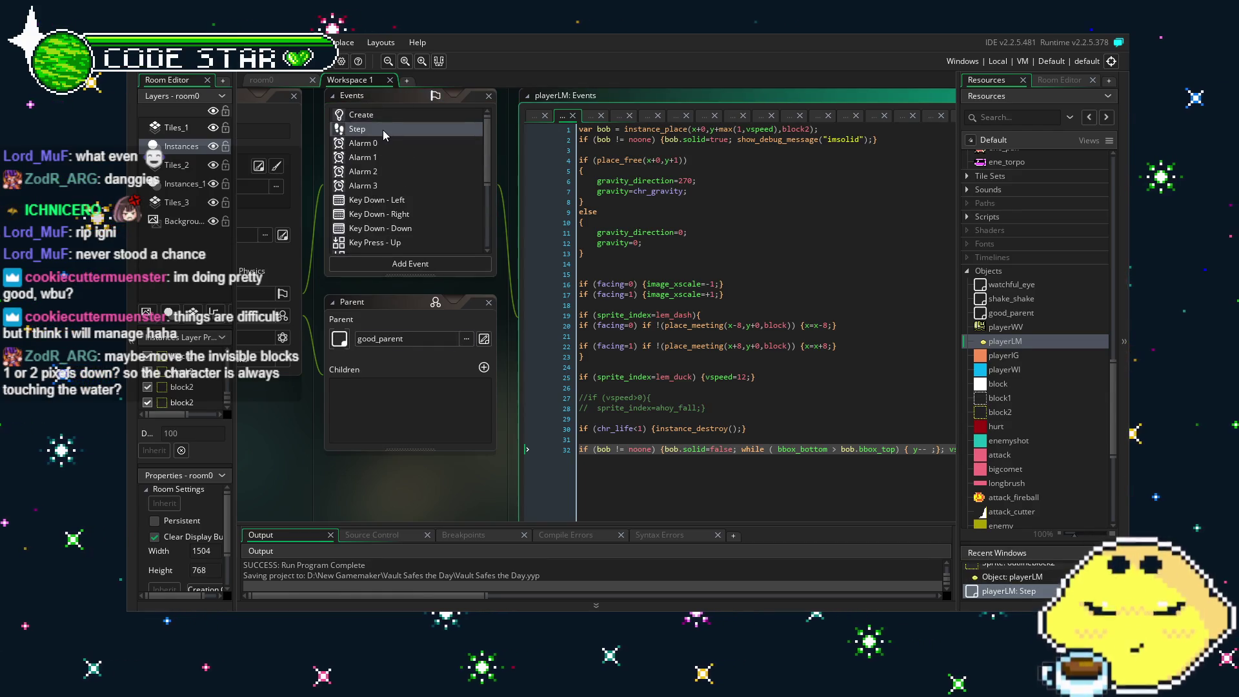
left_click(374, 186)
scroll(394, 191, "down", 3)
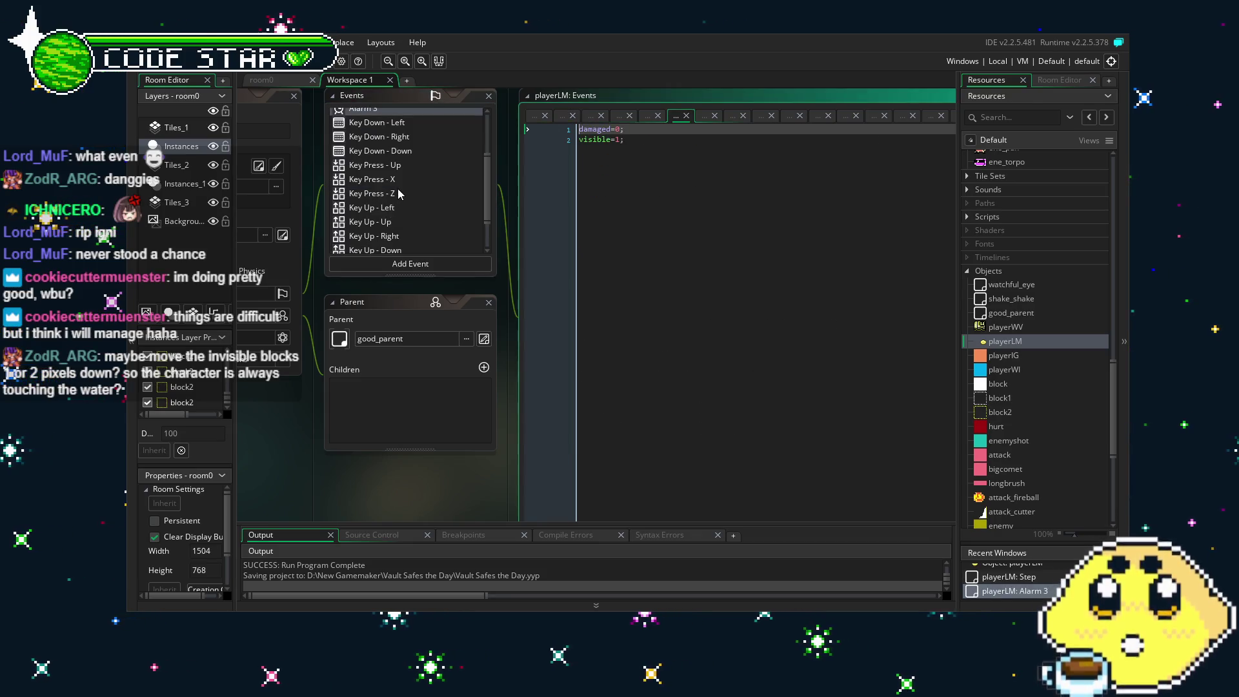
left_click(397, 193)
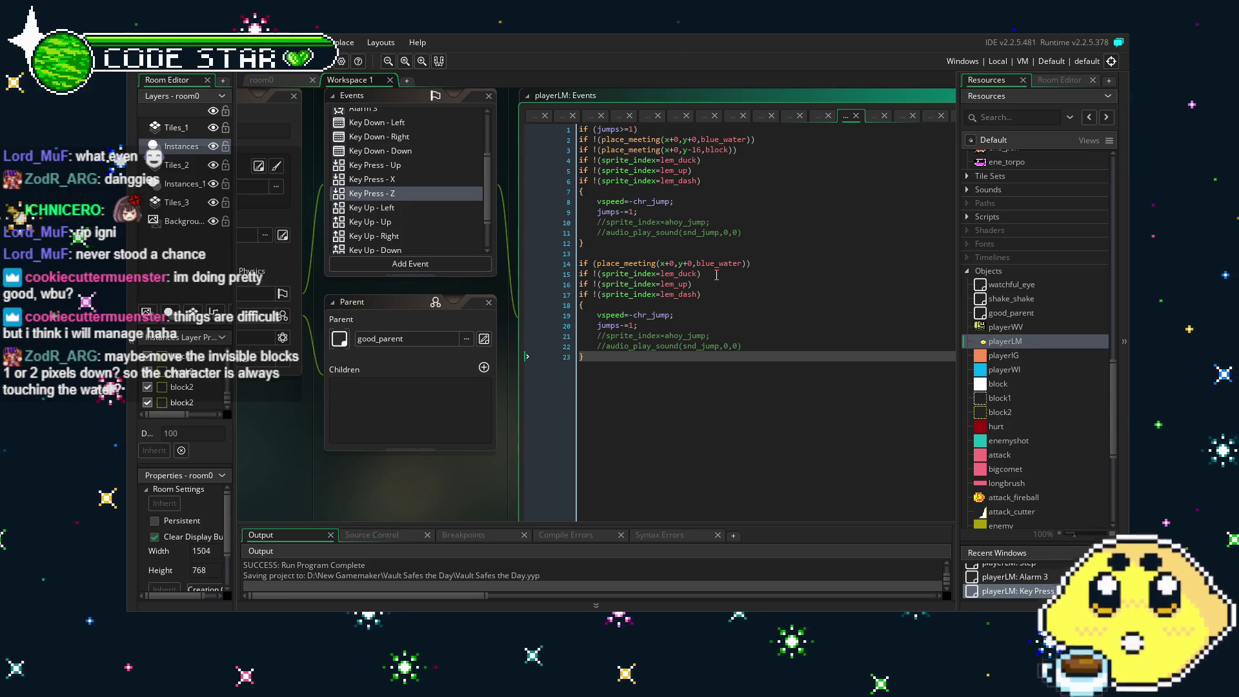
Highlight the blue_water jump condition on line 14 and the jumps>=1 condition on line 1.
left_click(761, 263)
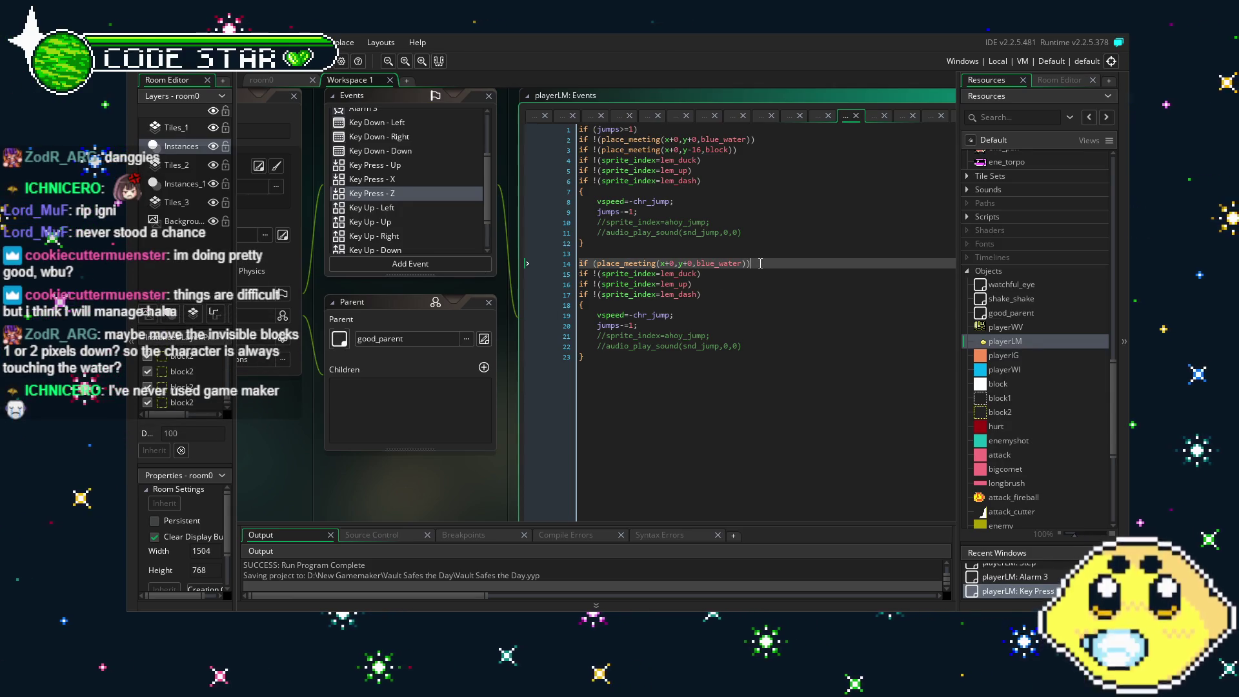
left_click_drag(760, 263, 547, 263)
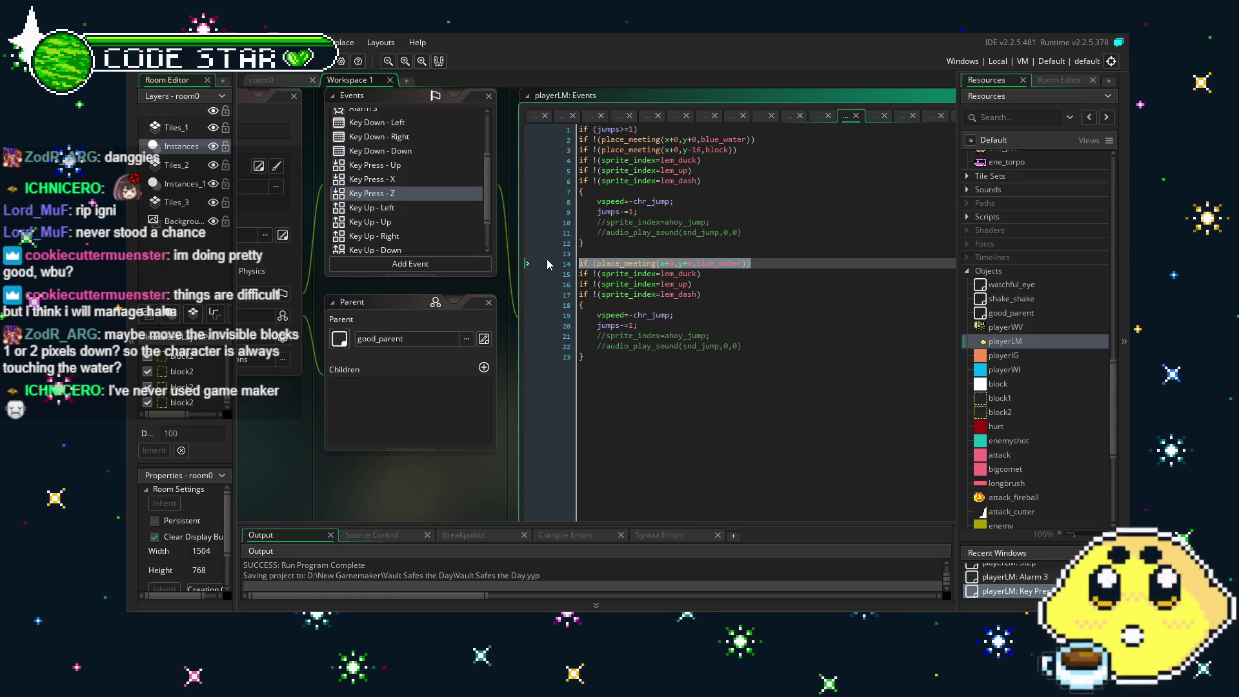
left_click(680, 378)
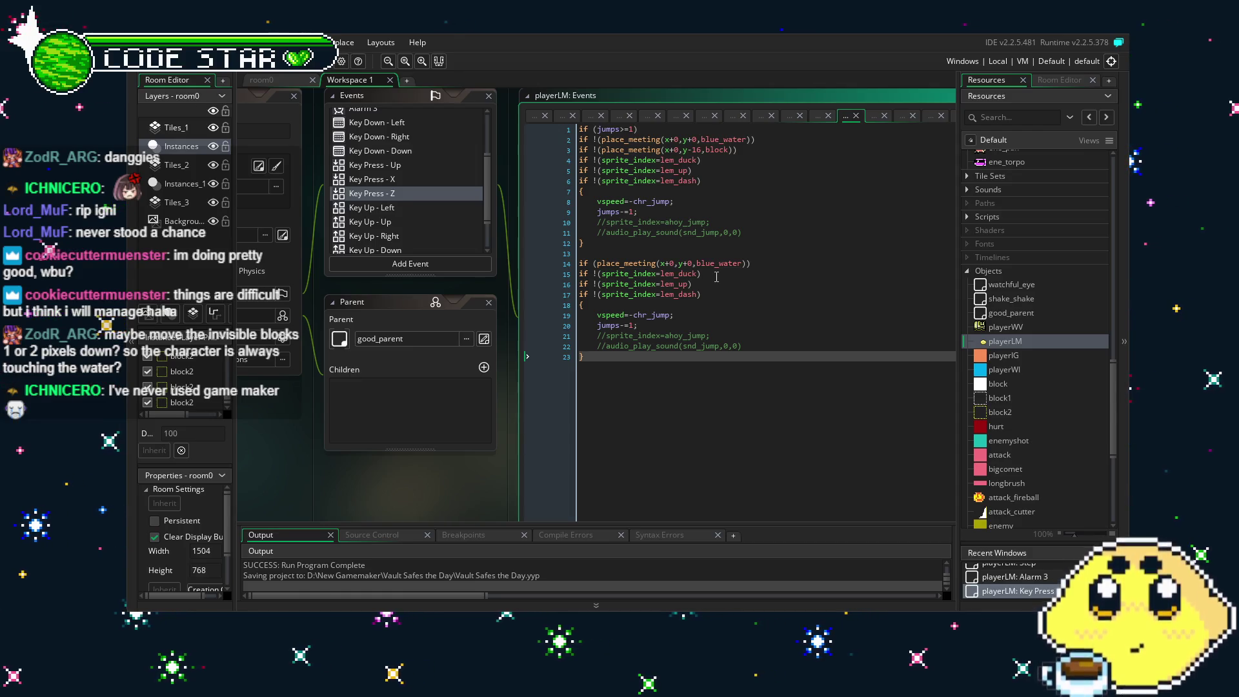
scroll(683, 378, "right", 2)
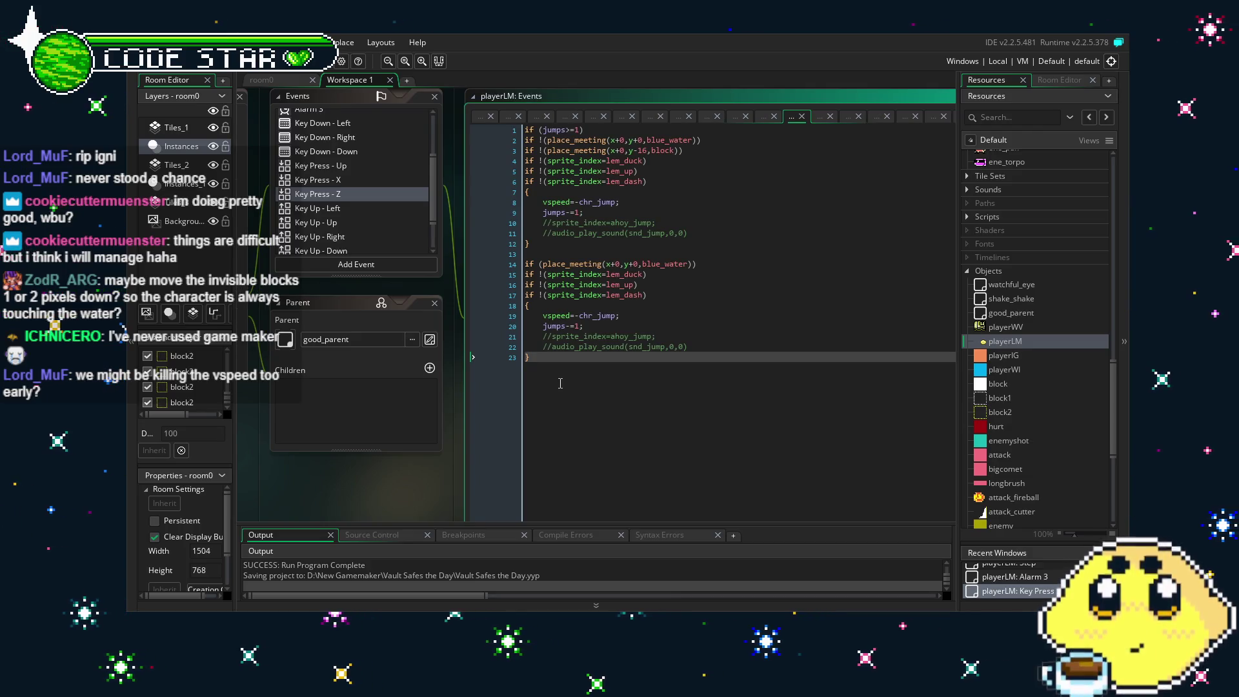
triple_click(621, 129)
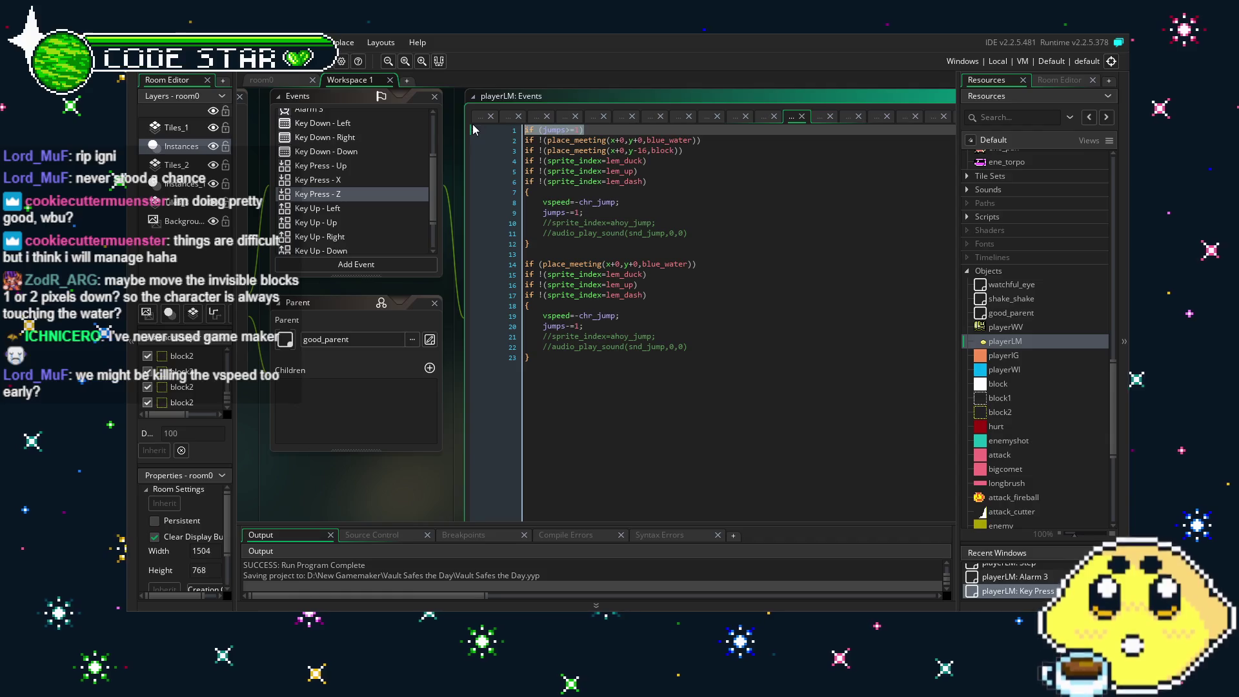
left_click(621, 232)
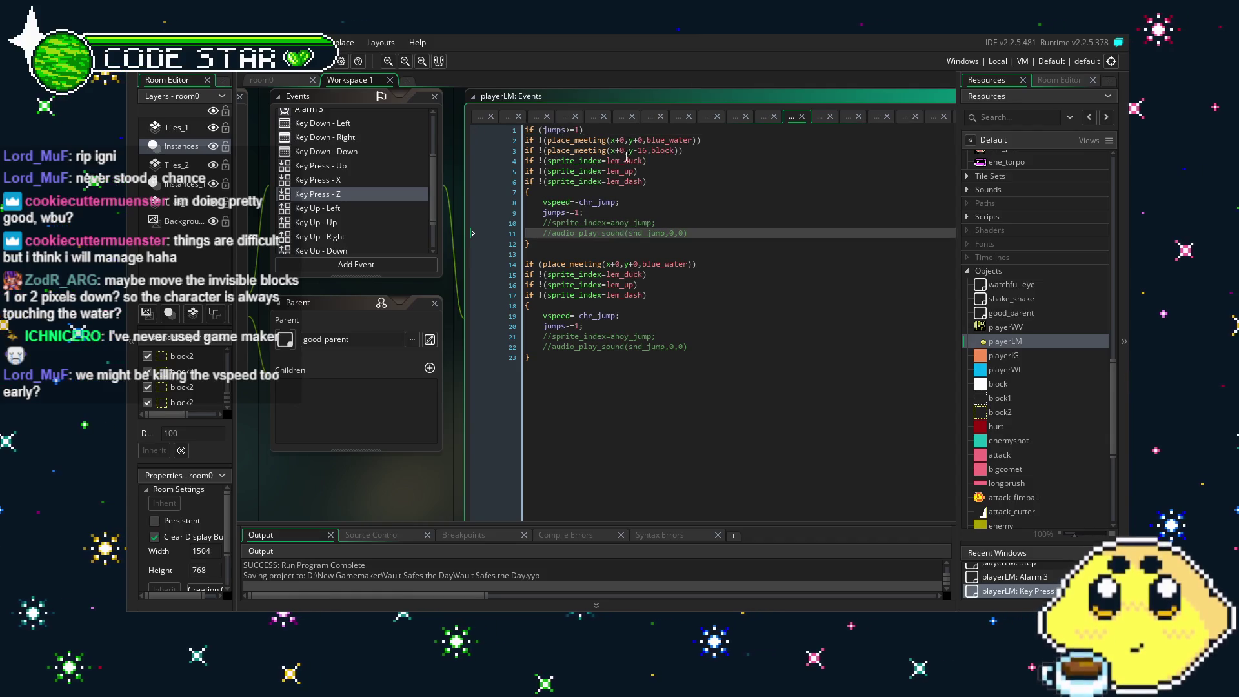
left_click(603, 131)
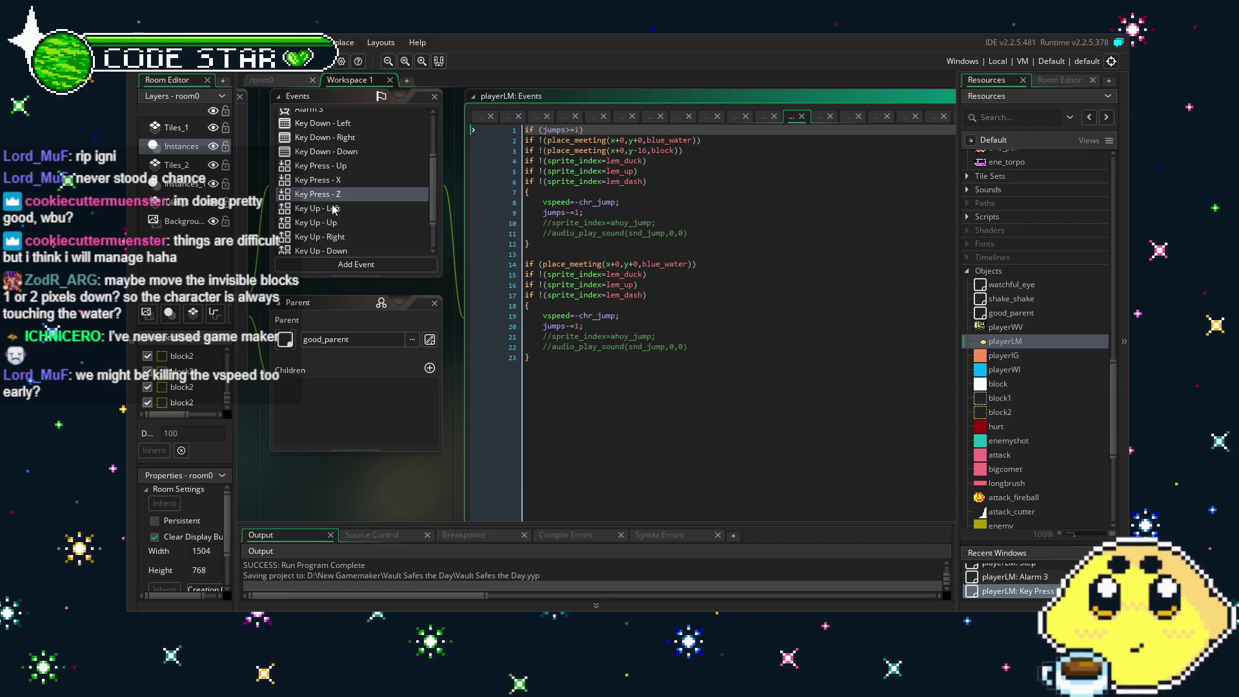
left_click_drag(307, 444, 410, 435)
scroll(435, 207, "up", 3)
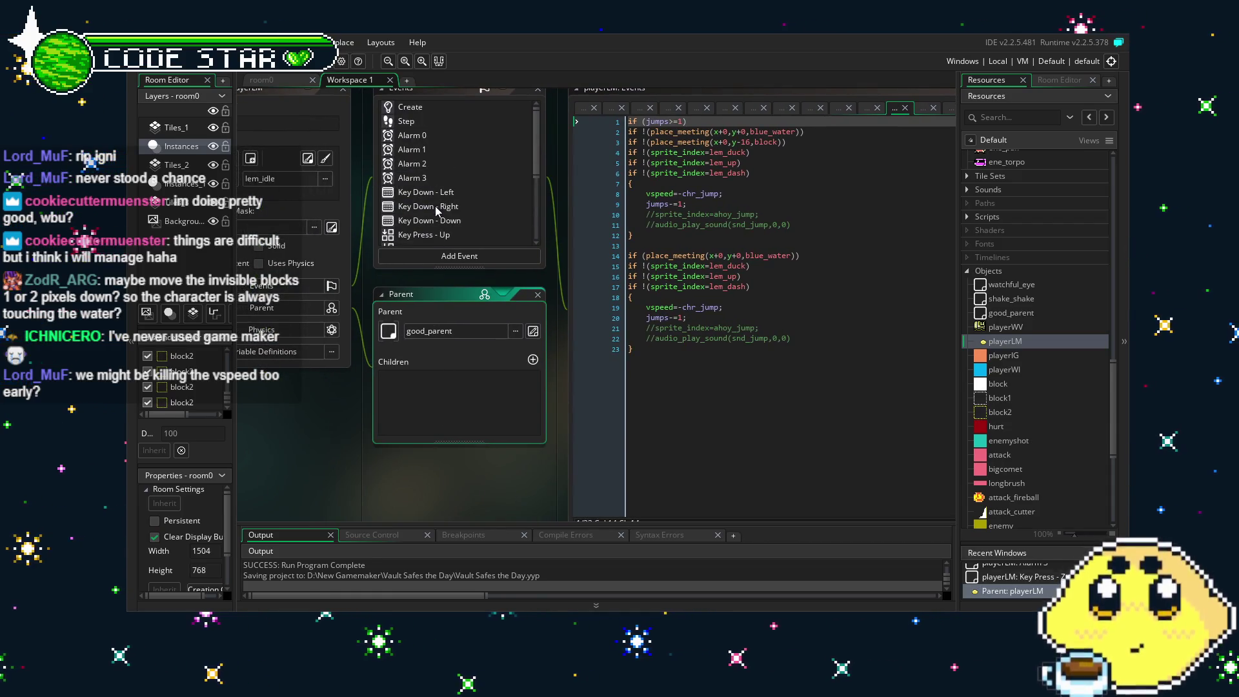
scroll(435, 206, "down", 3)
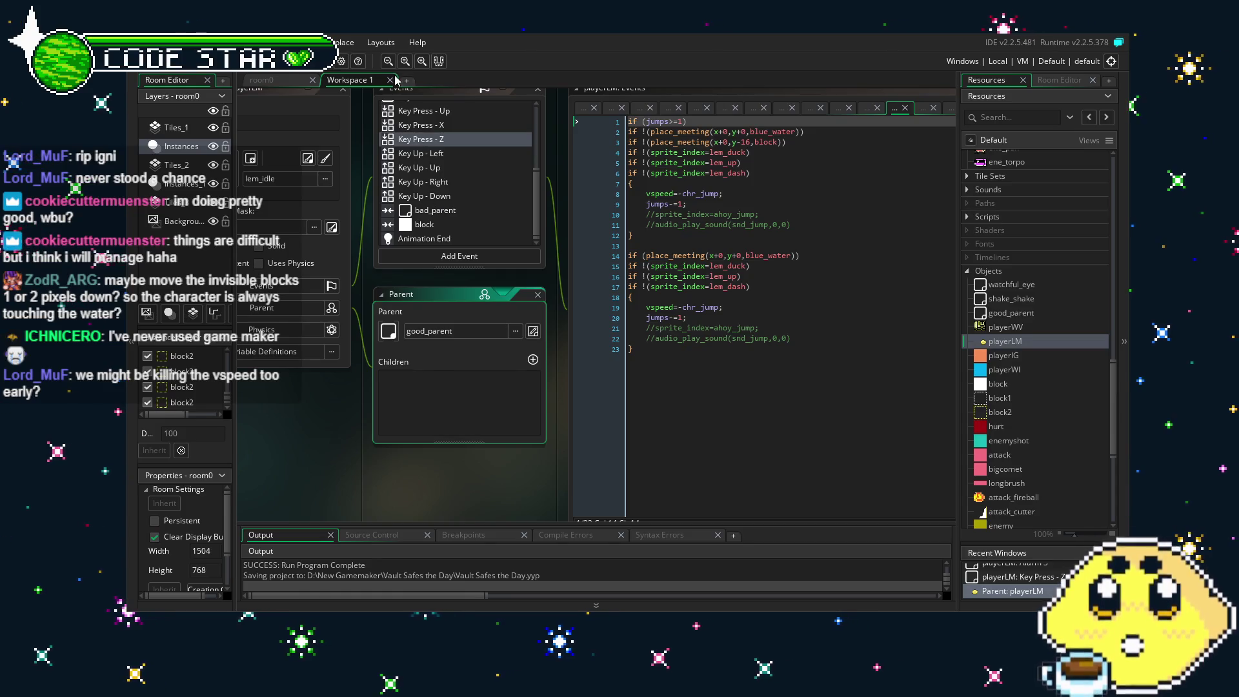
left_click(288, 85)
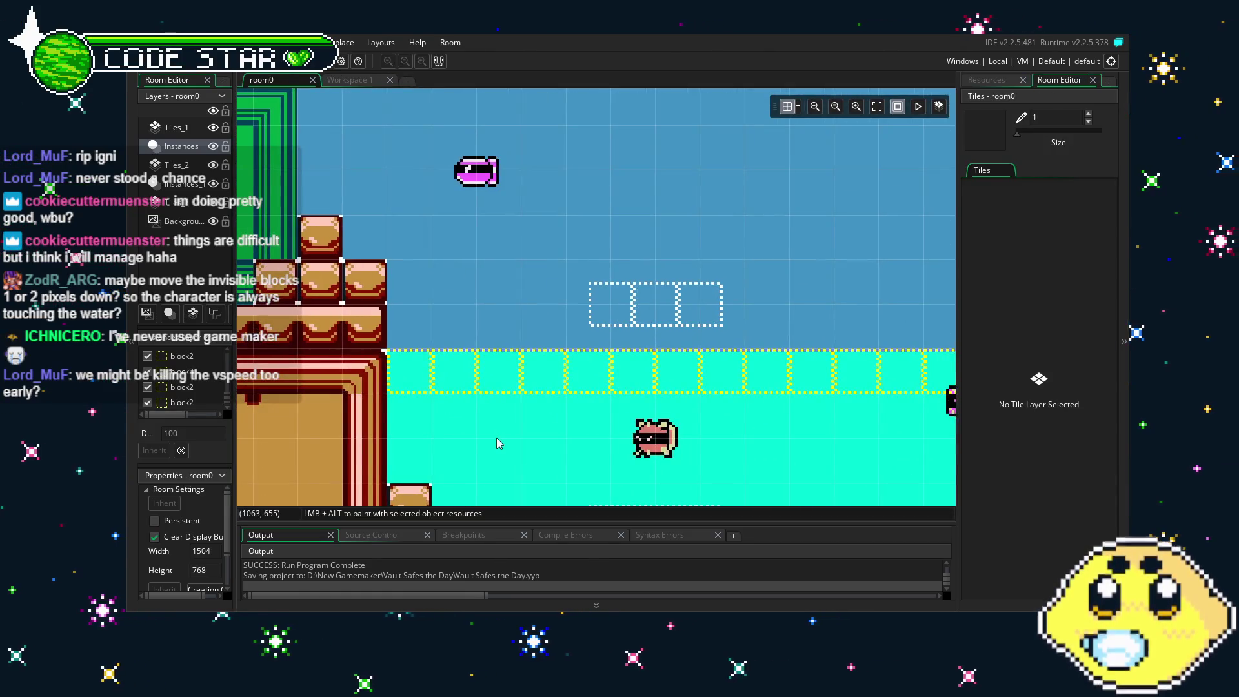
Select the blue_water layer in room0 and drag its top-left corner upward to move the water's top edge.
left_click_drag(463, 351, 416, 225)
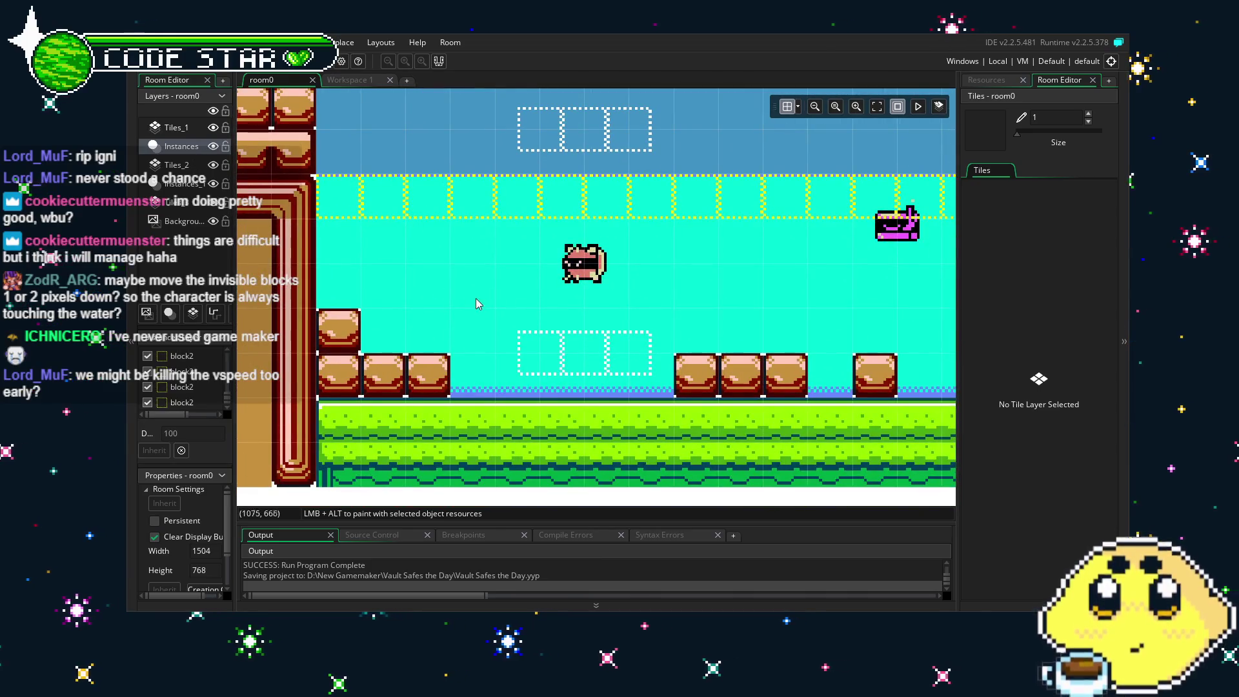
left_click(187, 184)
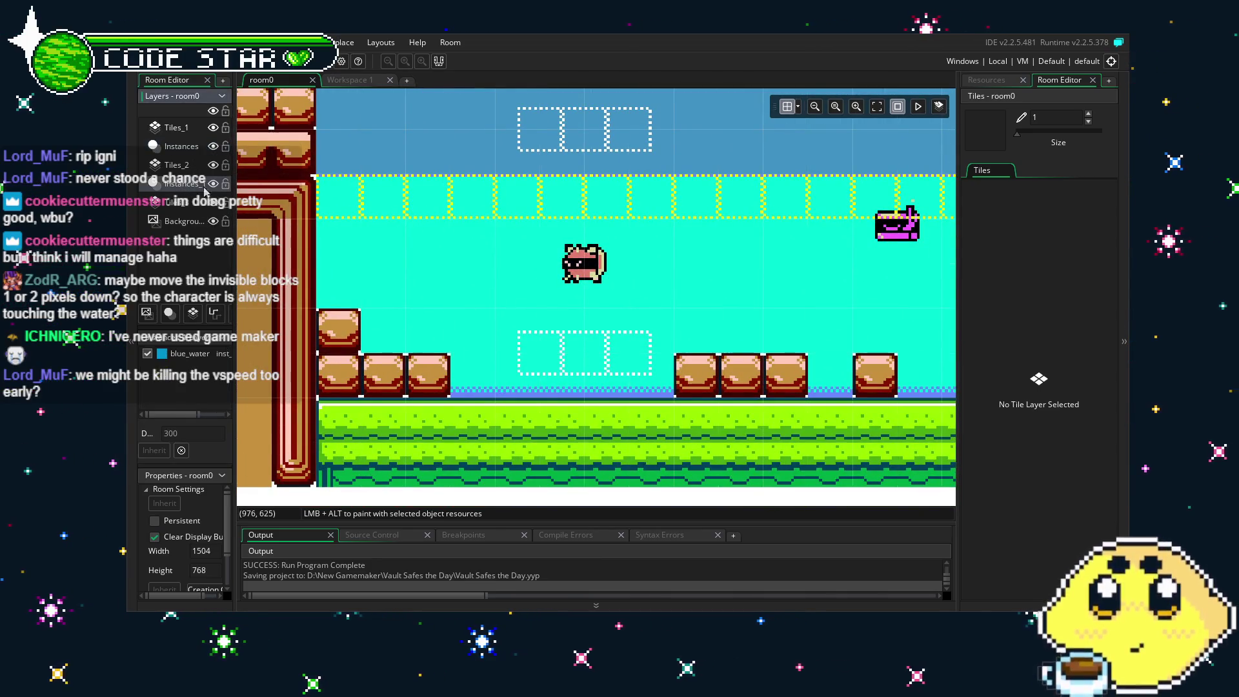
mouse_move(395, 172)
left_mouse_down()
mouse_move(394, 239)
mouse_move(406, 82)
mouse_move(400, 156)
mouse_move(404, 127)
left_mouse_up()
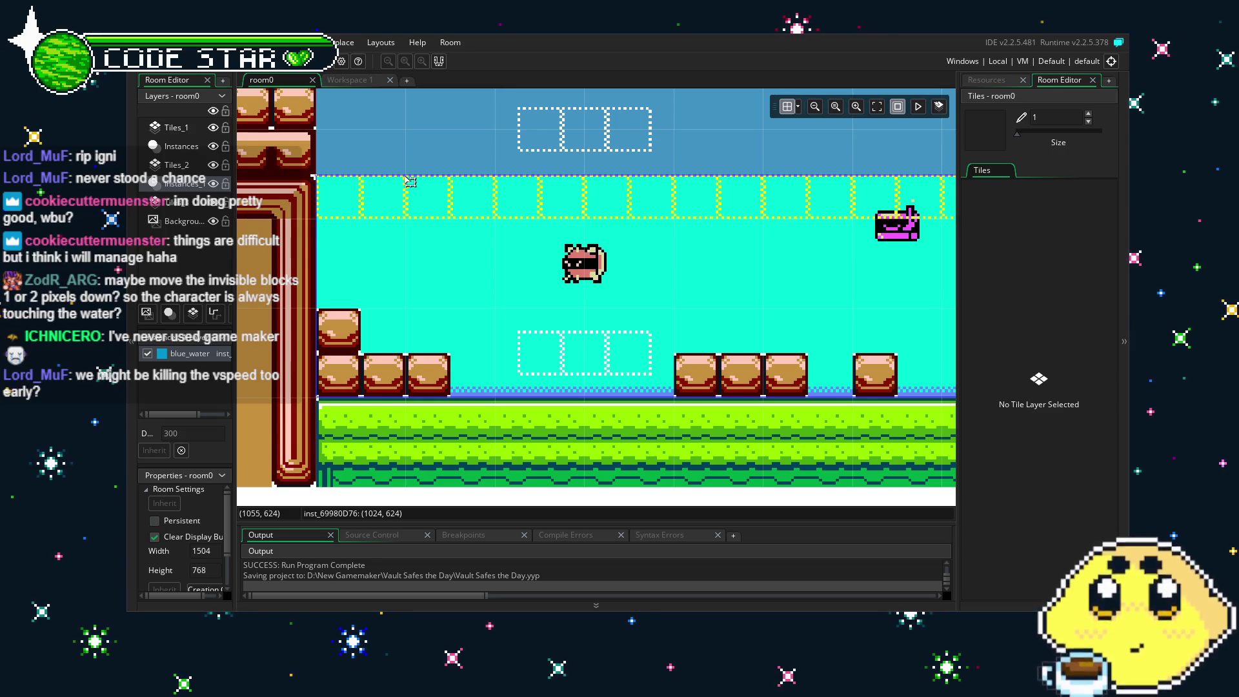
left_click_drag(400, 174, 386, 103)
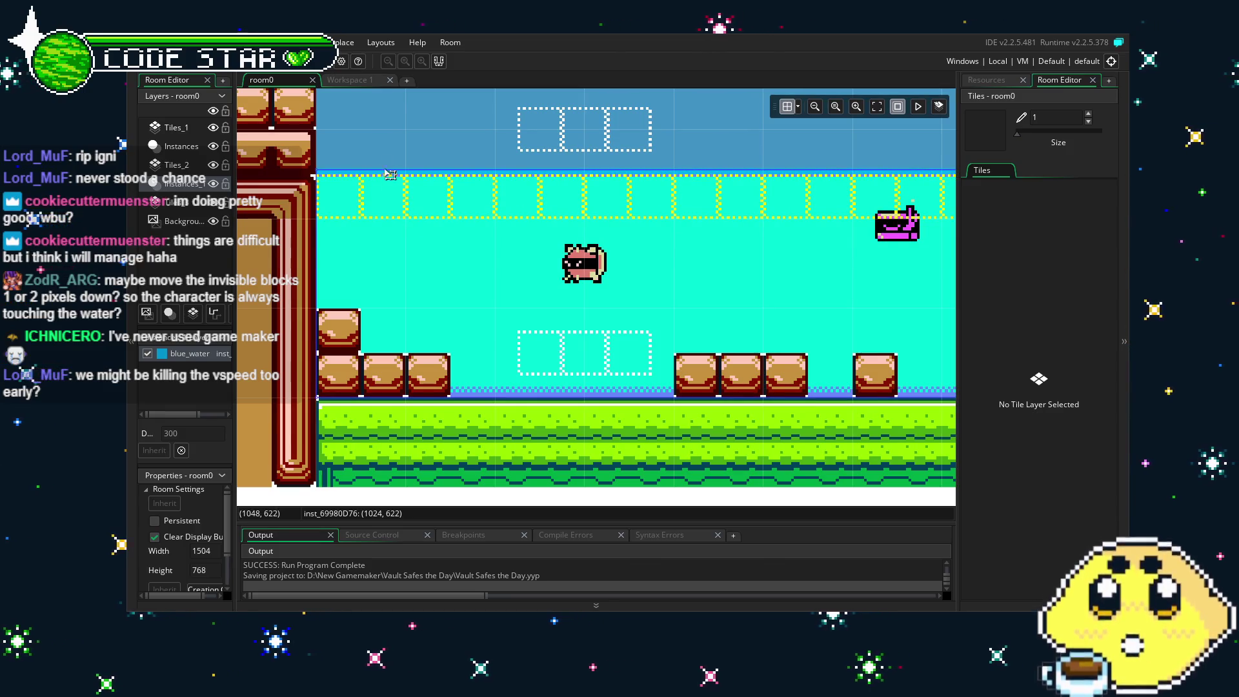
left_click_drag(398, 296, 433, 324)
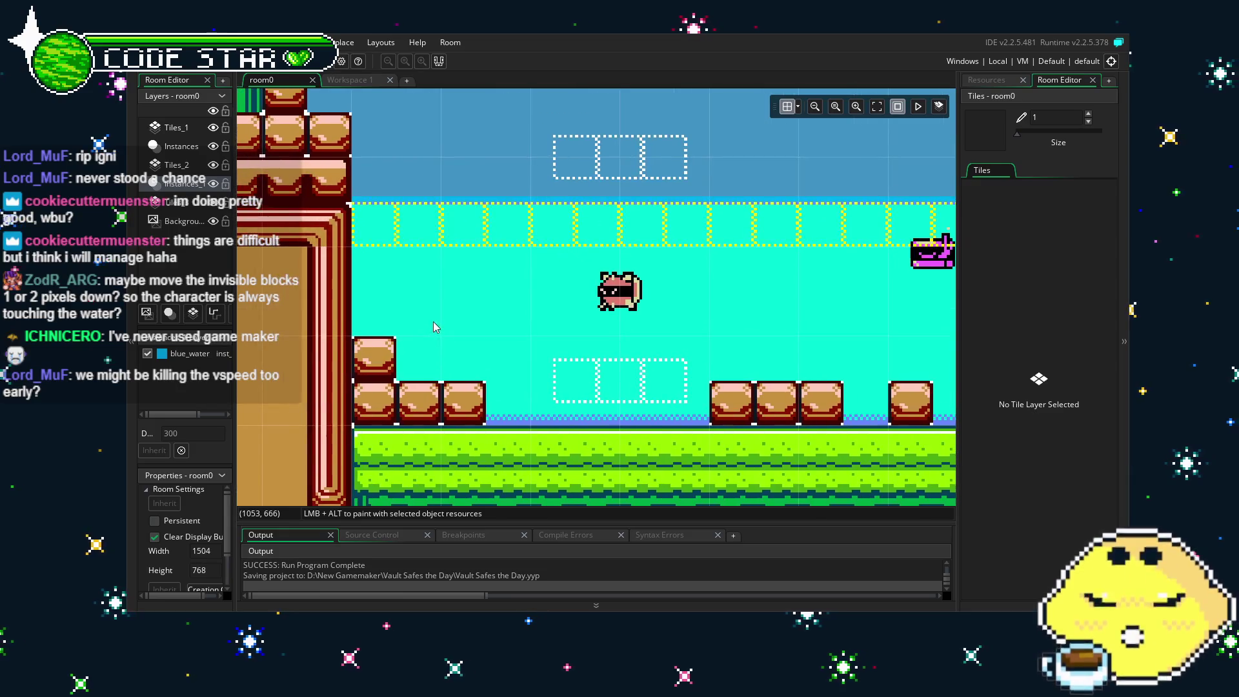
Build and run the game with F5, then swim the character right and left along the water.
key("F5")
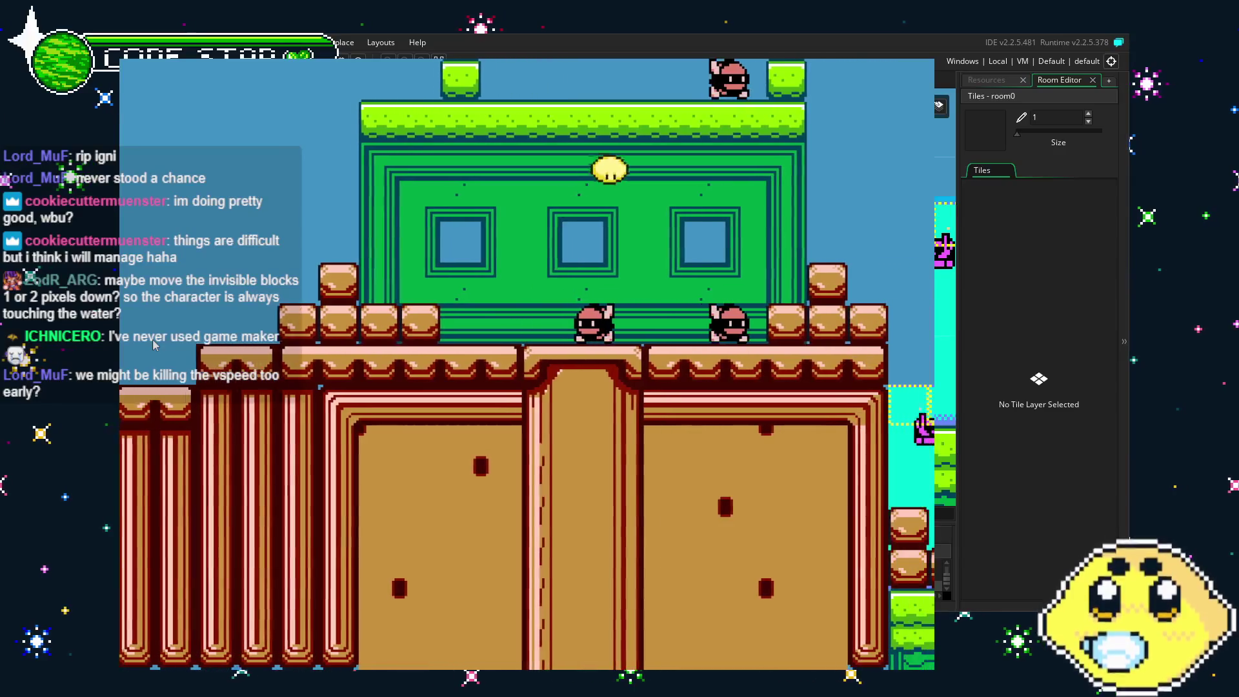
key("Right")
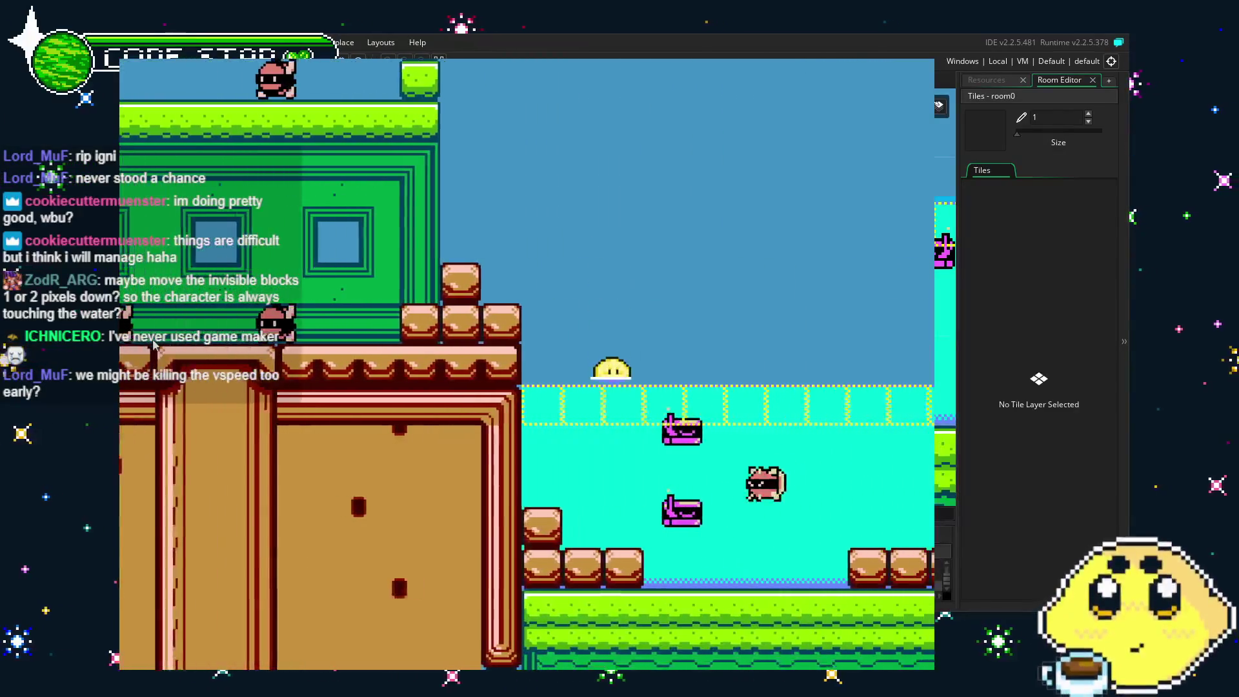
key("Right")
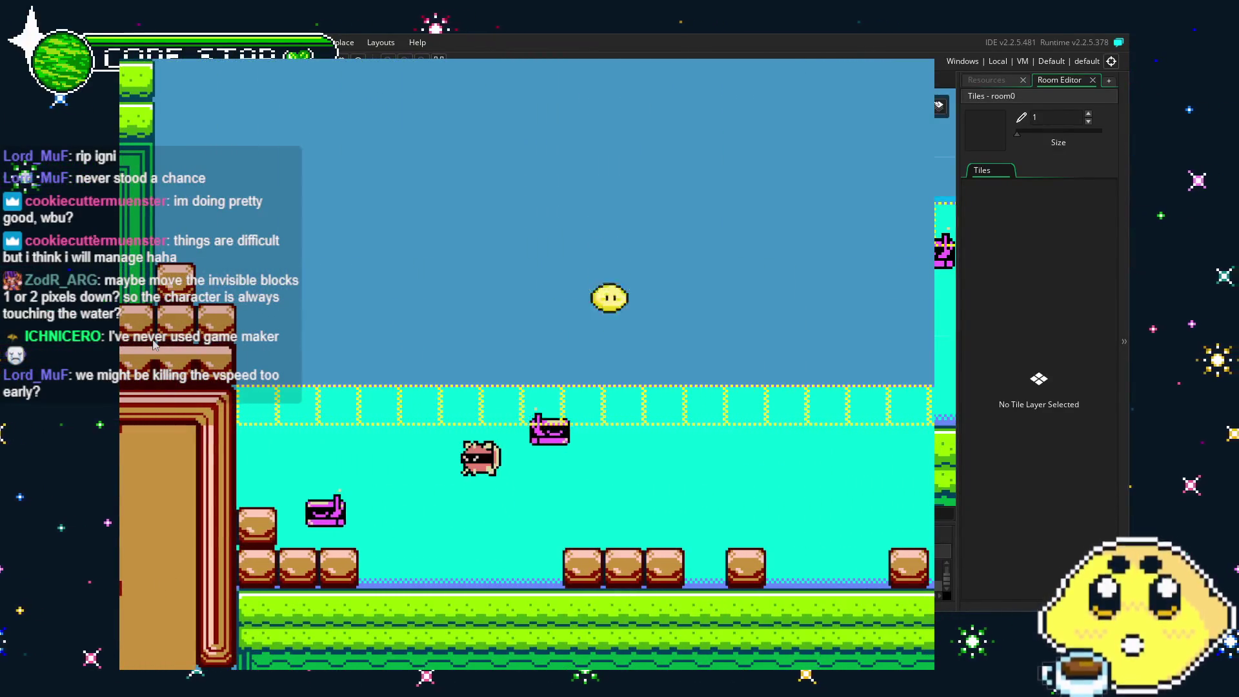
key("Left")
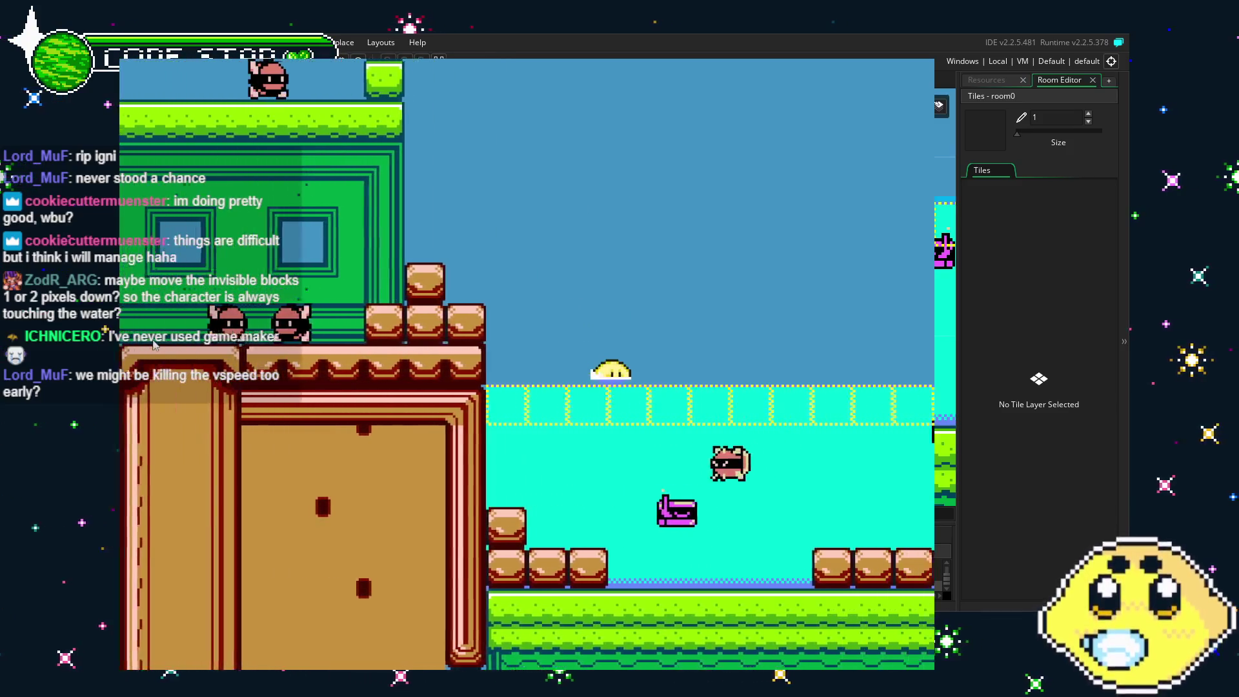
key("Right")
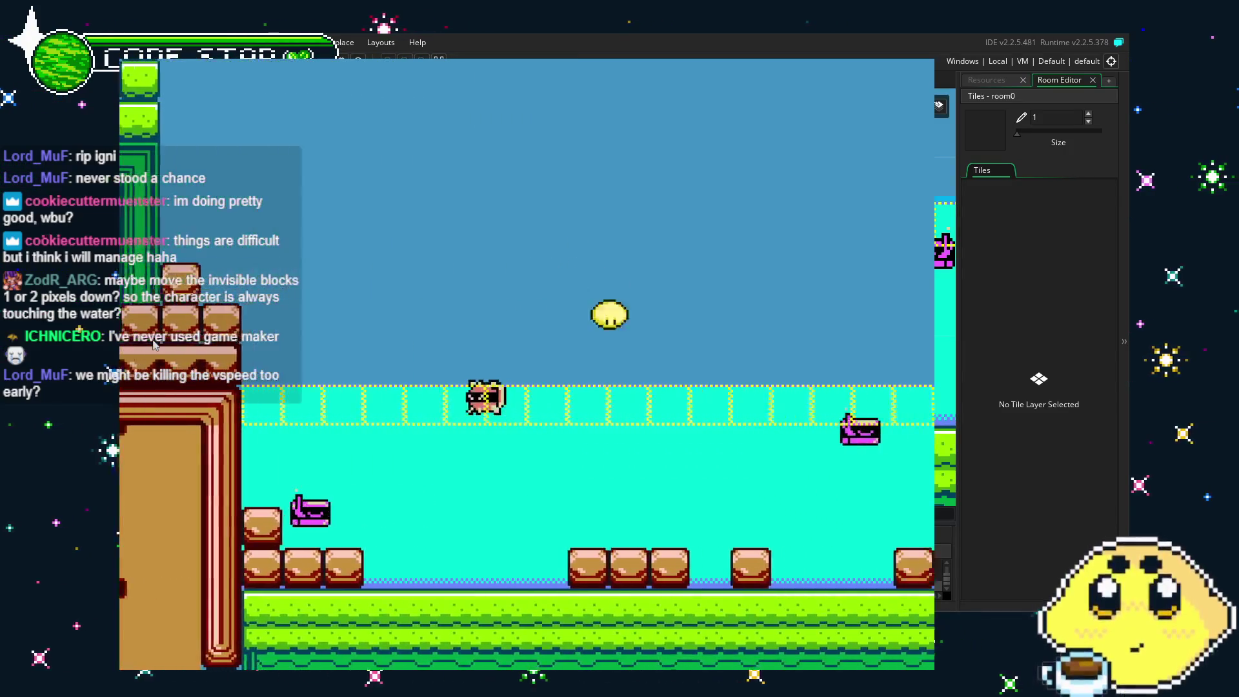
key("Right")
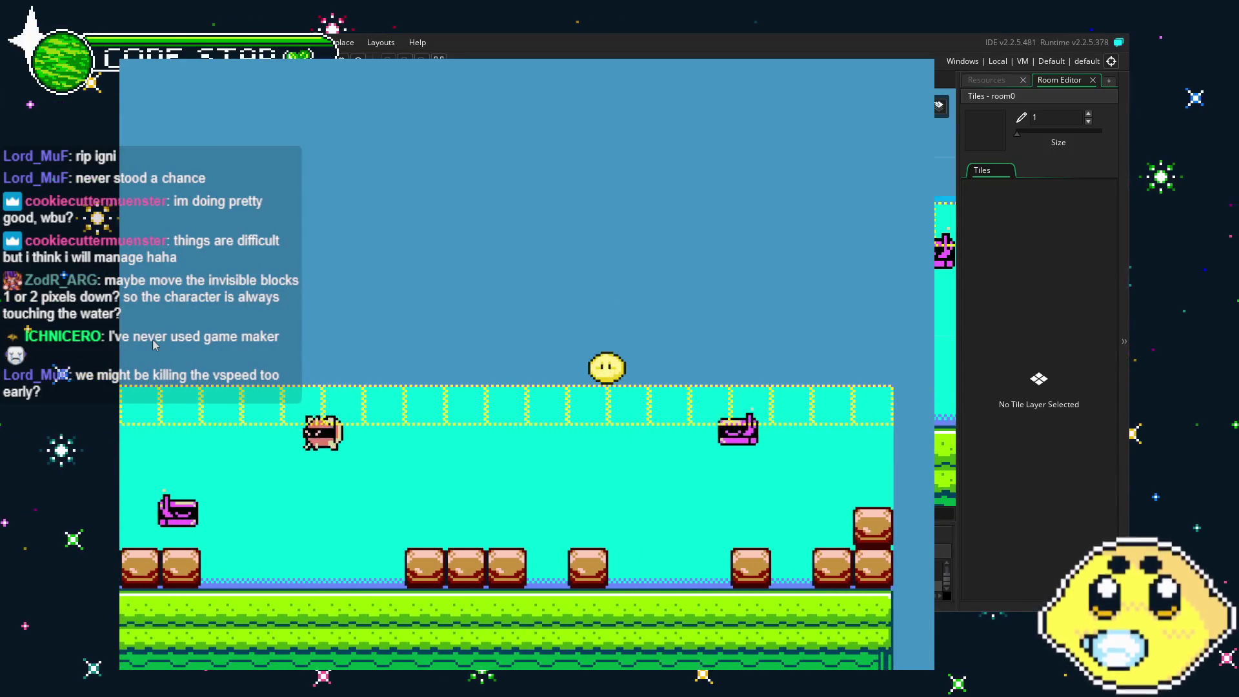
key("Left")
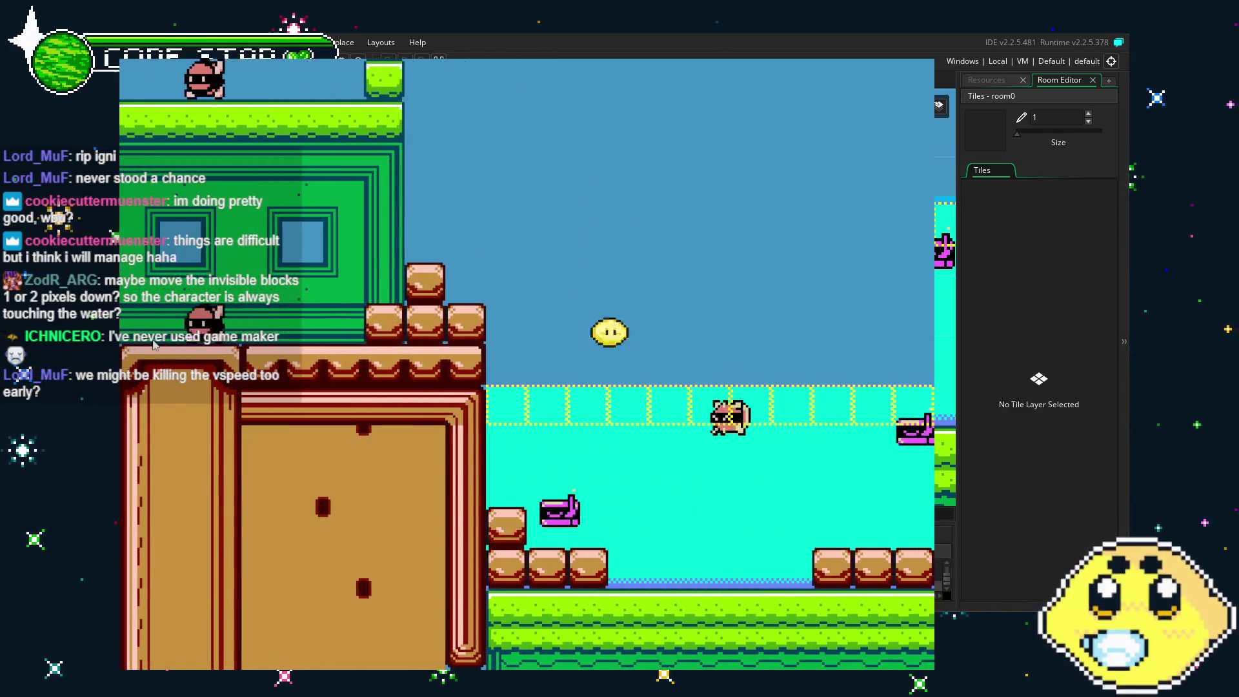
Jump repeatedly out of the water with Space while heading toward the room's right edge.
key("space")
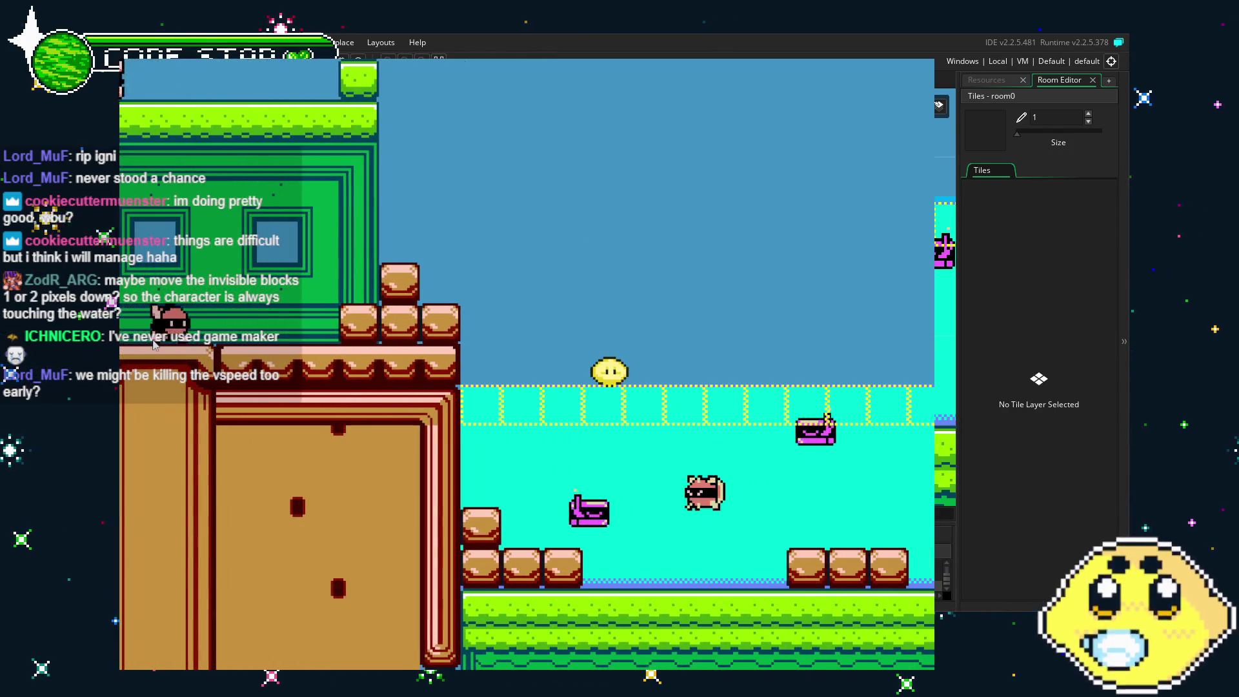
key("Right")
key("space")
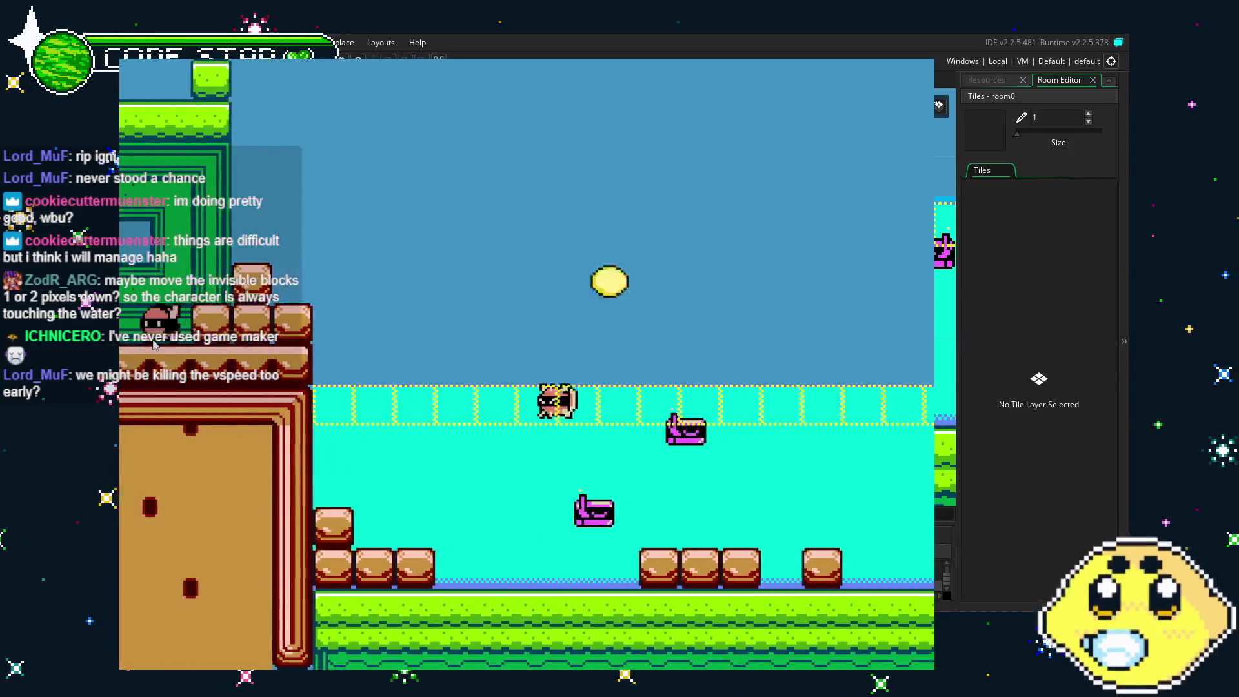
key("Right")
key("space")
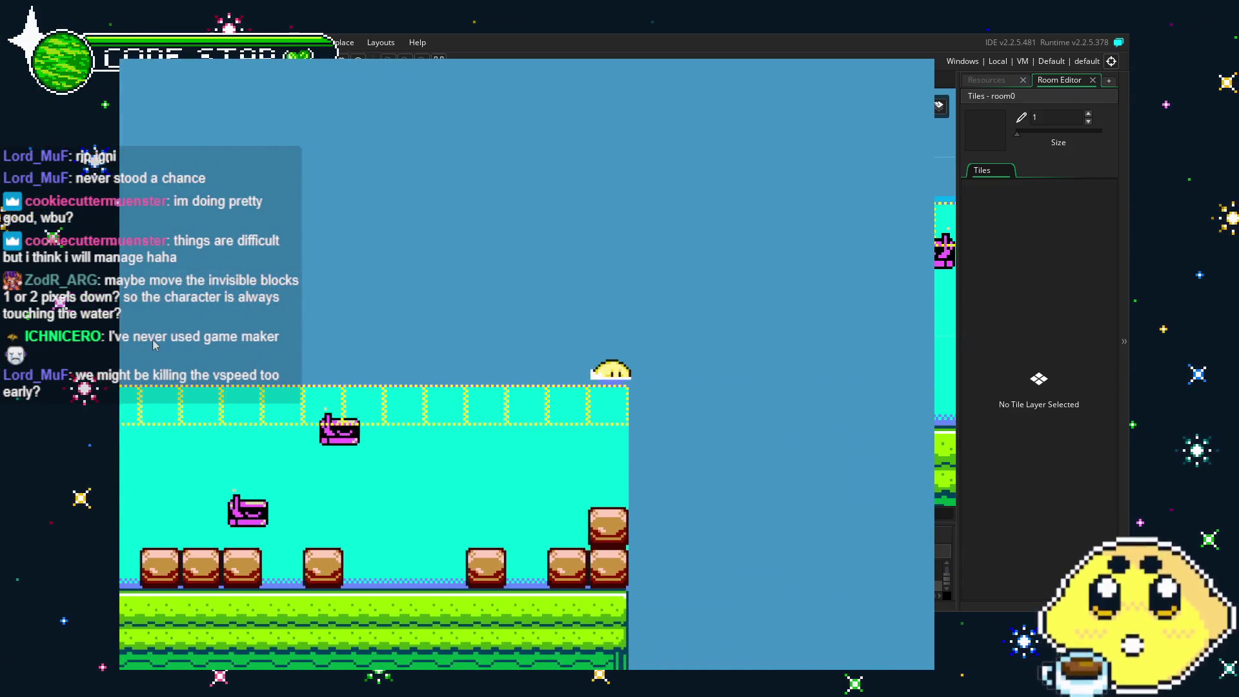
key("Left")
key("space")
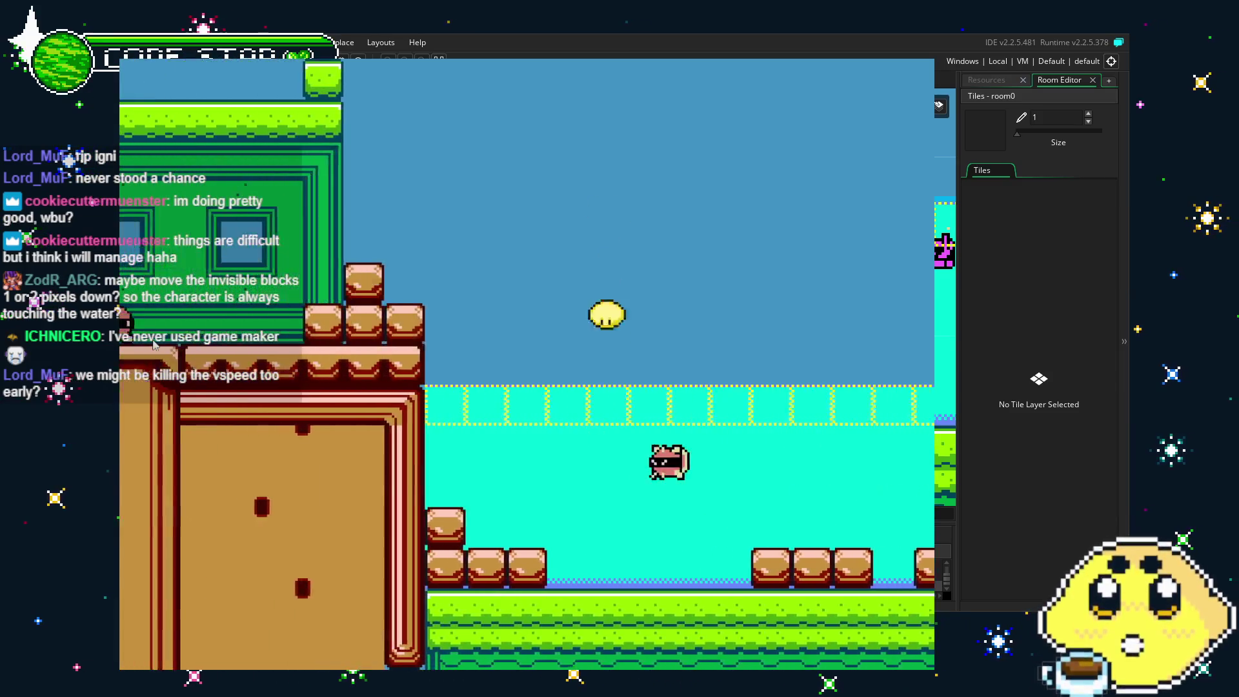
key("Right")
key("space")
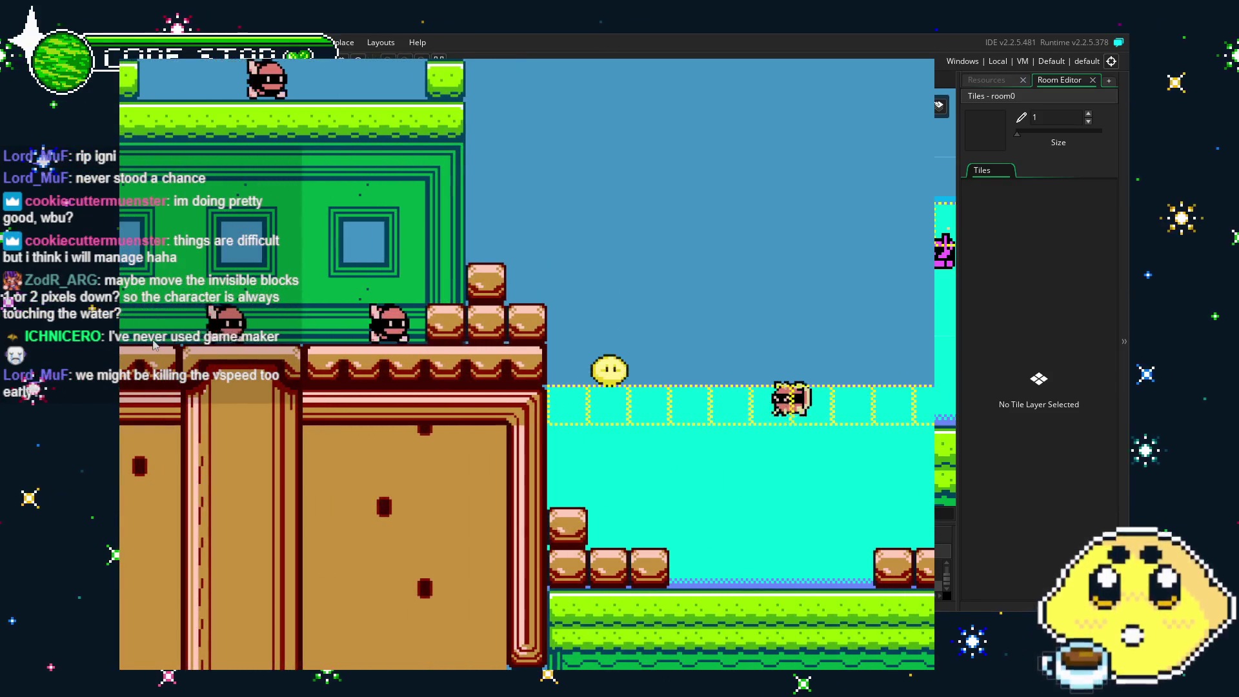
key("Right")
key("space")
key("space")
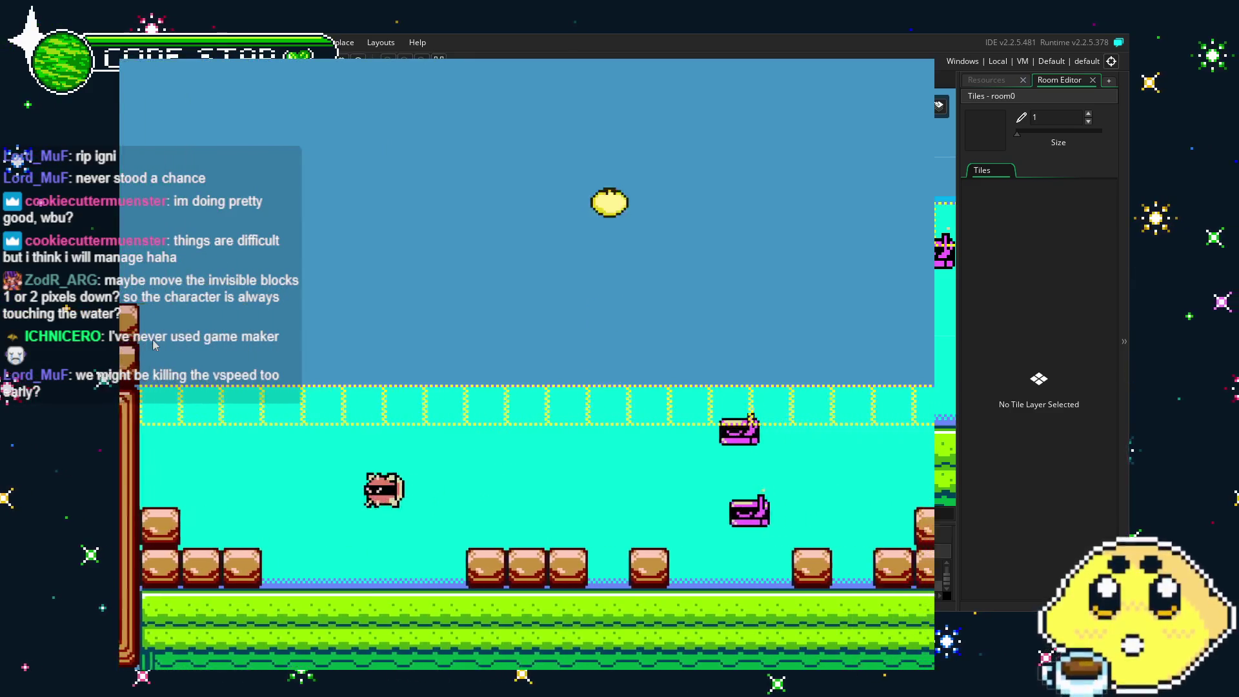
key("Right")
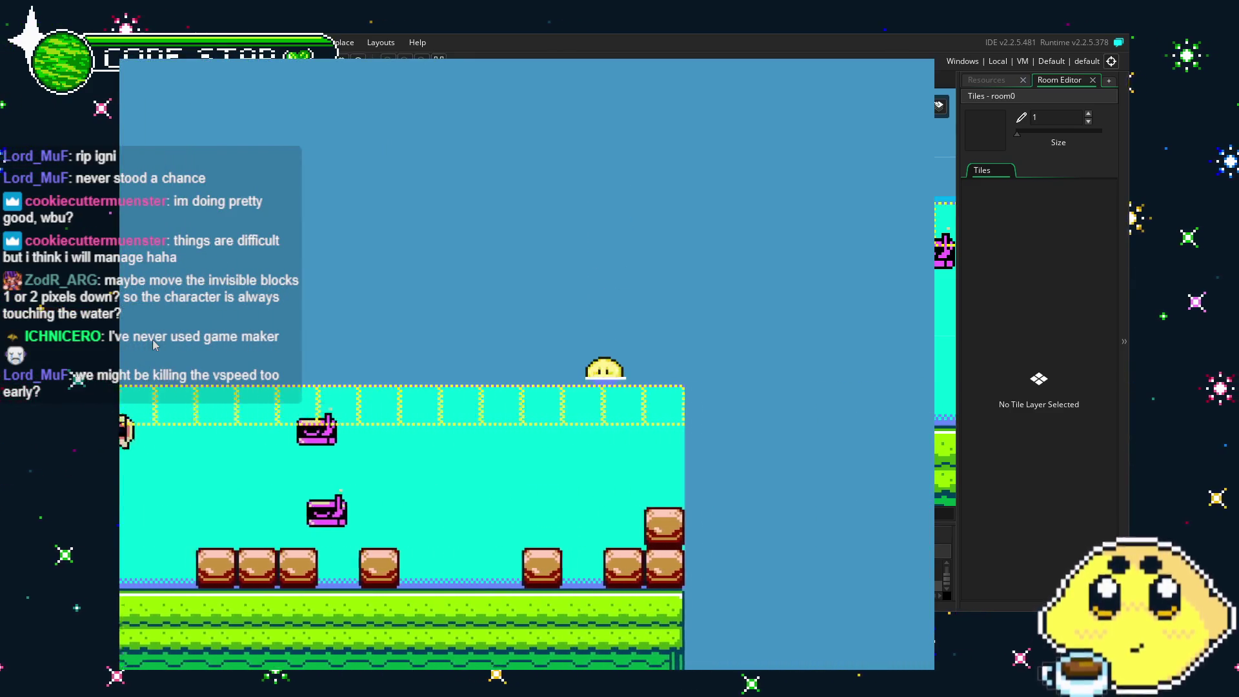
key("Right")
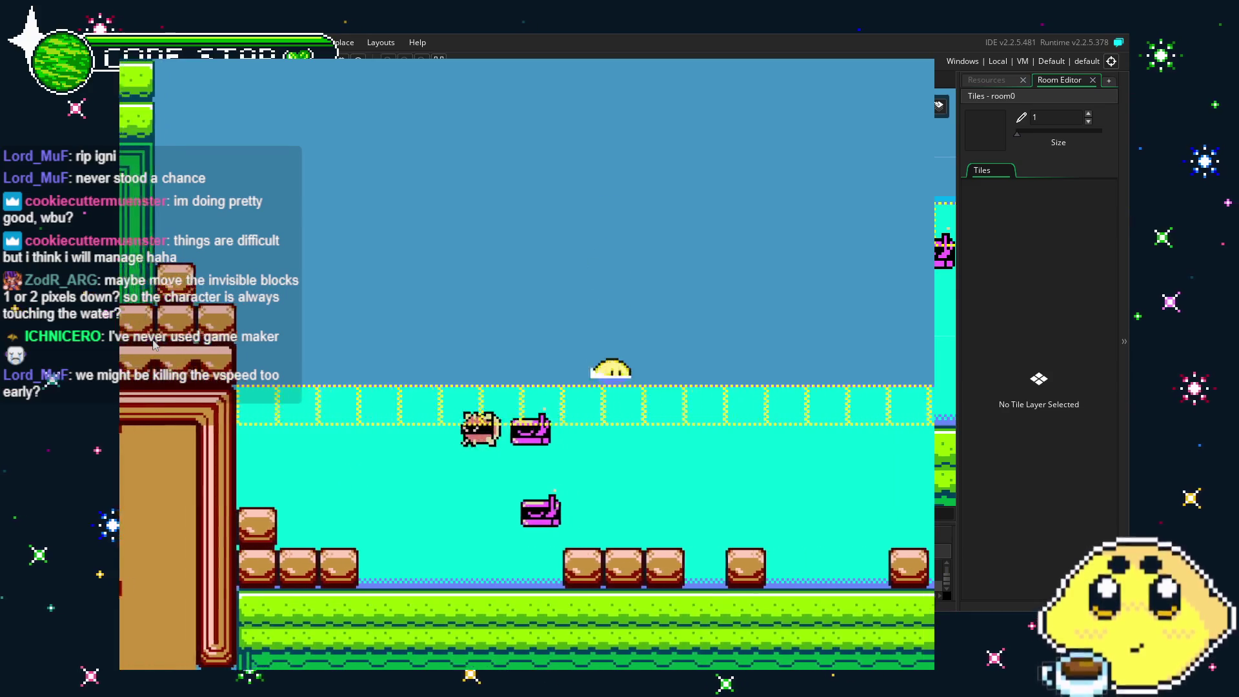
key("Right")
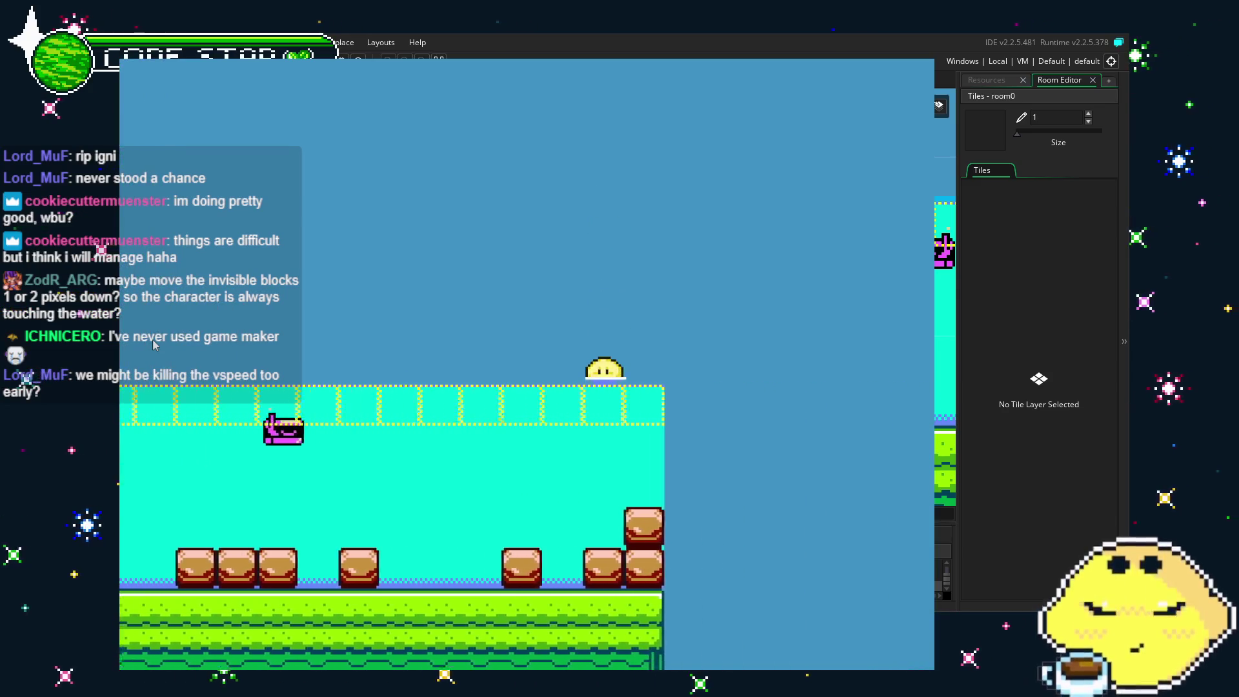
key("Right")
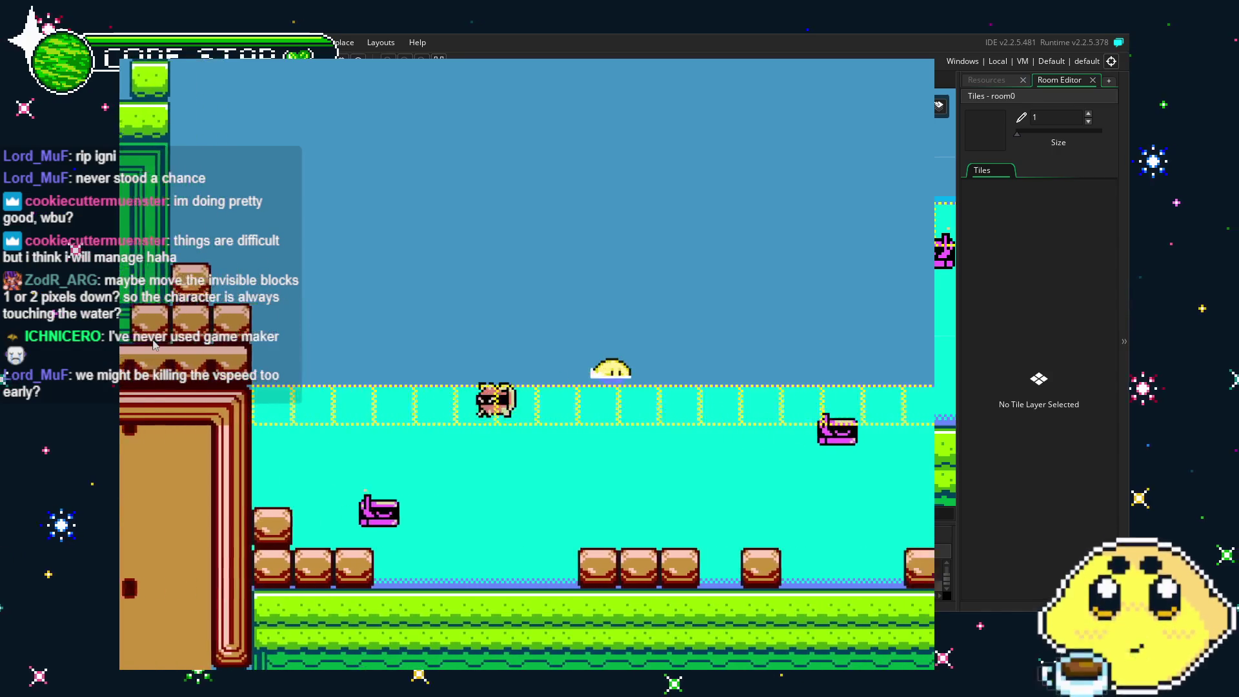
key("Right")
key("space")
key("space")
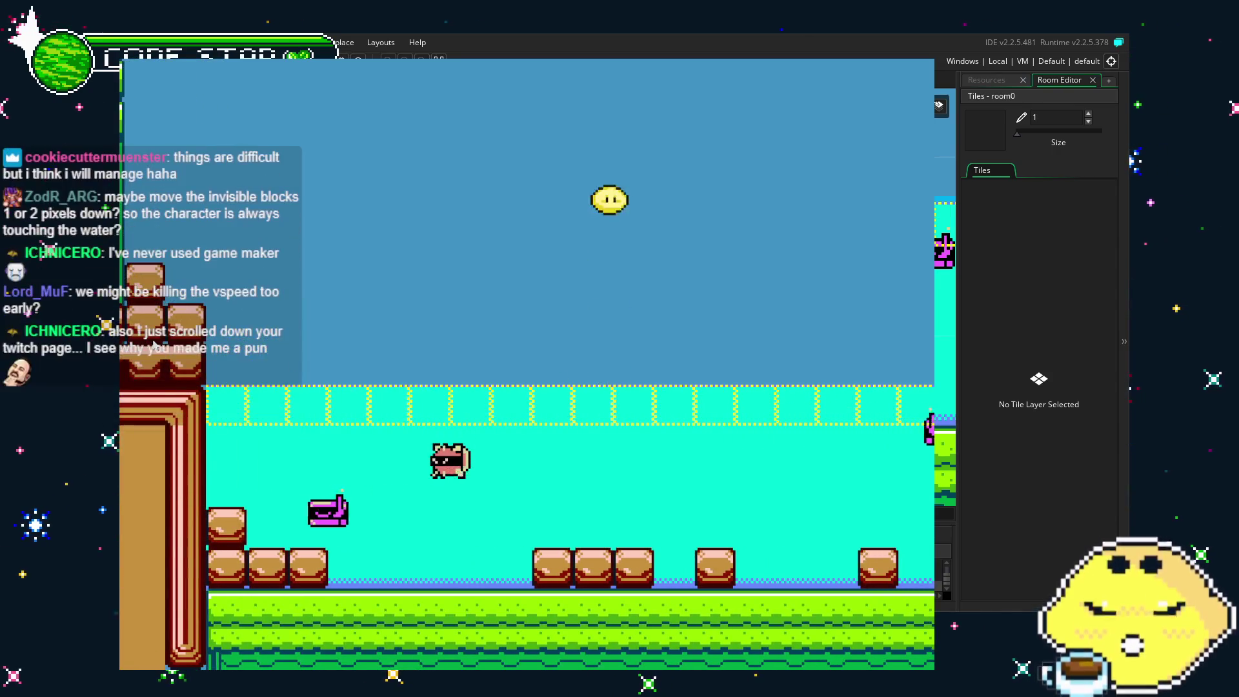
Swim left and right along the surface, testing repeated jumps and quick direction changes.
key("Right")
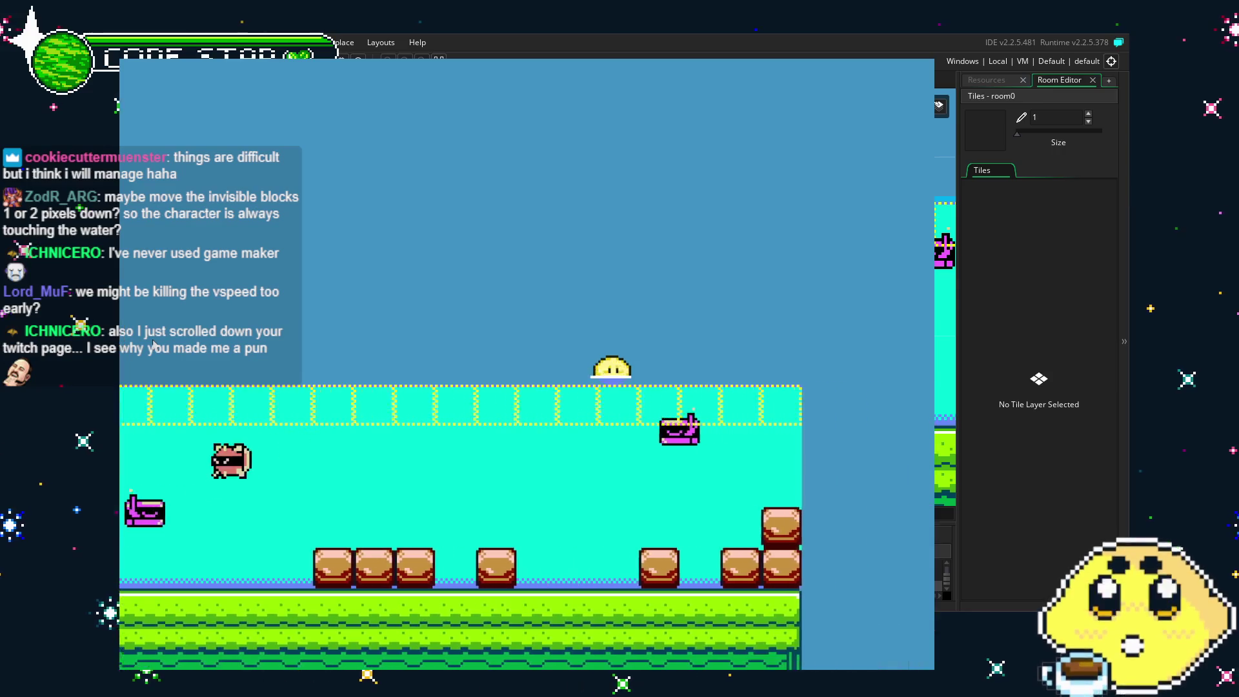
key("Left")
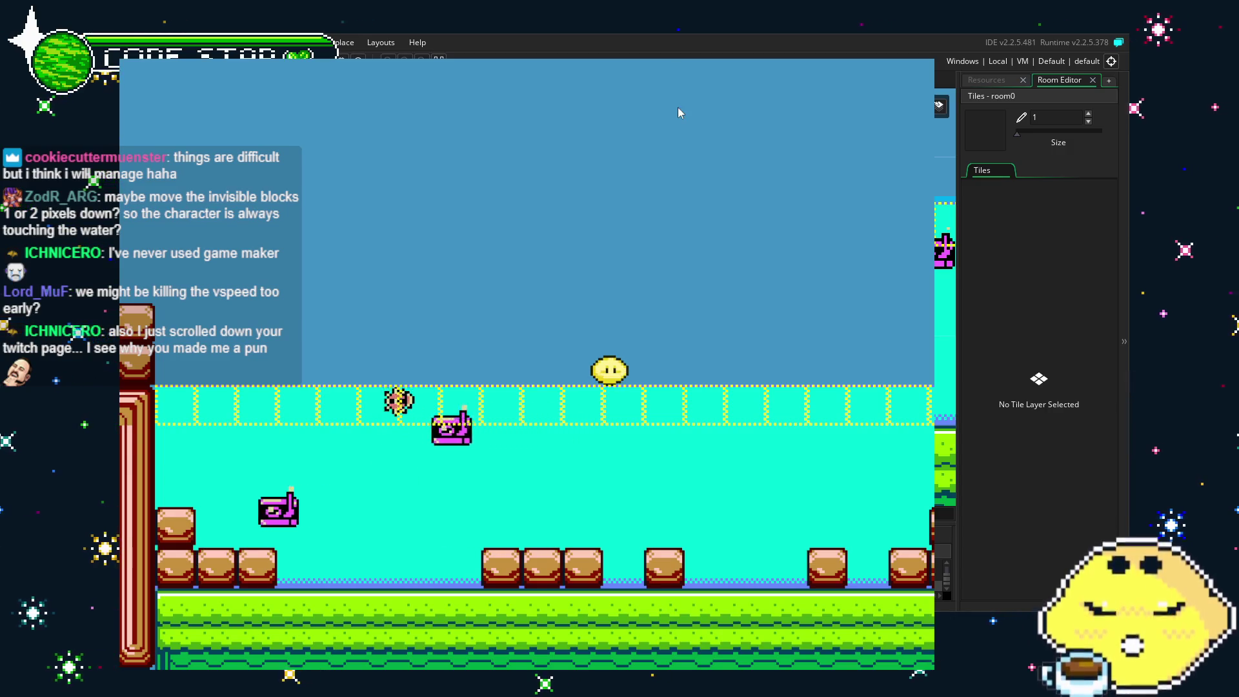
key("Right")
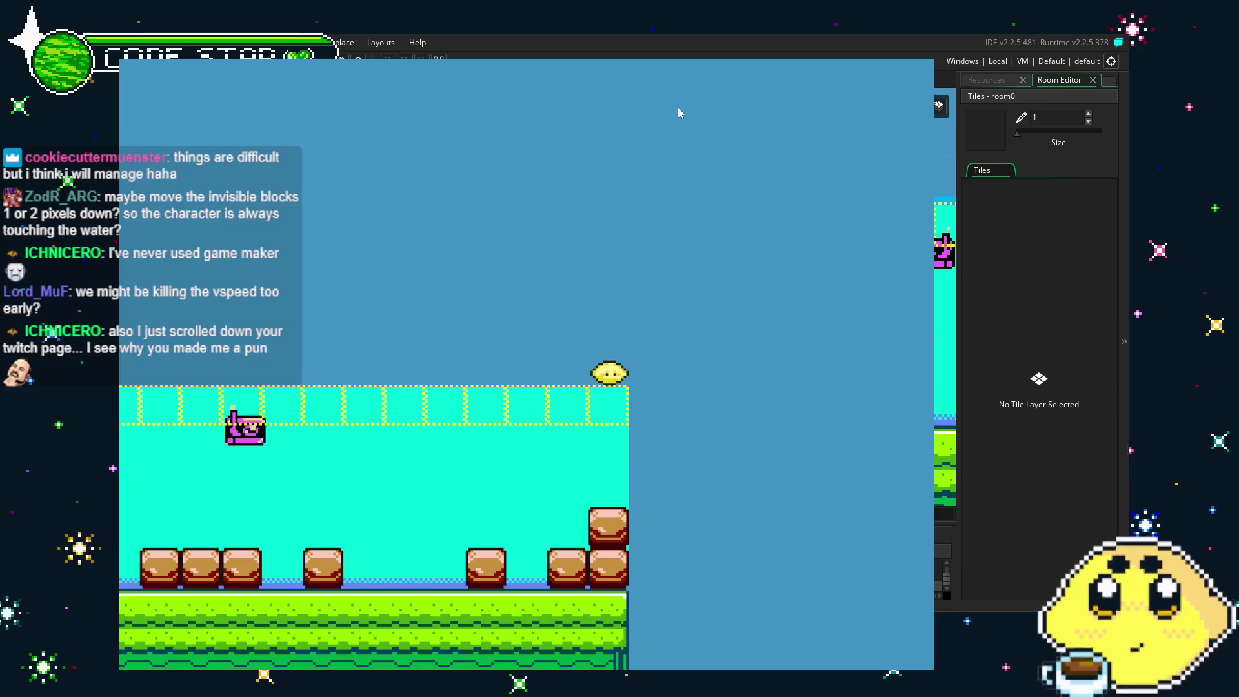
key("Left")
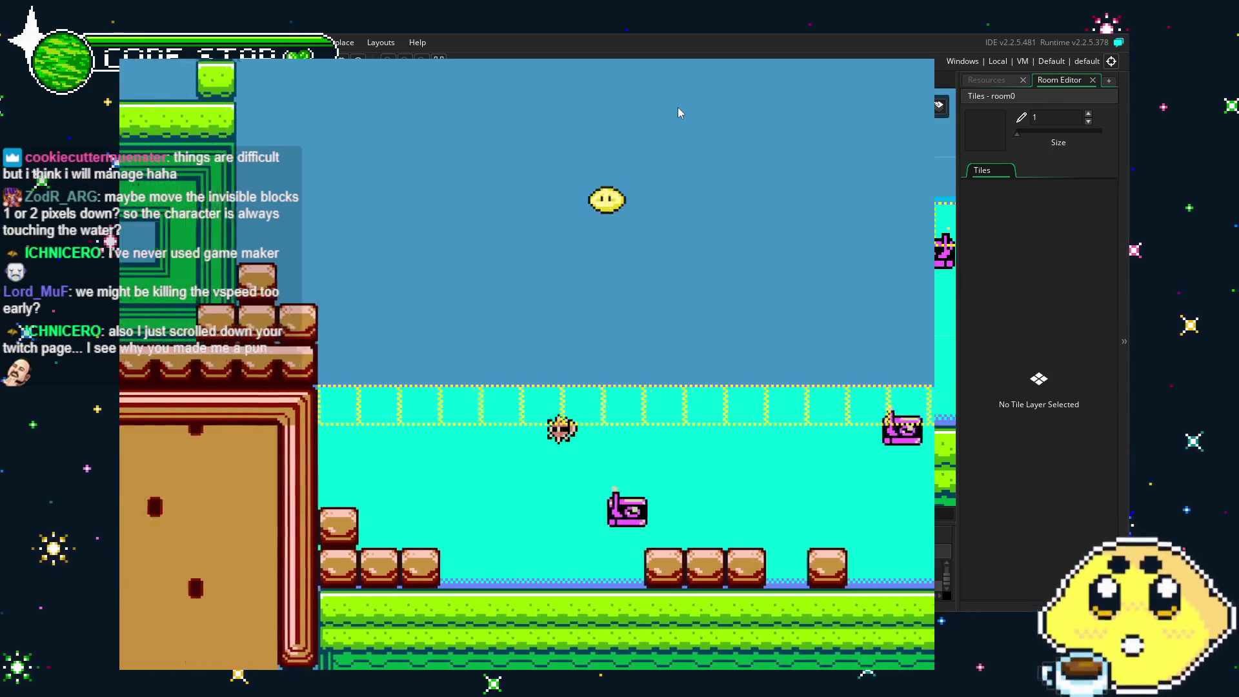
key("Right")
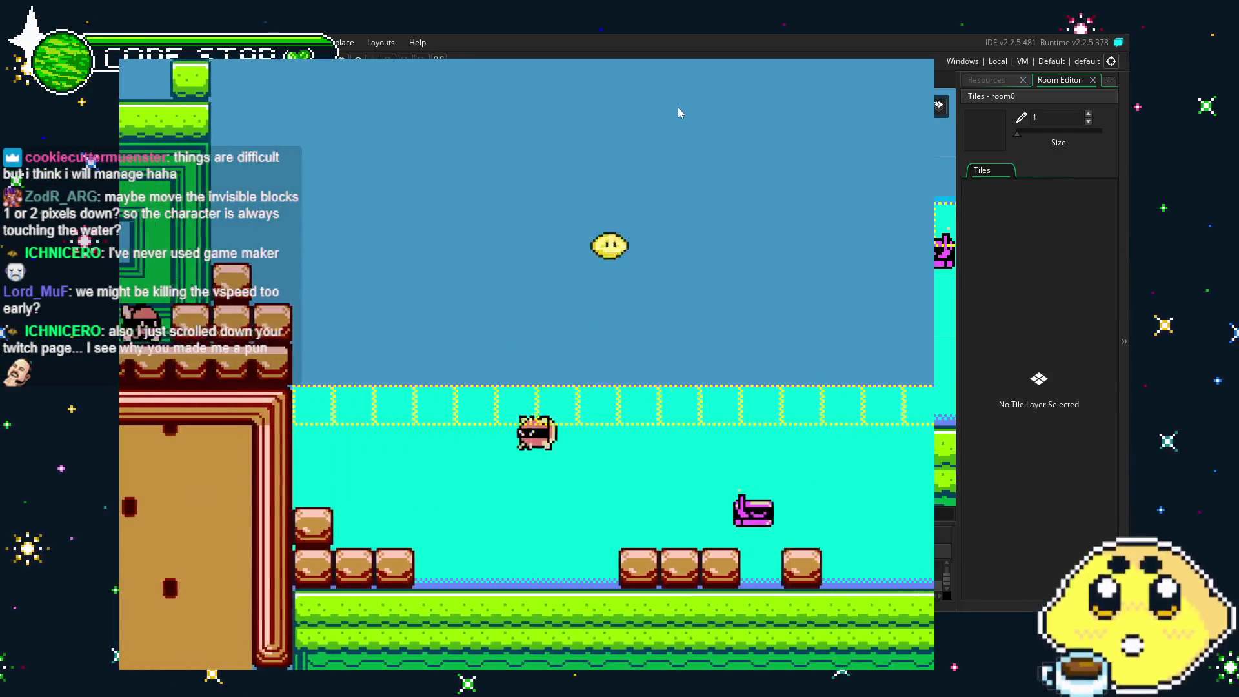
key("space")
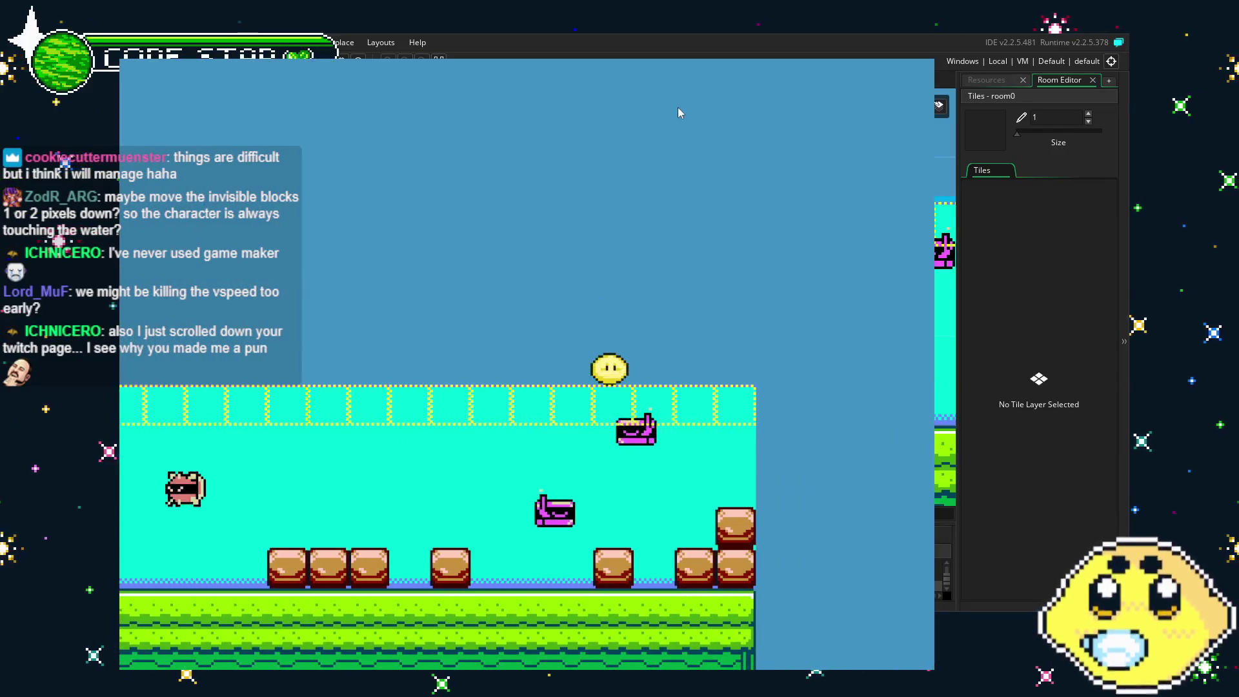
key("Left")
key("space")
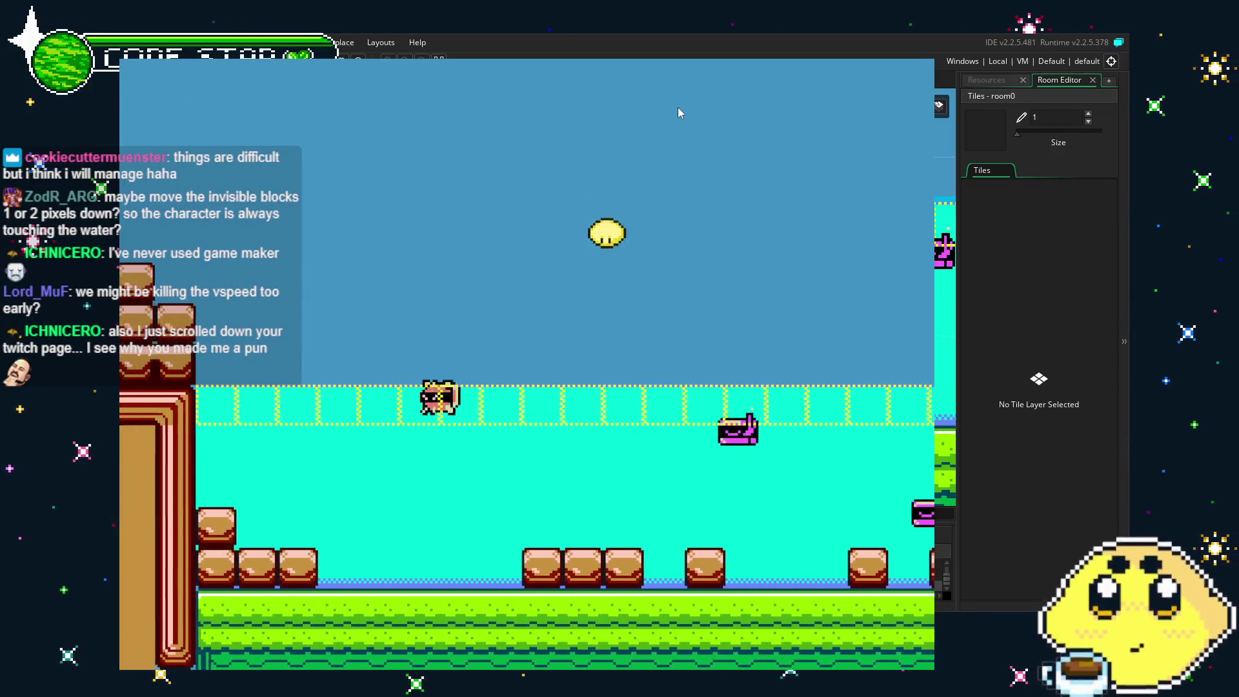
key("space")
key("Right")
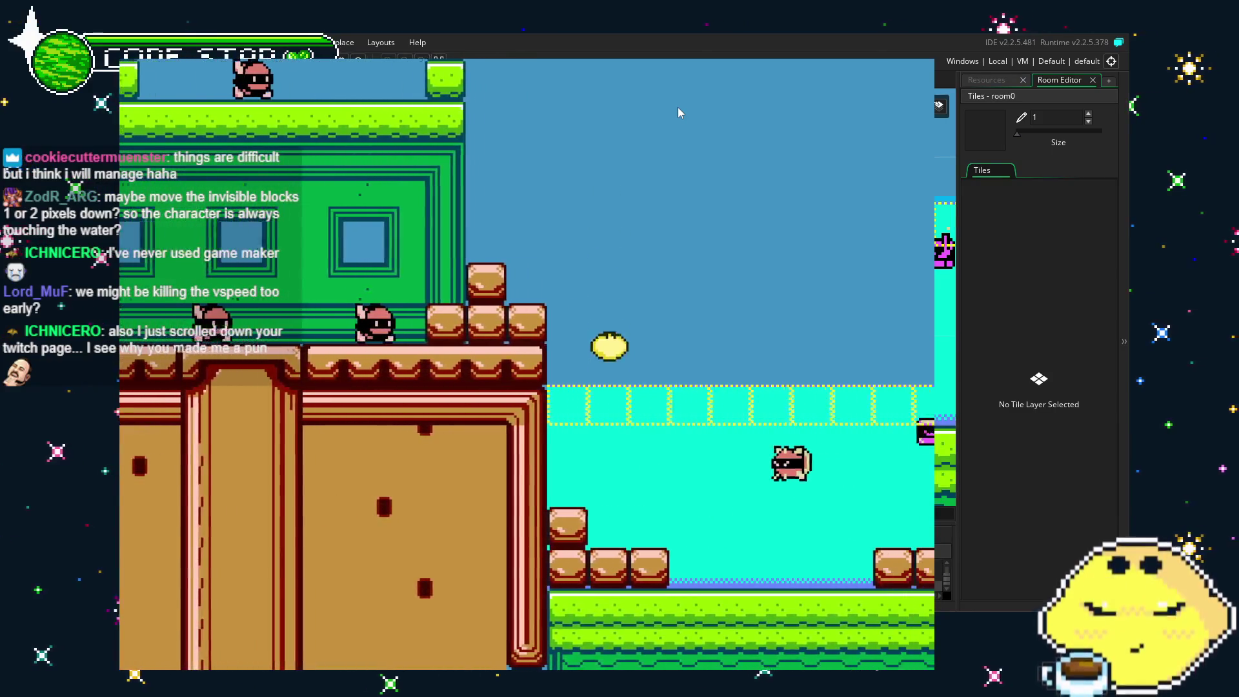
key("space")
key("space")
key("Right")
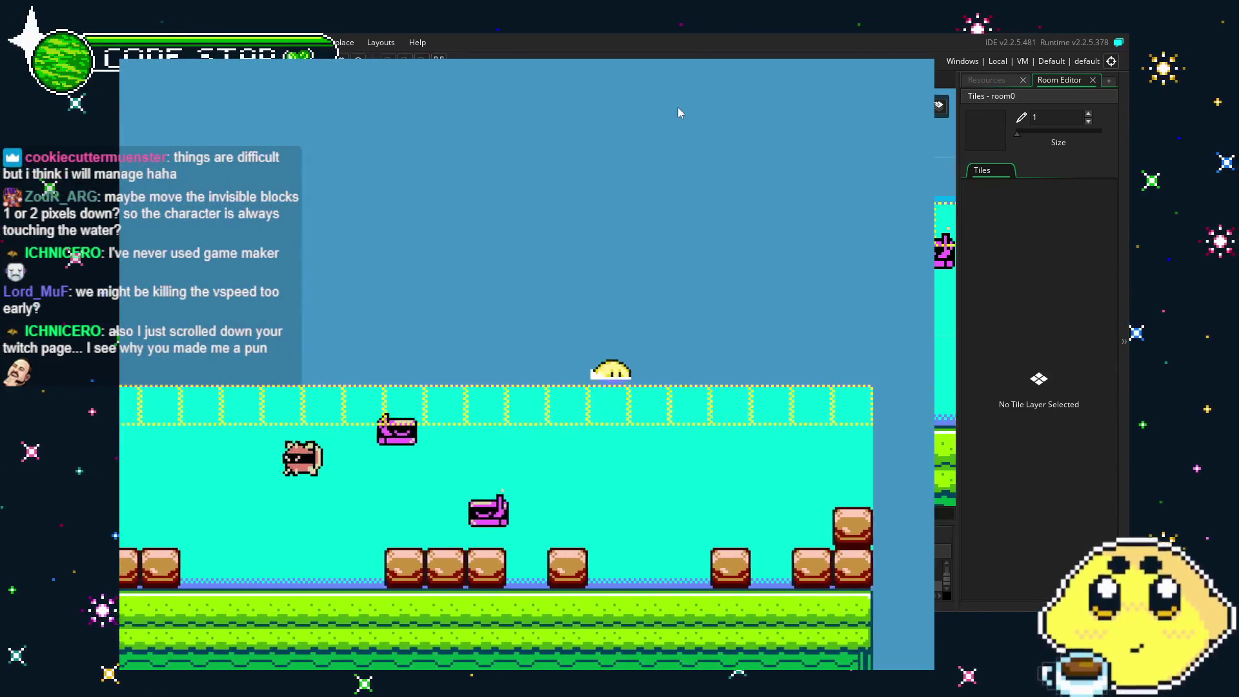
key("Left")
key("space")
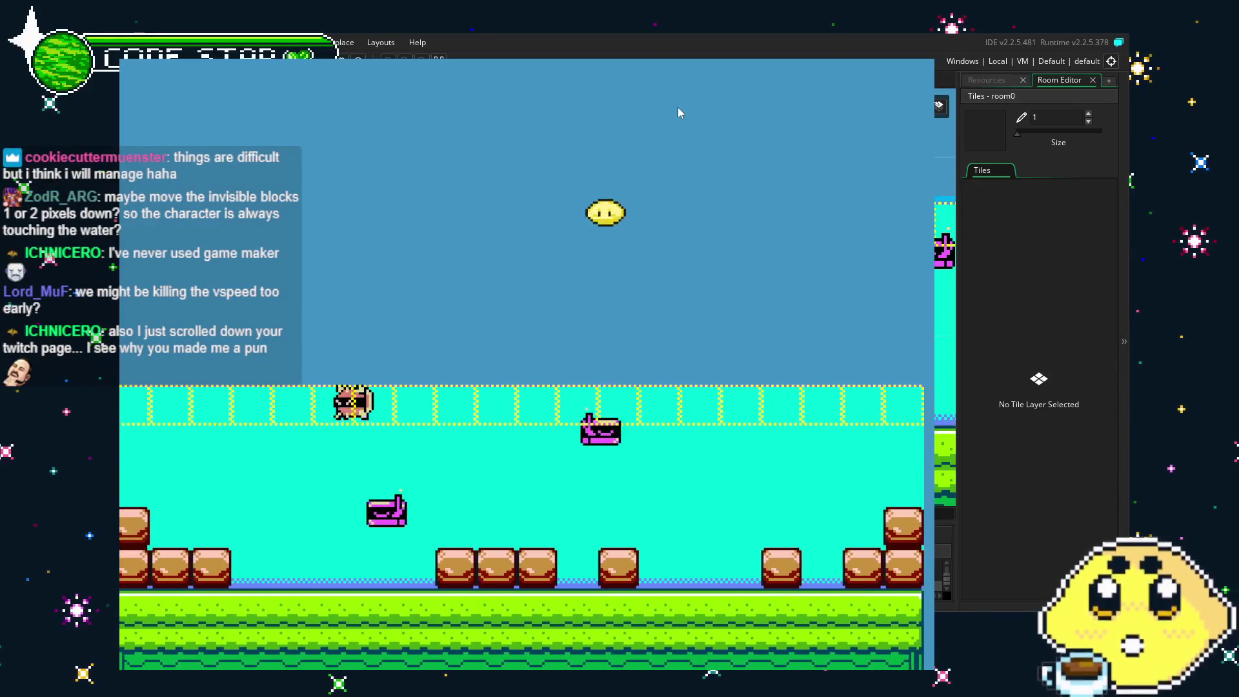
key("Left")
key("space")
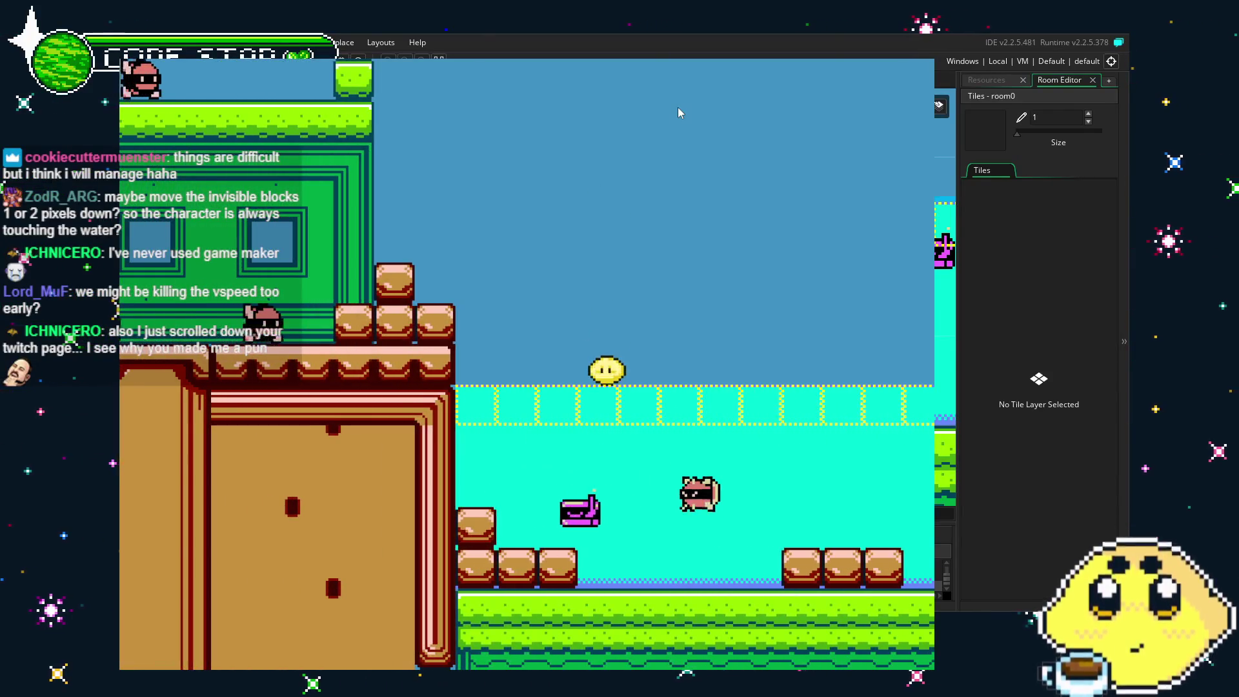
key("Right")
key("Left")
key("Right")
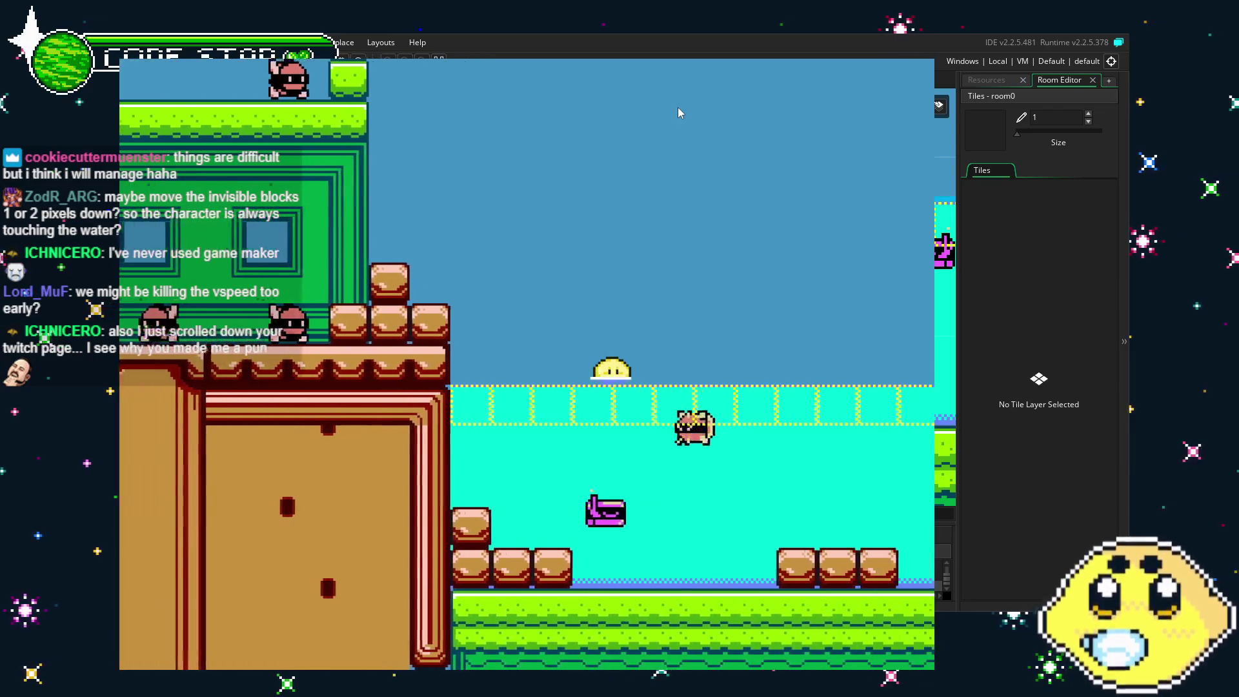
key("Right")
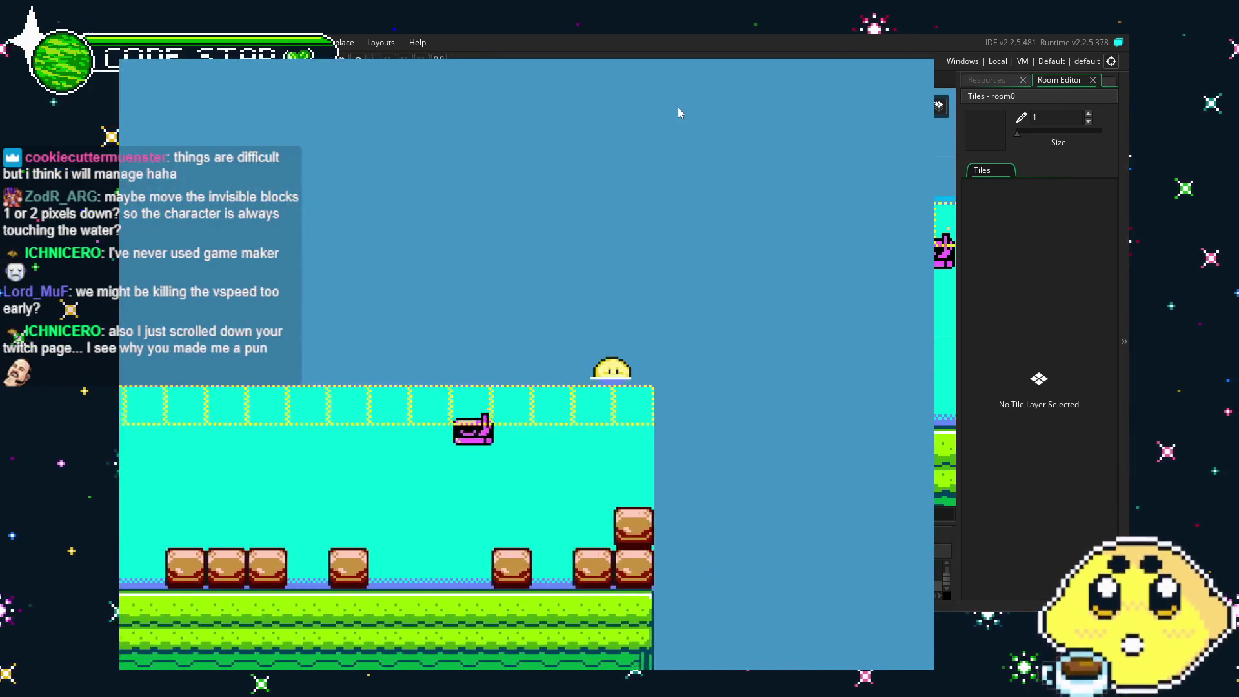
key("Left")
Hop off the water with Up, let the player settle idle on the surface, then close the game.
key("Up")
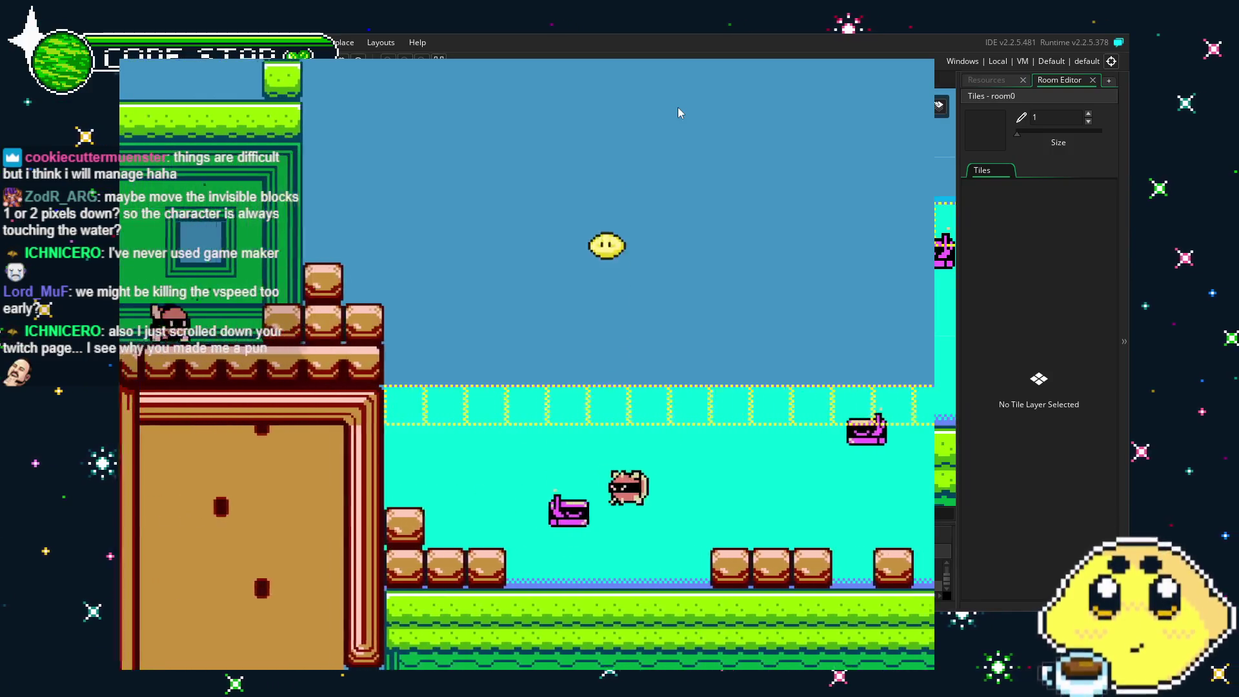
key("Right")
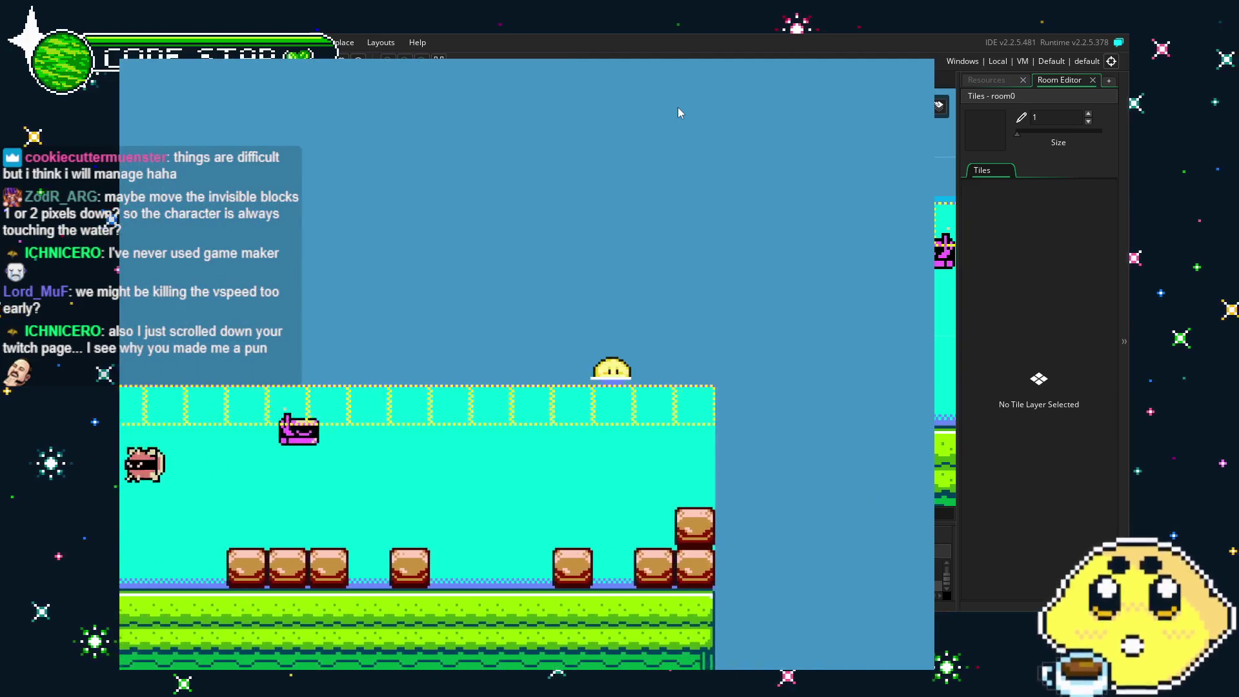
key("Up")
key("Left")
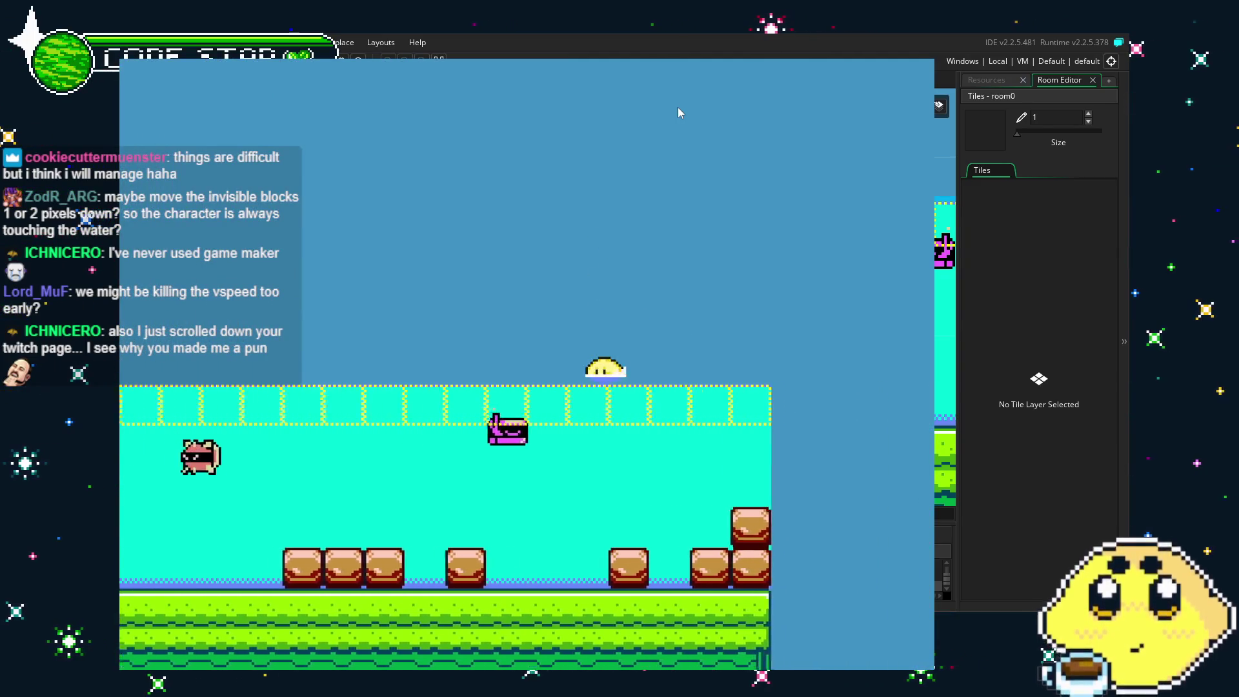
key("Up")
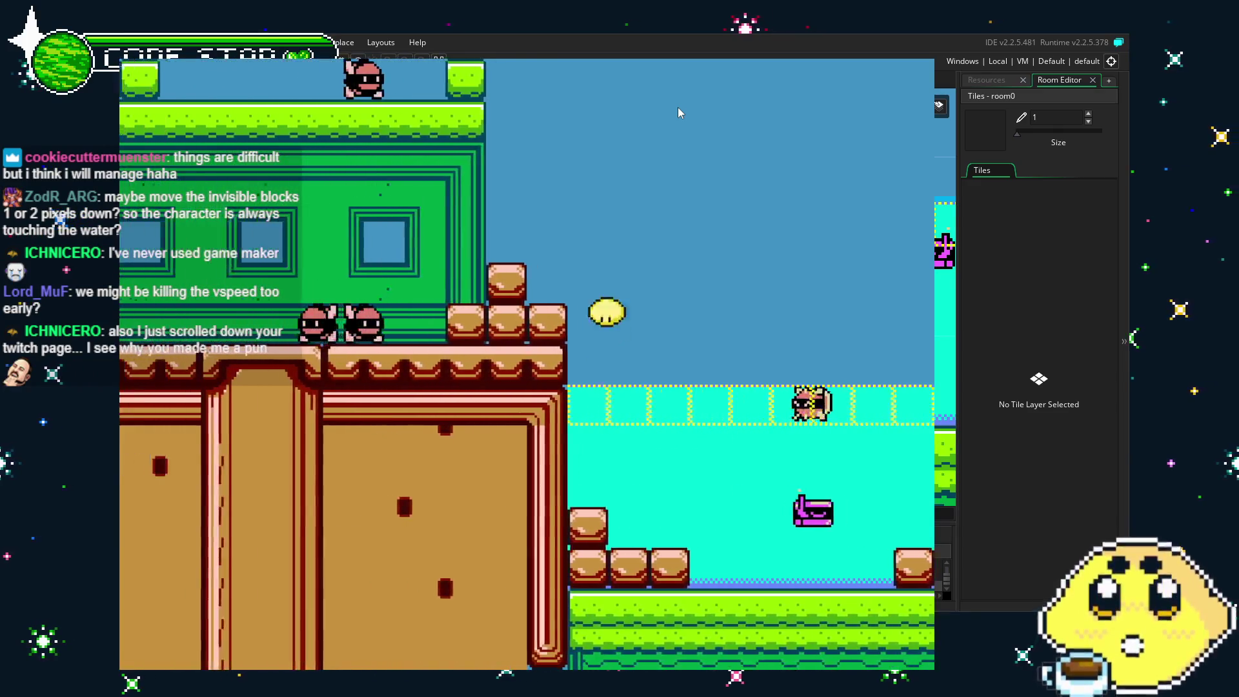
key("Right")
key("Up")
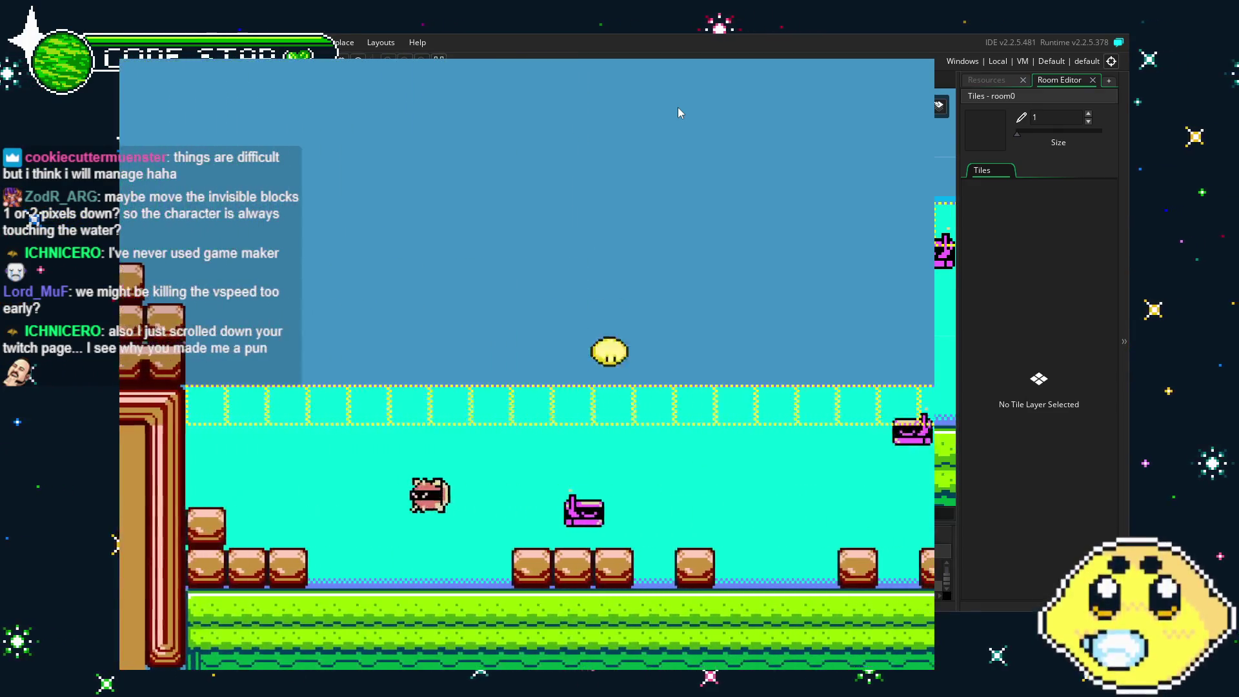
key("Up")
key("Up")
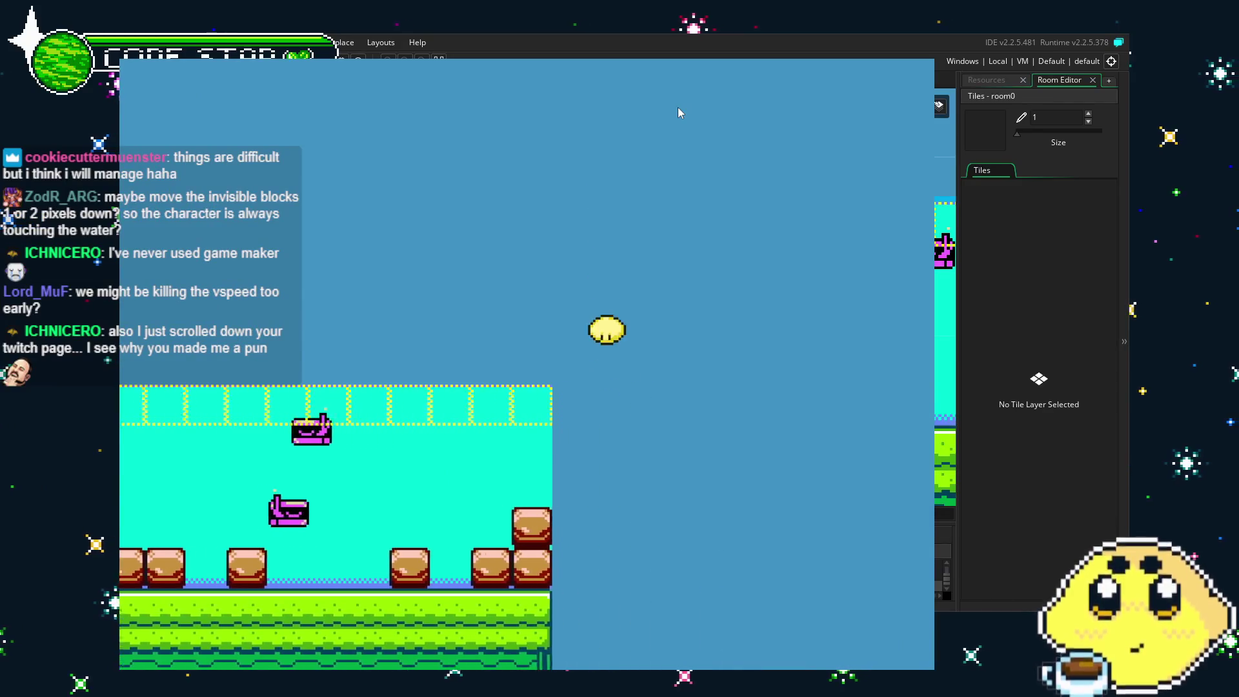
key("Left")
key("Up")
key("Left")
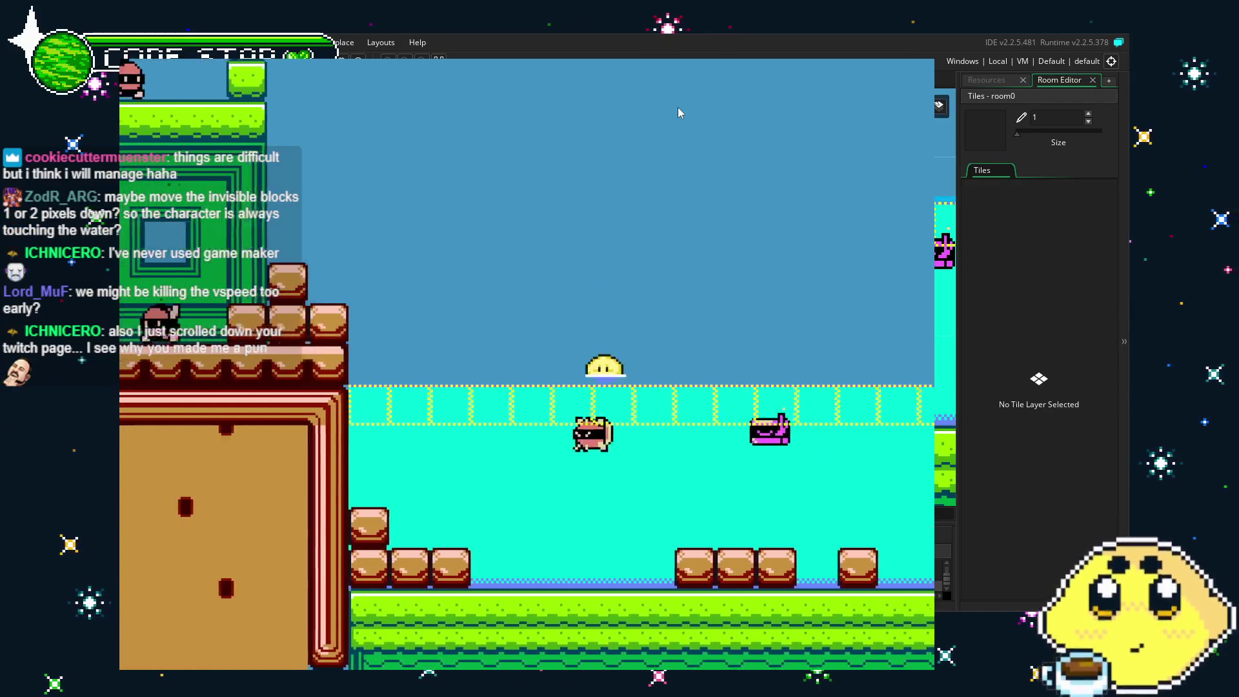
key("Right")
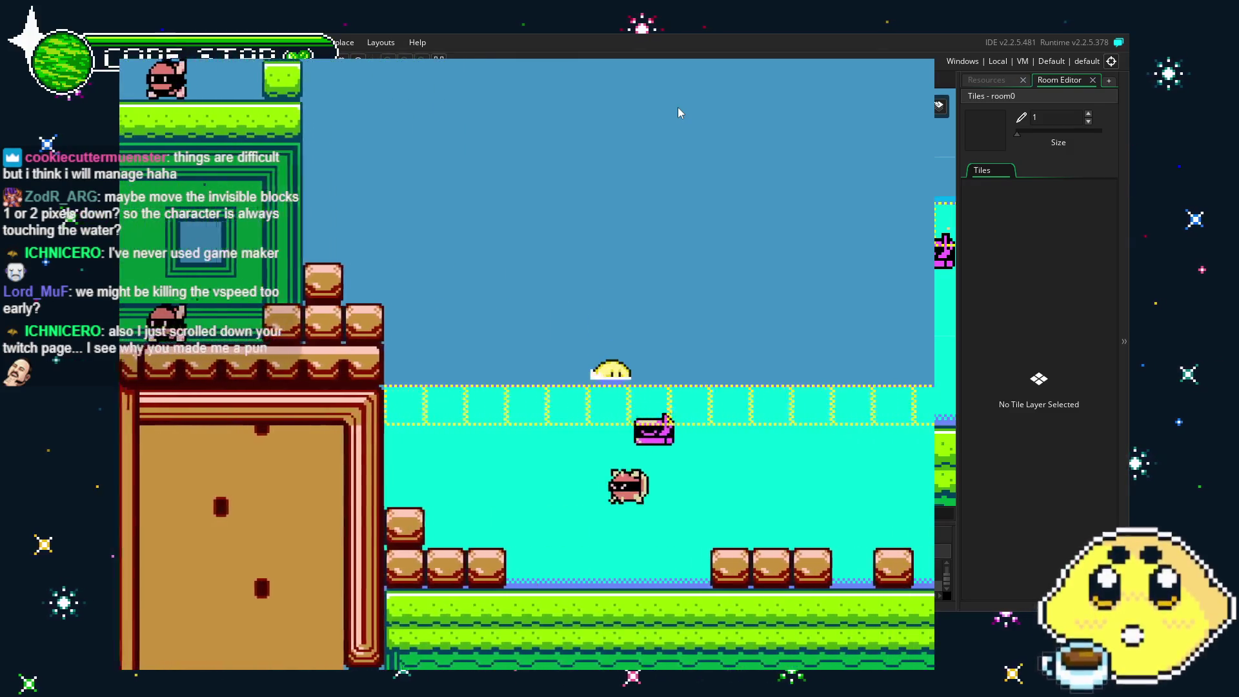
key("Up")
key("Right")
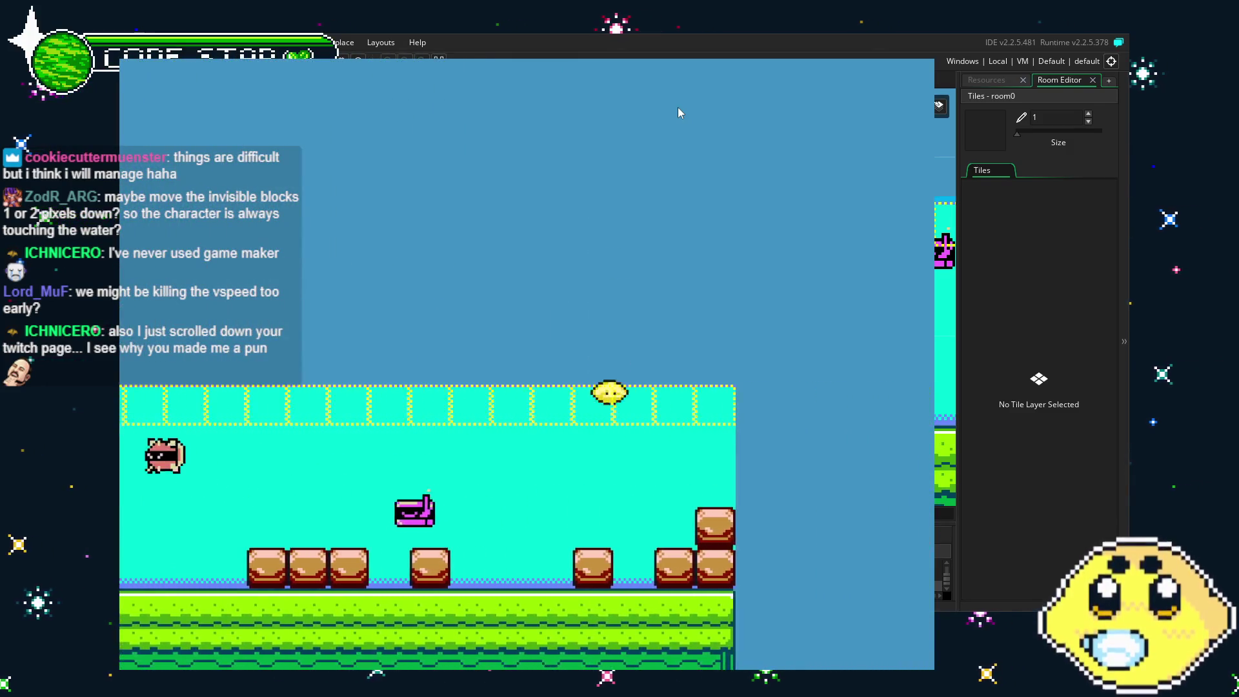
key("Up")
key("Left")
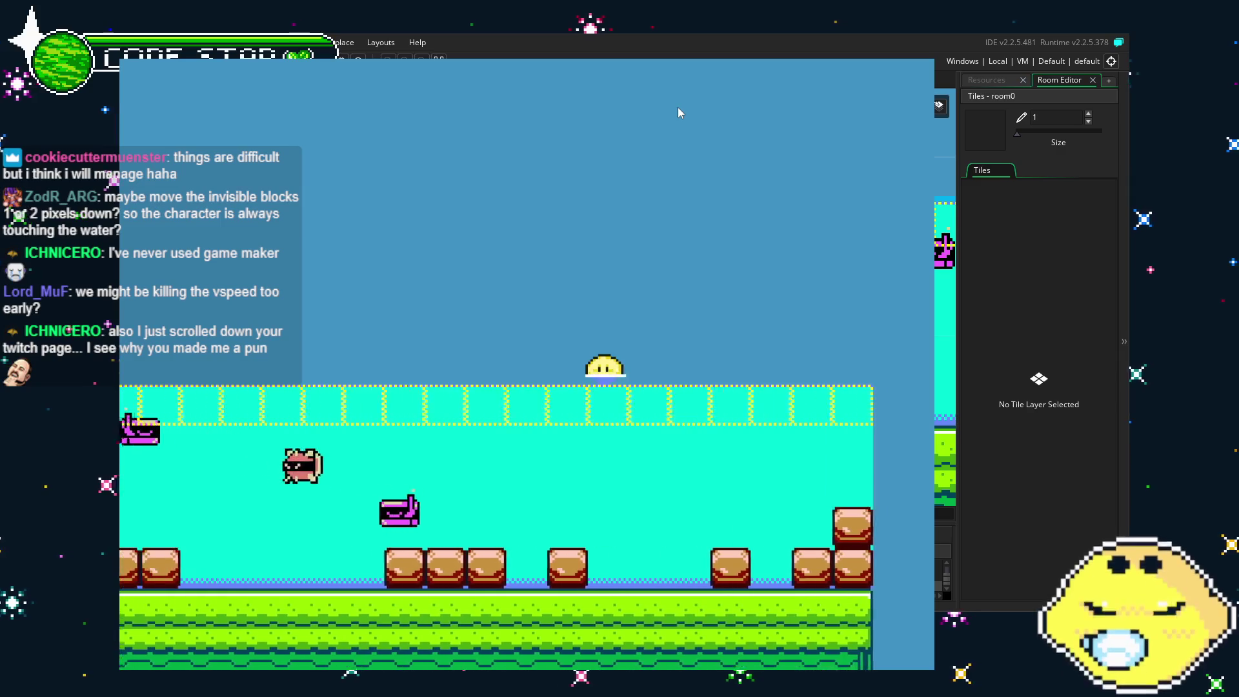
key("Left")
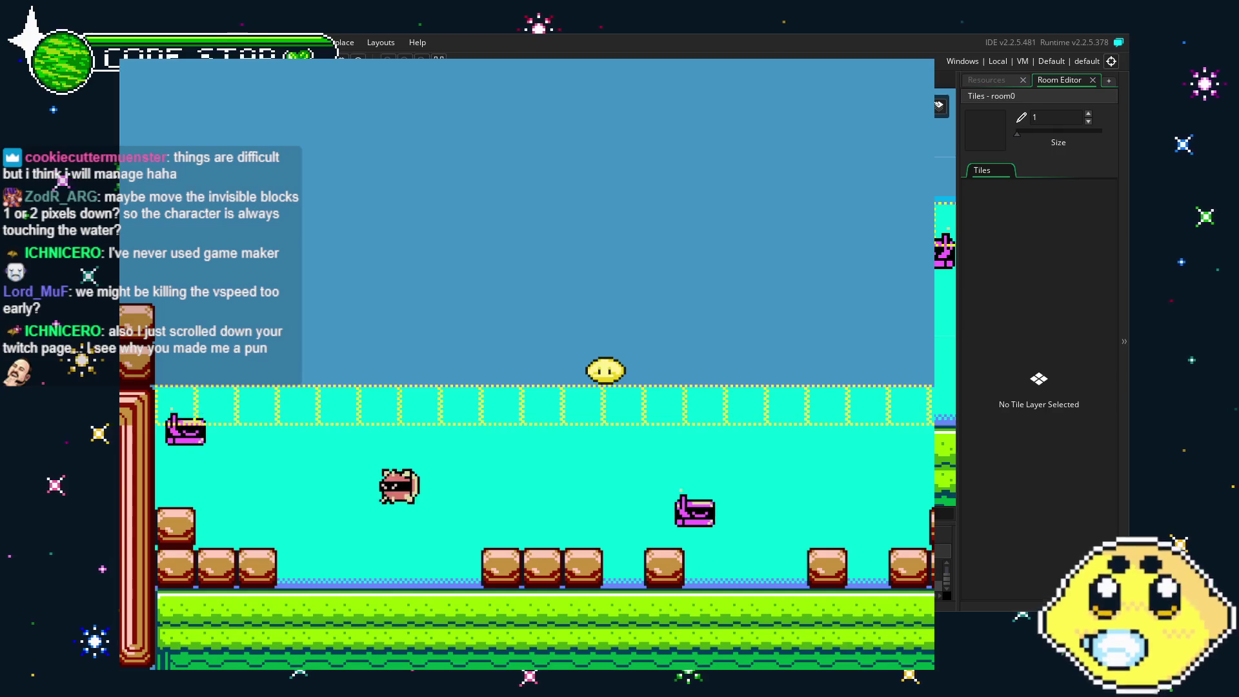
key("Left")
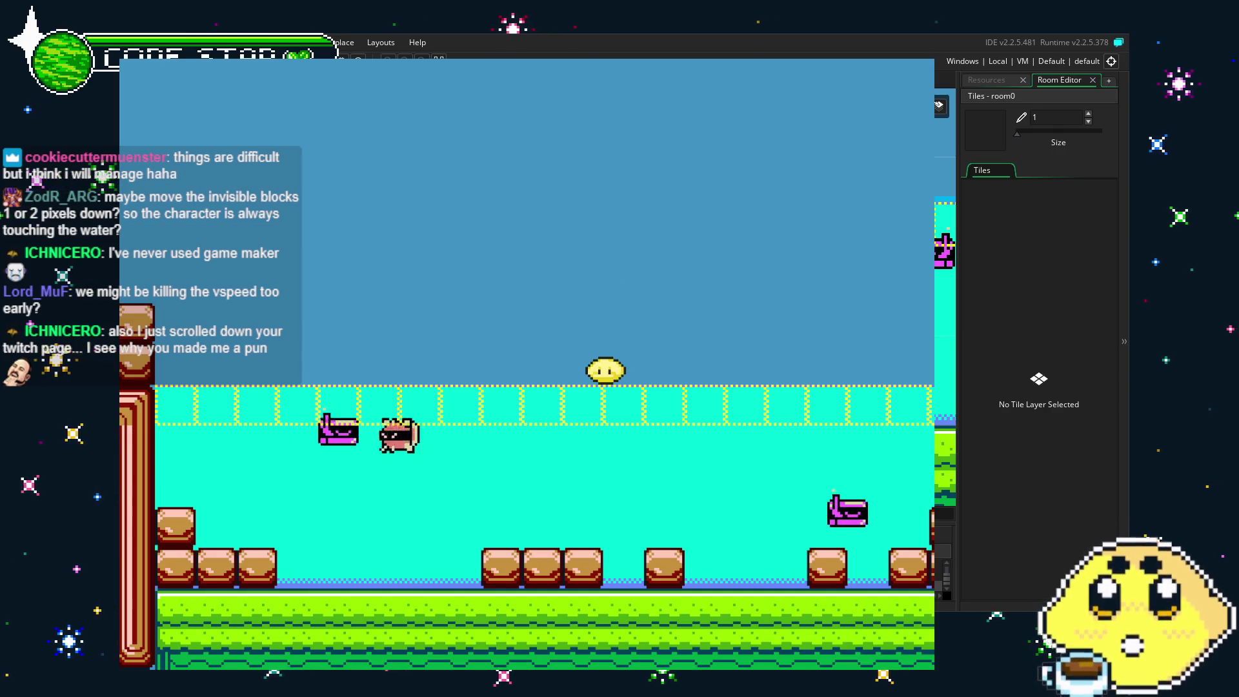
key("space")
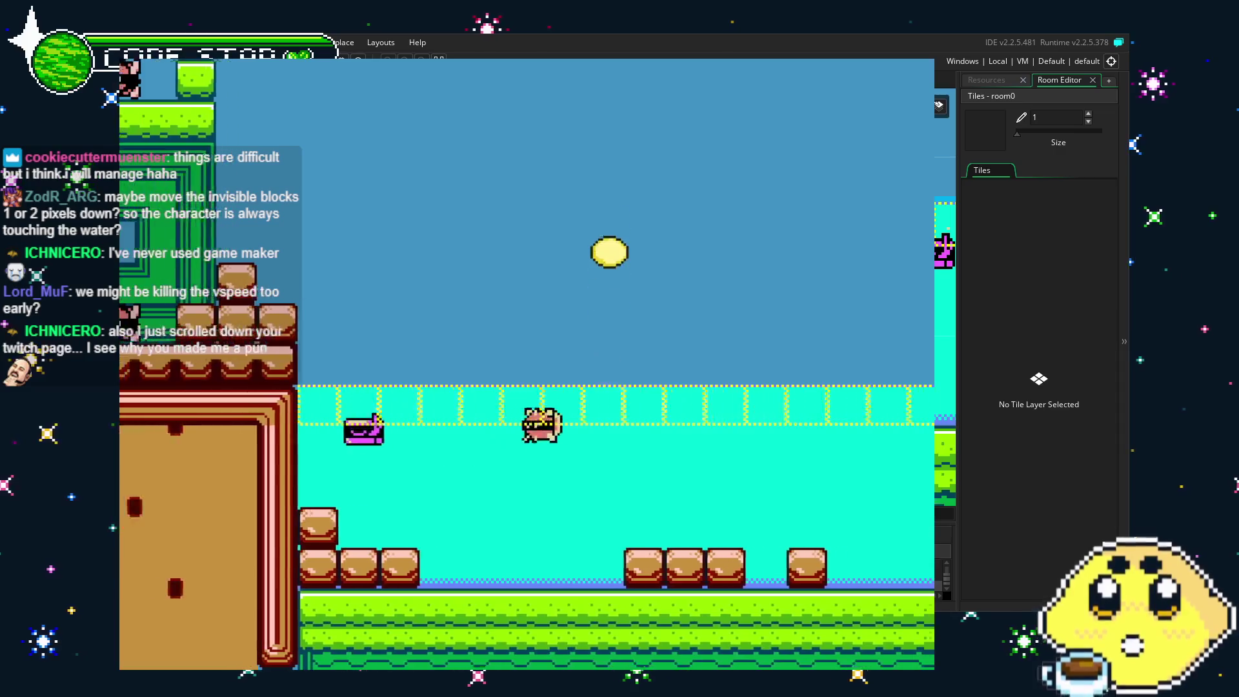
key("Right")
key("Right")
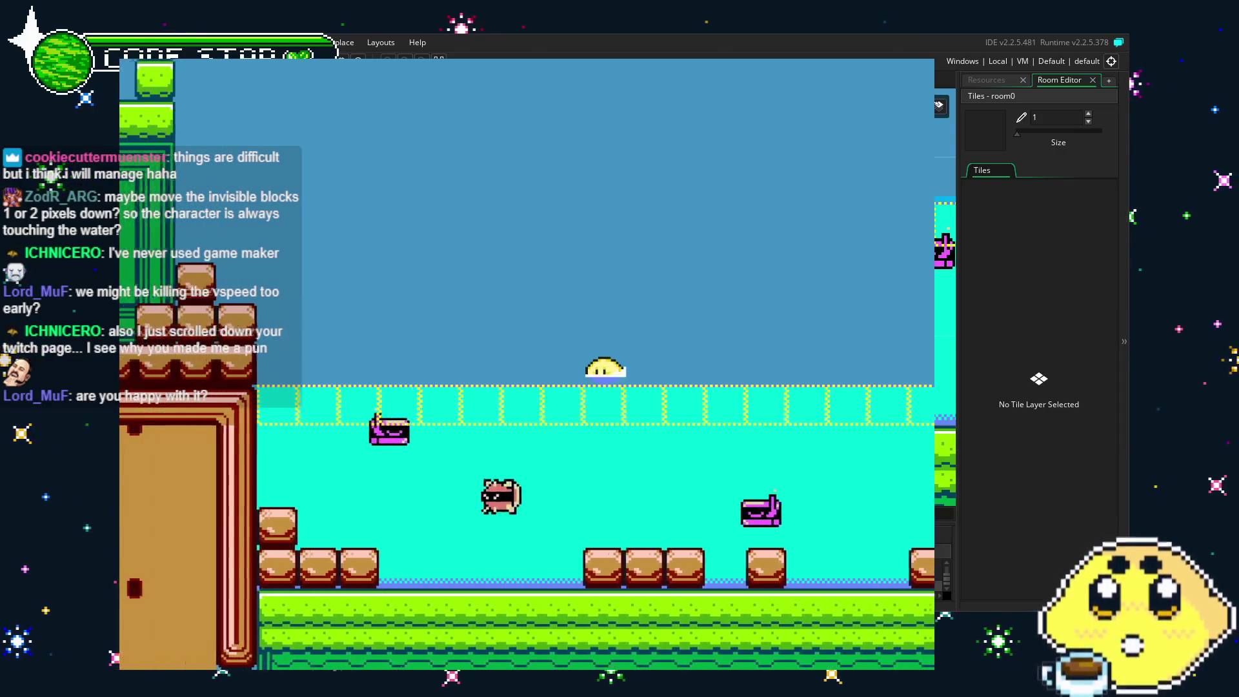
key("Left")
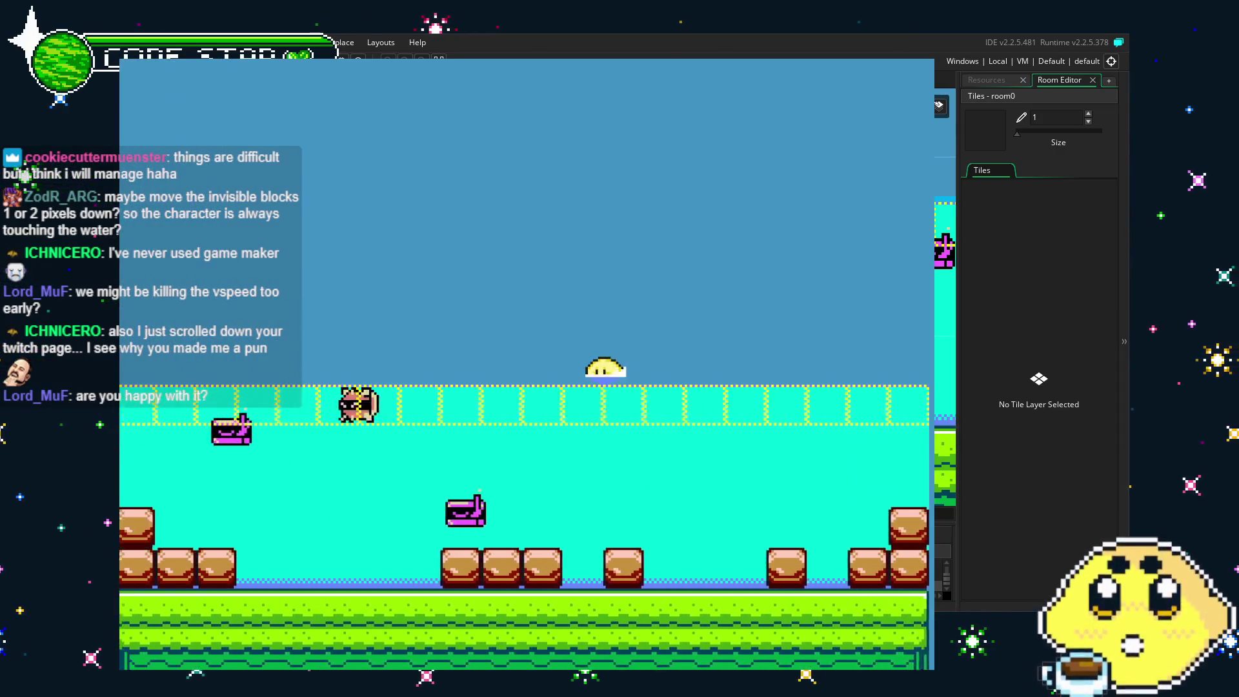
key("Right")
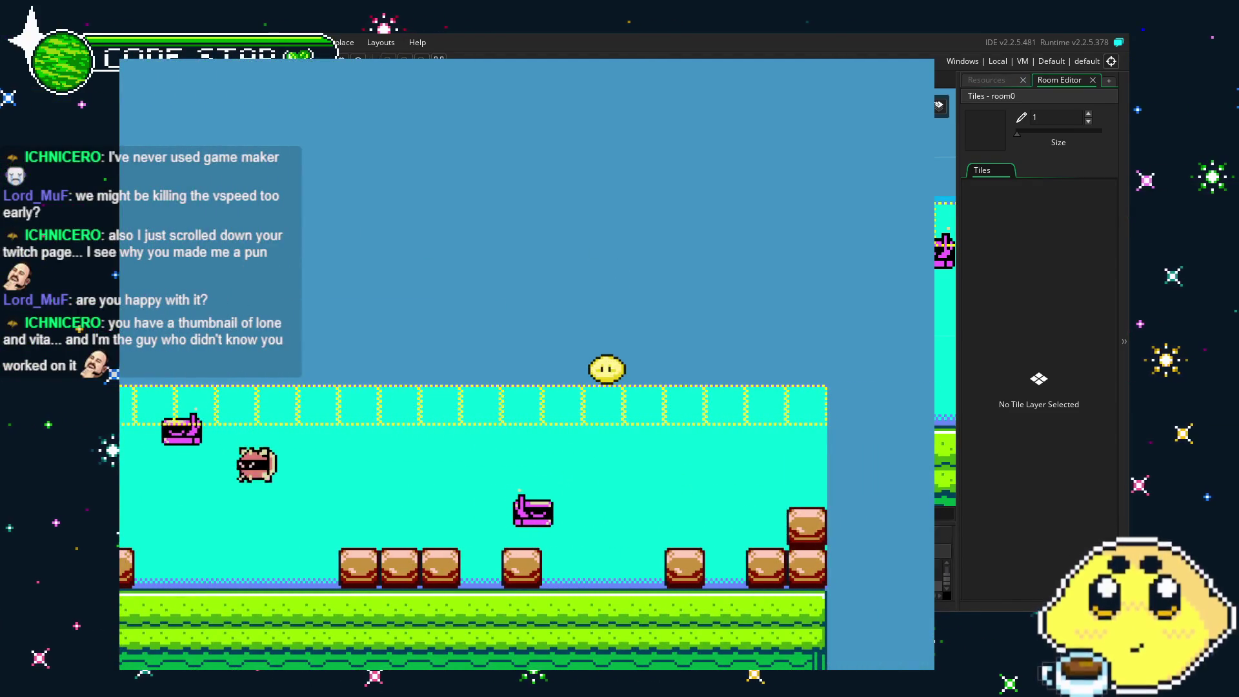
key("Escape")
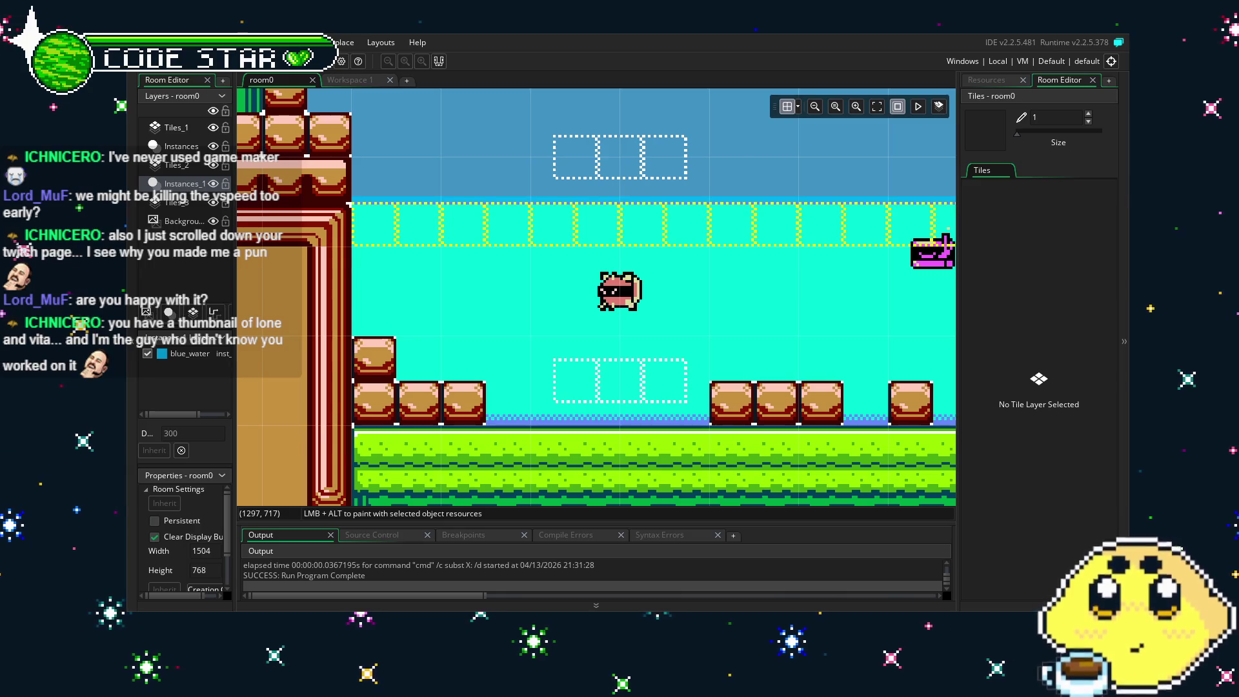
scroll(578, 372, "right", 5)
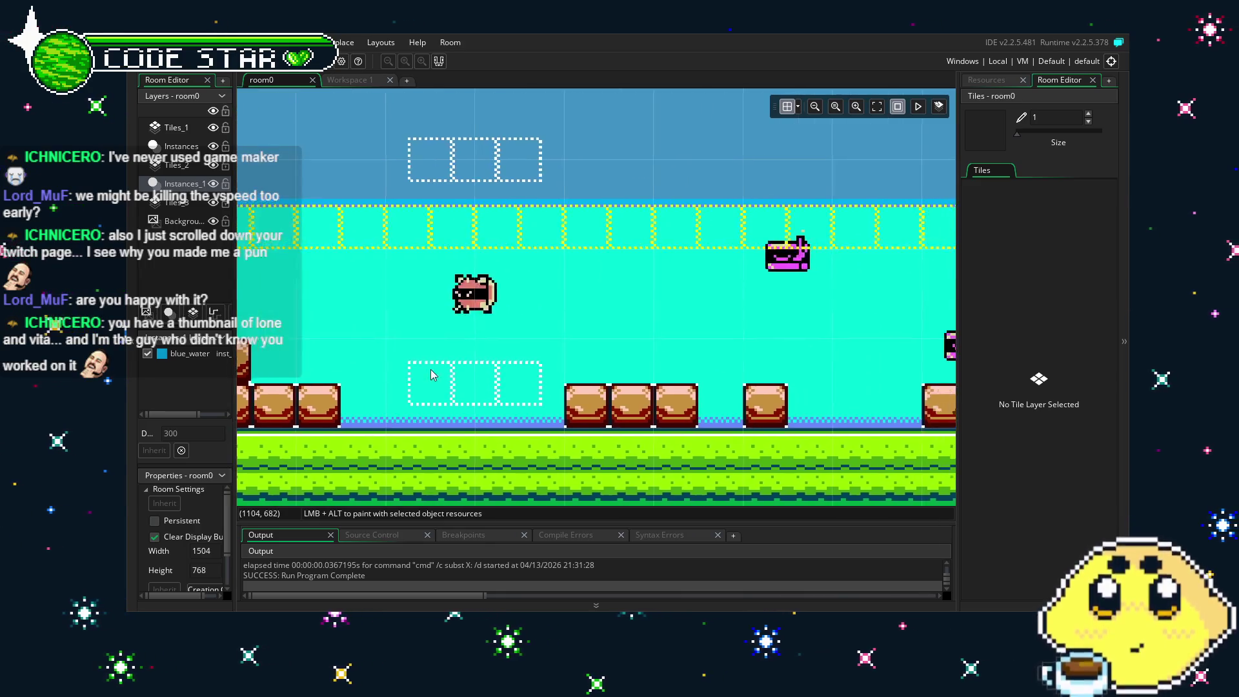
scroll(578, 373, "up", 1)
scroll(724, 373, "right", 3)
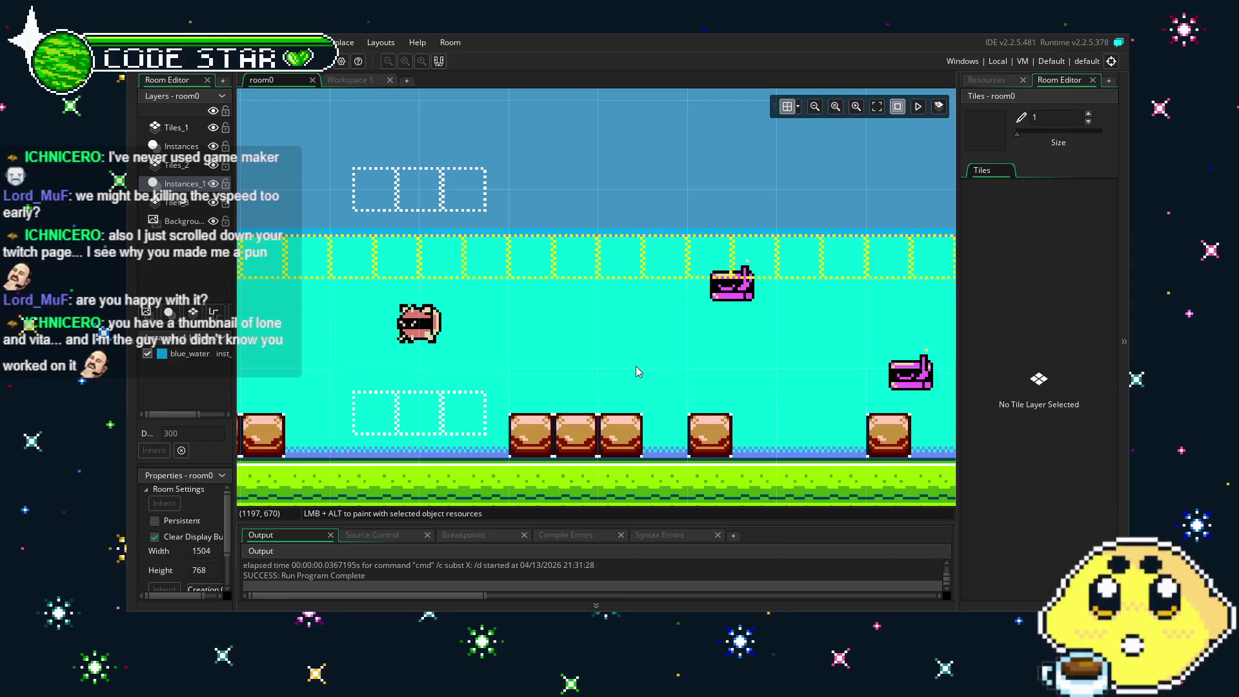
left_click_drag(446, 392, 689, 401)
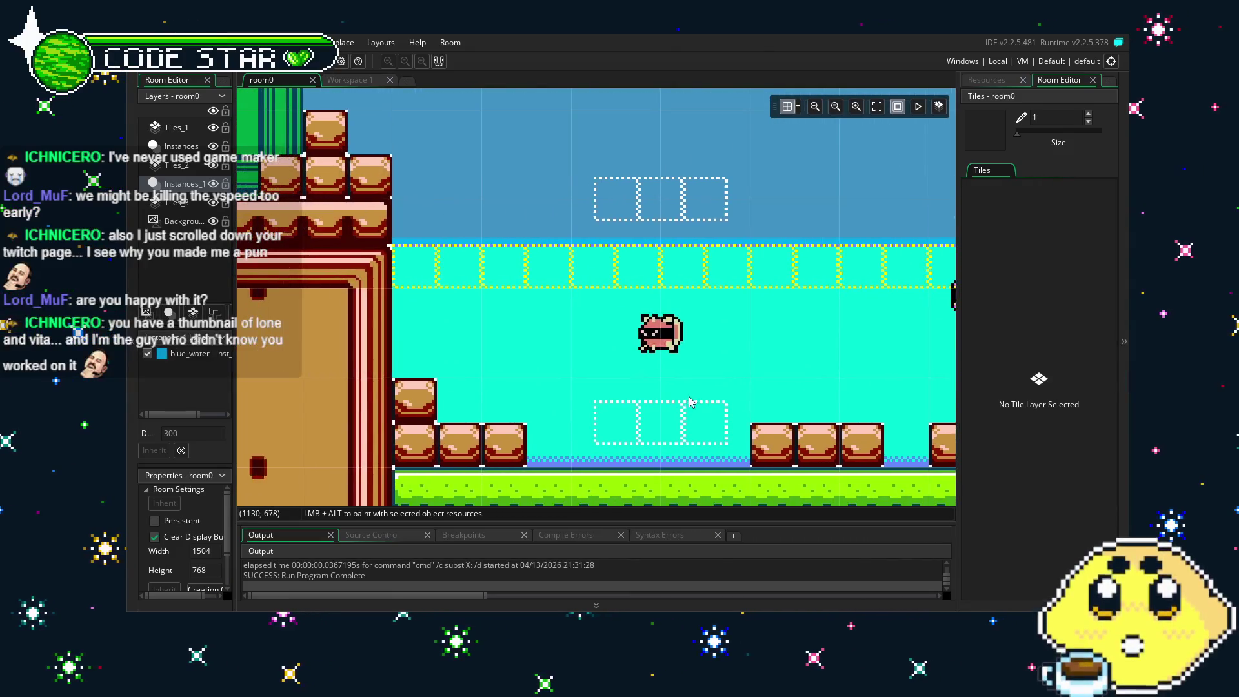
left_click_drag(723, 322, 631, 385)
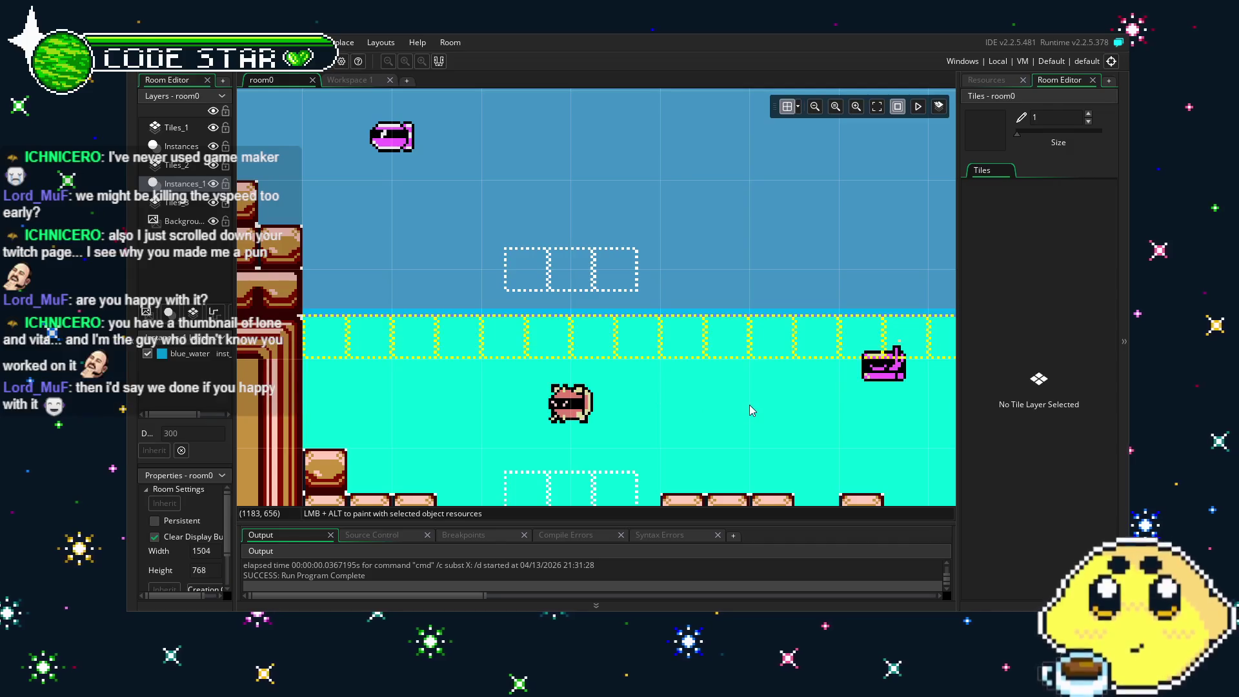
mouse_move(750, 406)
left_mouse_down()
mouse_move(571, 403)
mouse_move(828, 413)
left_mouse_up()
Show the Resources panel and scroll the list to the lem_ sprites.
left_click(1005, 80)
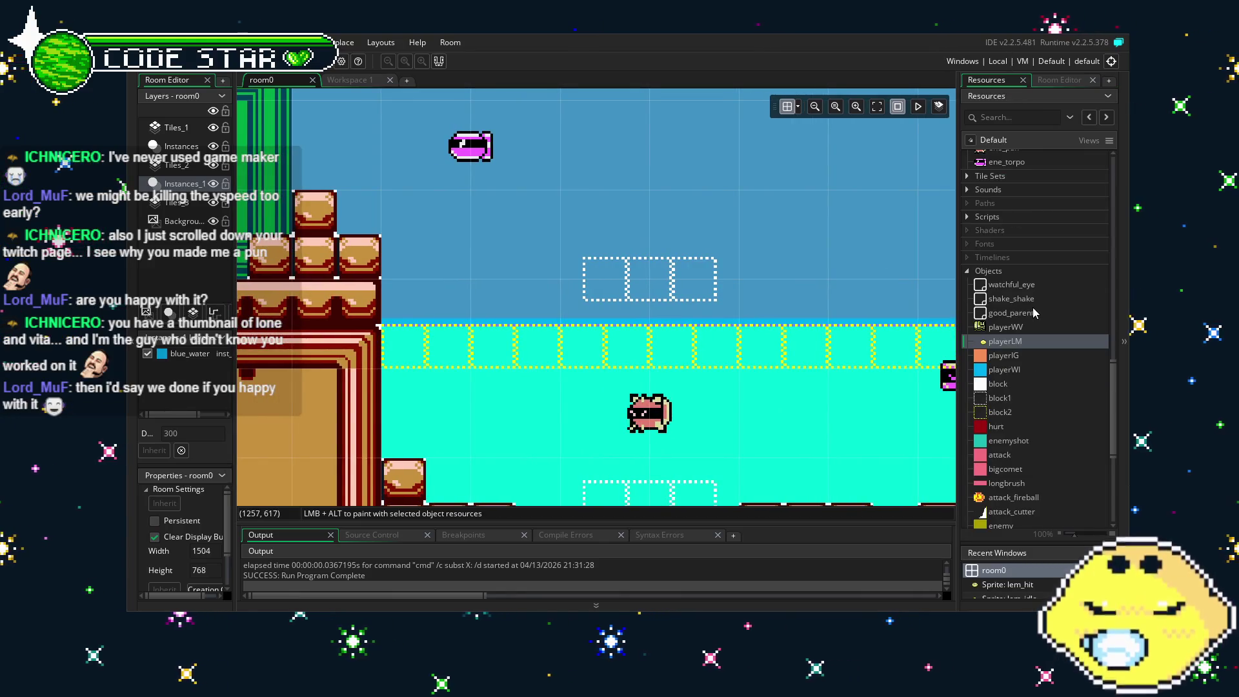
scroll(1032, 308, "down", 10)
scroll(1023, 323, "up", 5)
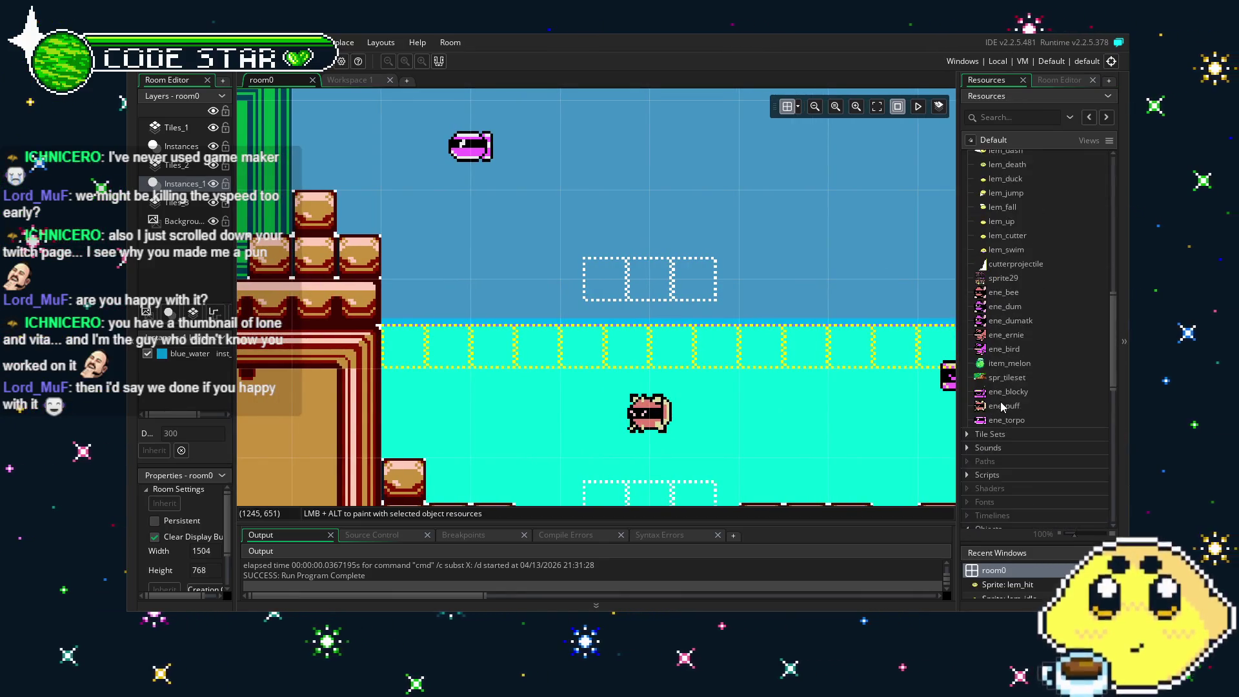
scroll(1001, 405, "down", 8)
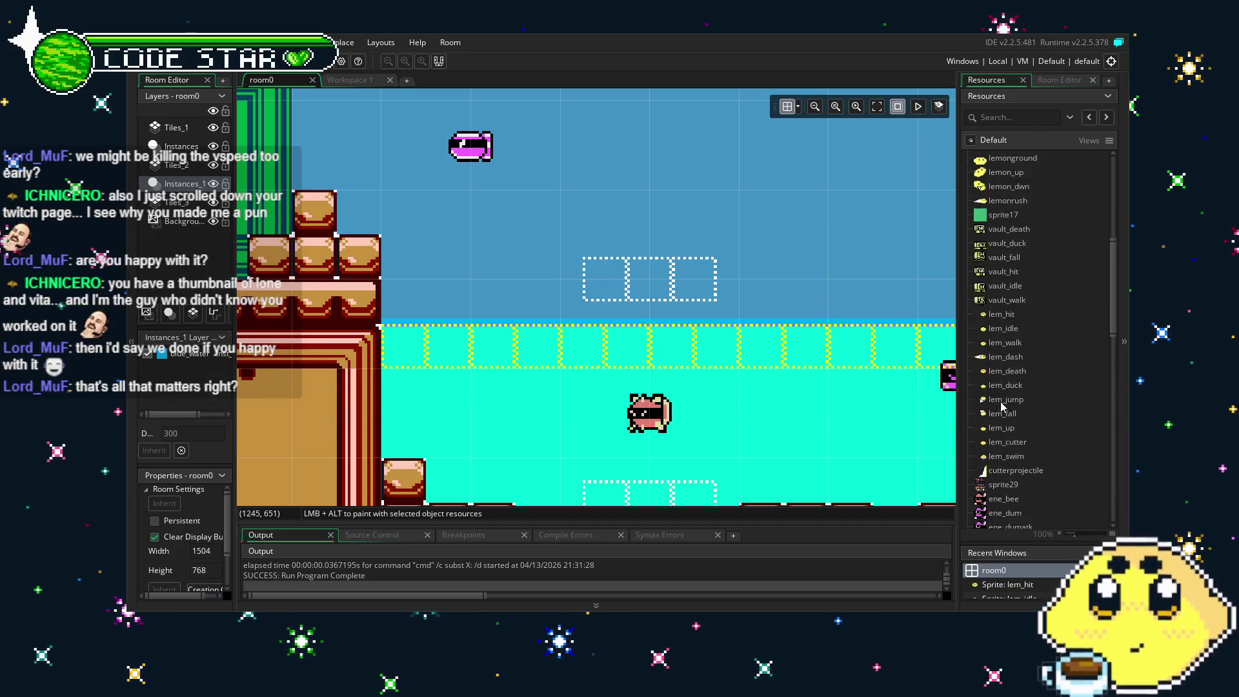
scroll(1002, 405, "up", 4)
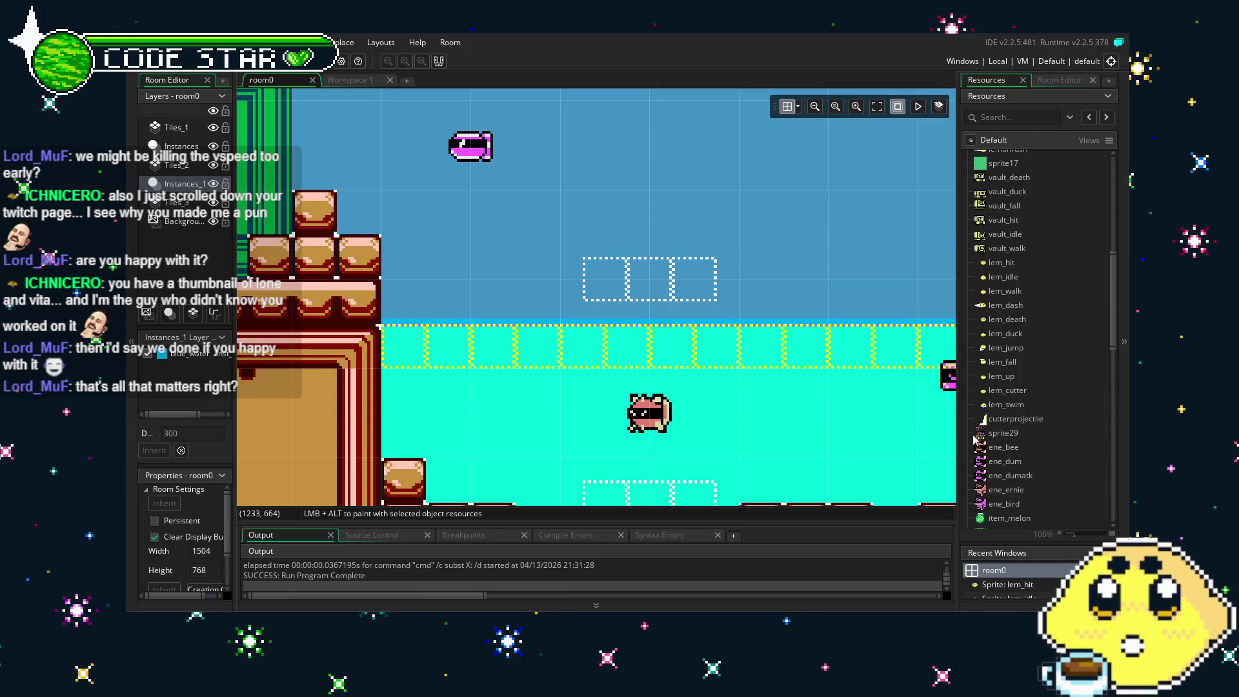
scroll(978, 355, "down", 3)
scroll(1009, 394, "up", 3)
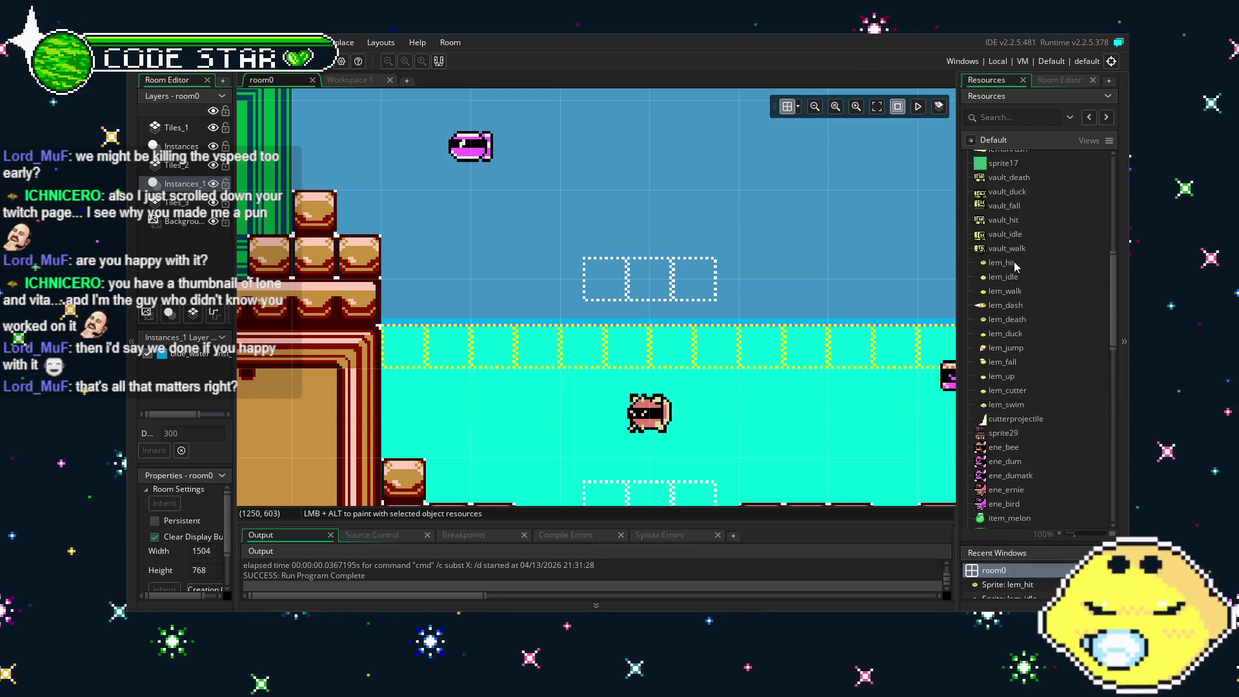
scroll(1014, 265, "down", 5)
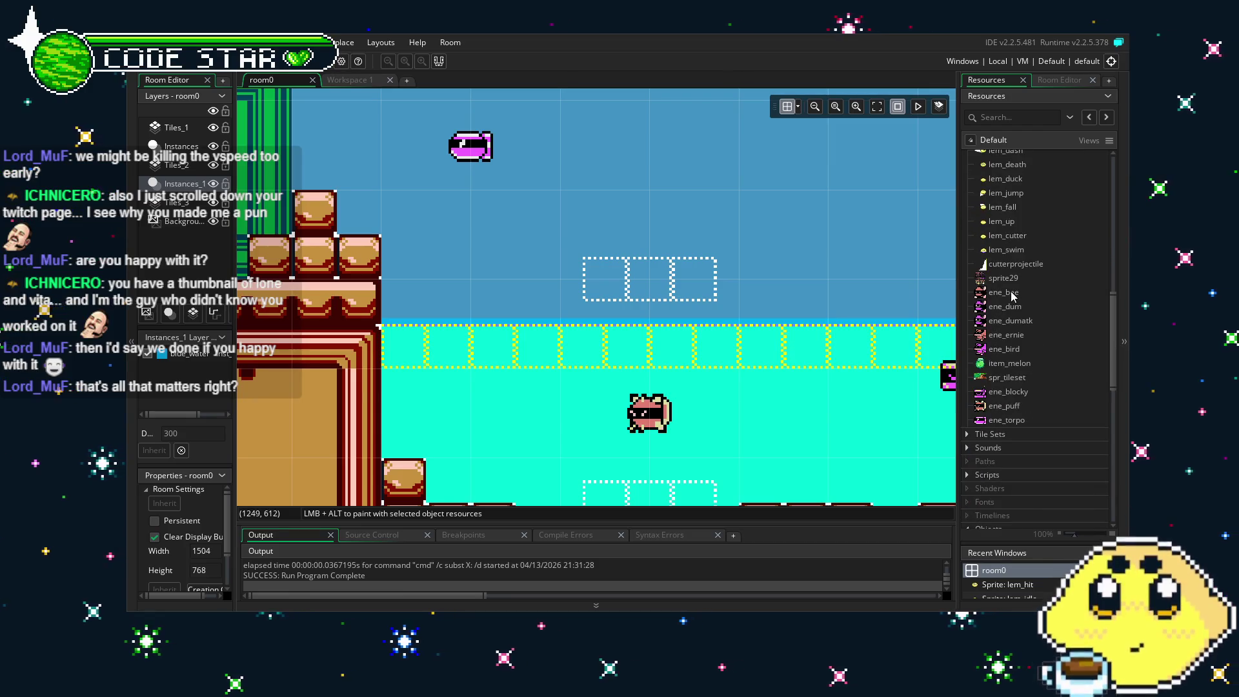
scroll(1012, 295, "up", 3)
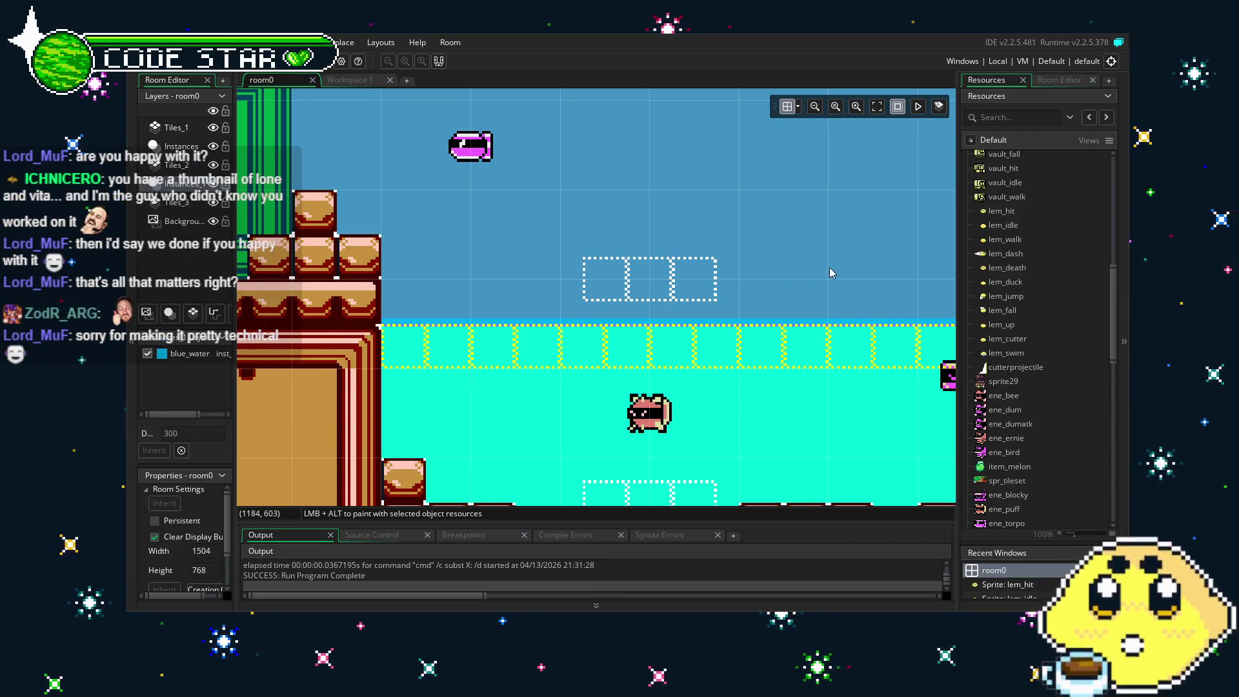
mouse_move(830, 268)
left_mouse_down()
mouse_move(625, 272)
mouse_move(781, 288)
left_mouse_up()
scroll(981, 354, "up", 2)
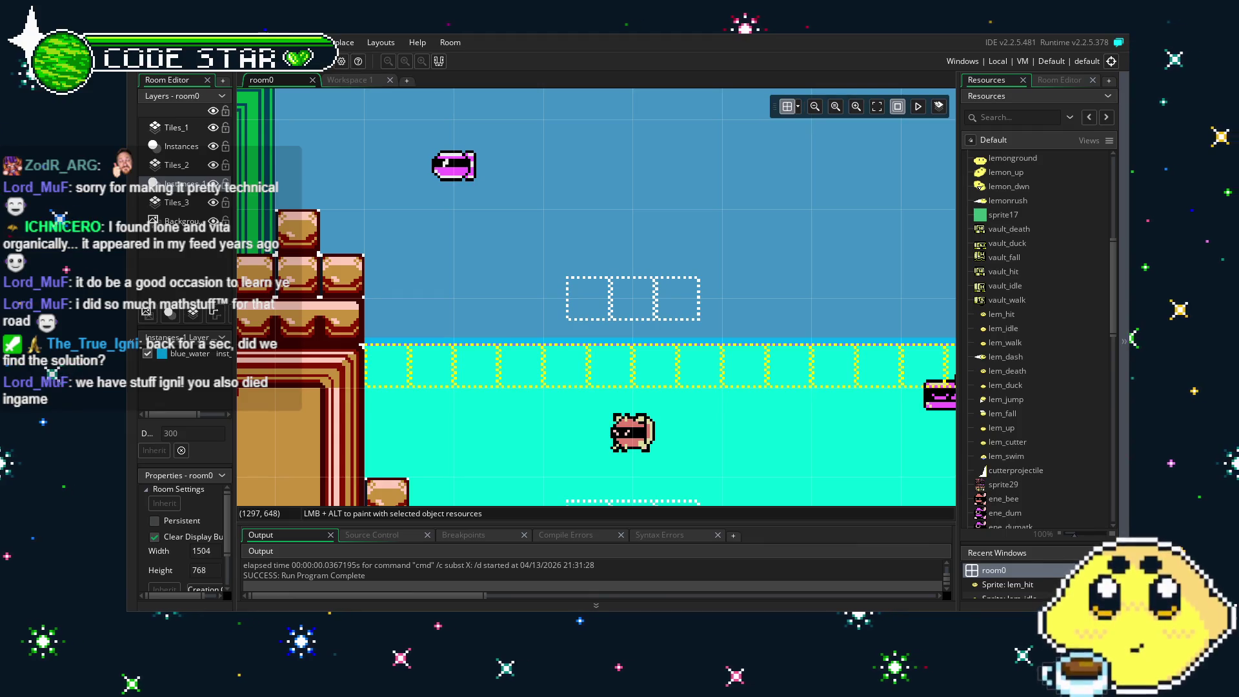
left_click_drag(501, 368, 581, 354)
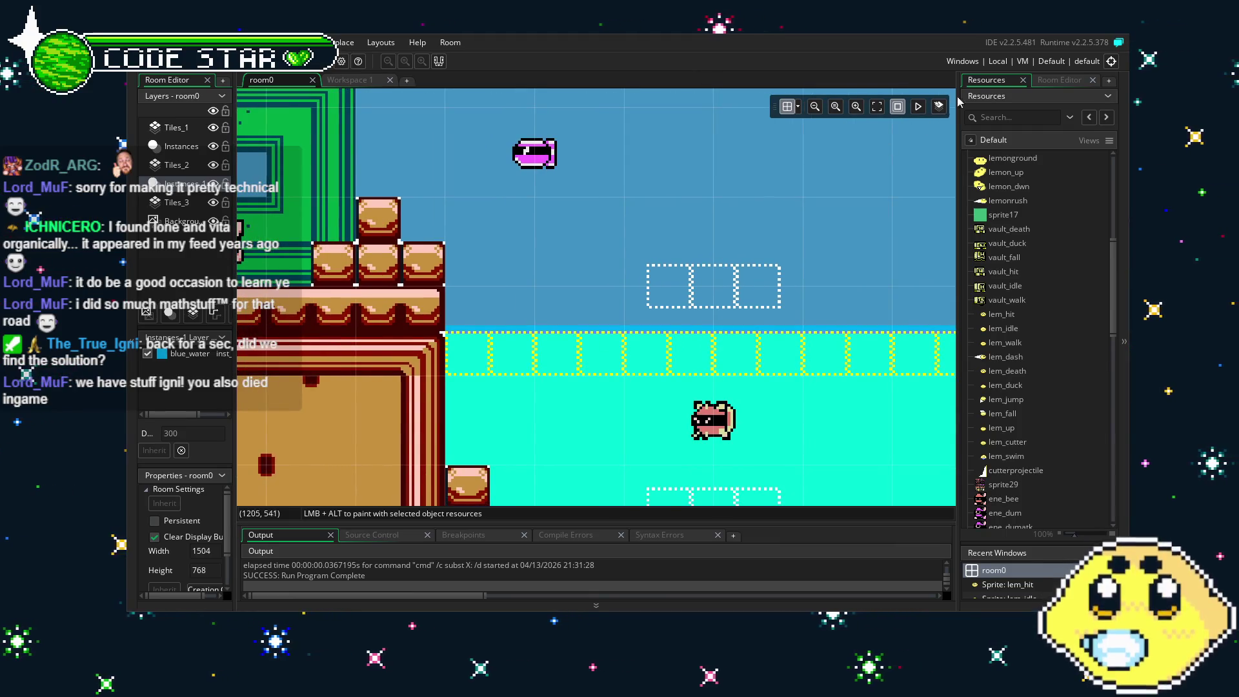
left_click(1058, 80)
left_click(986, 80)
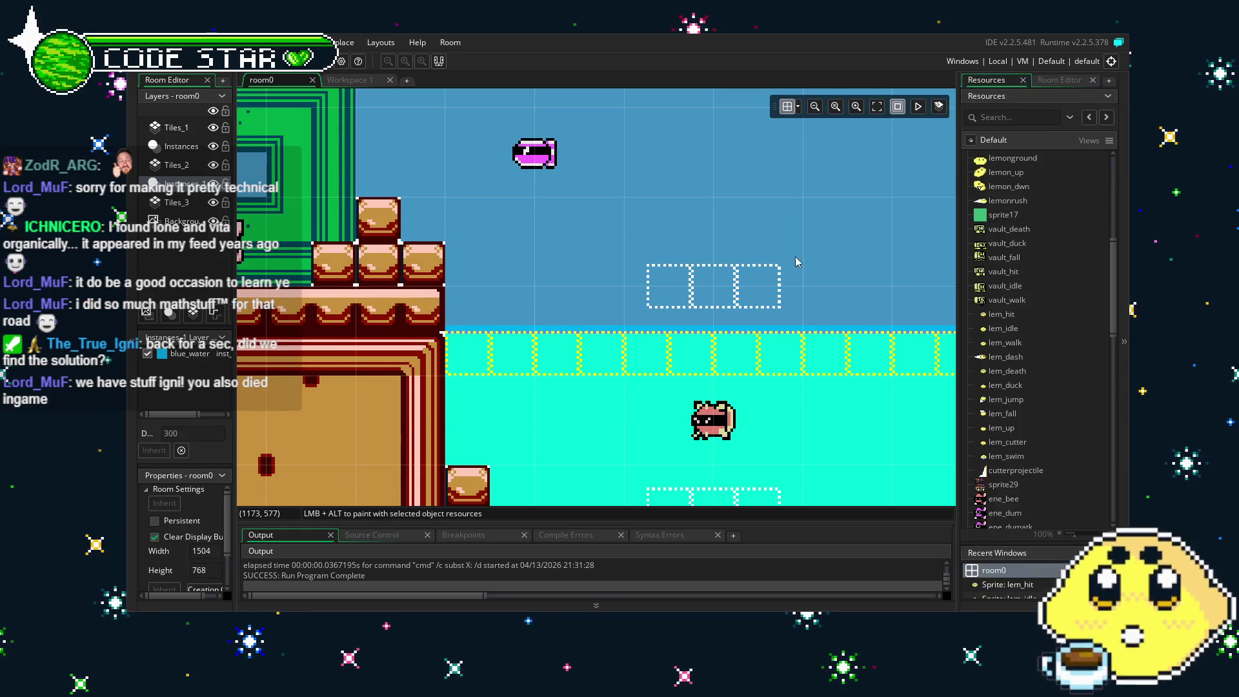
mouse_move(602, 378)
left_mouse_down()
mouse_move(584, 395)
mouse_move(611, 443)
left_mouse_up()
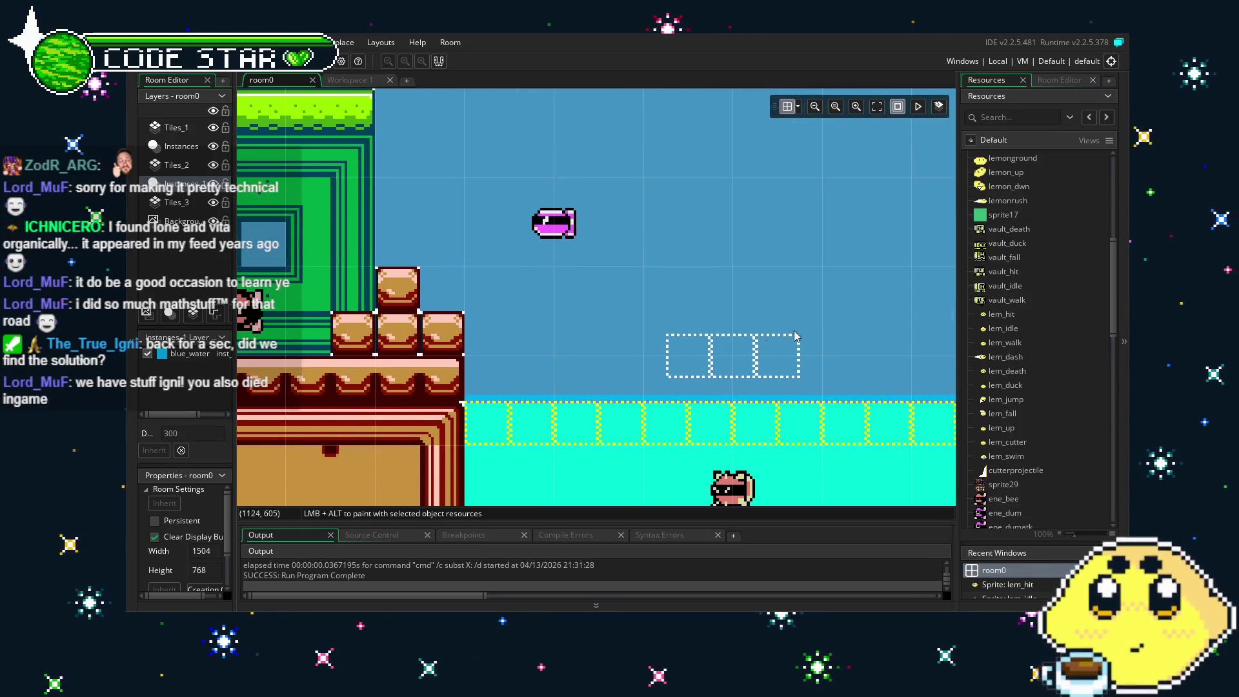
scroll(987, 365, "down", 3)
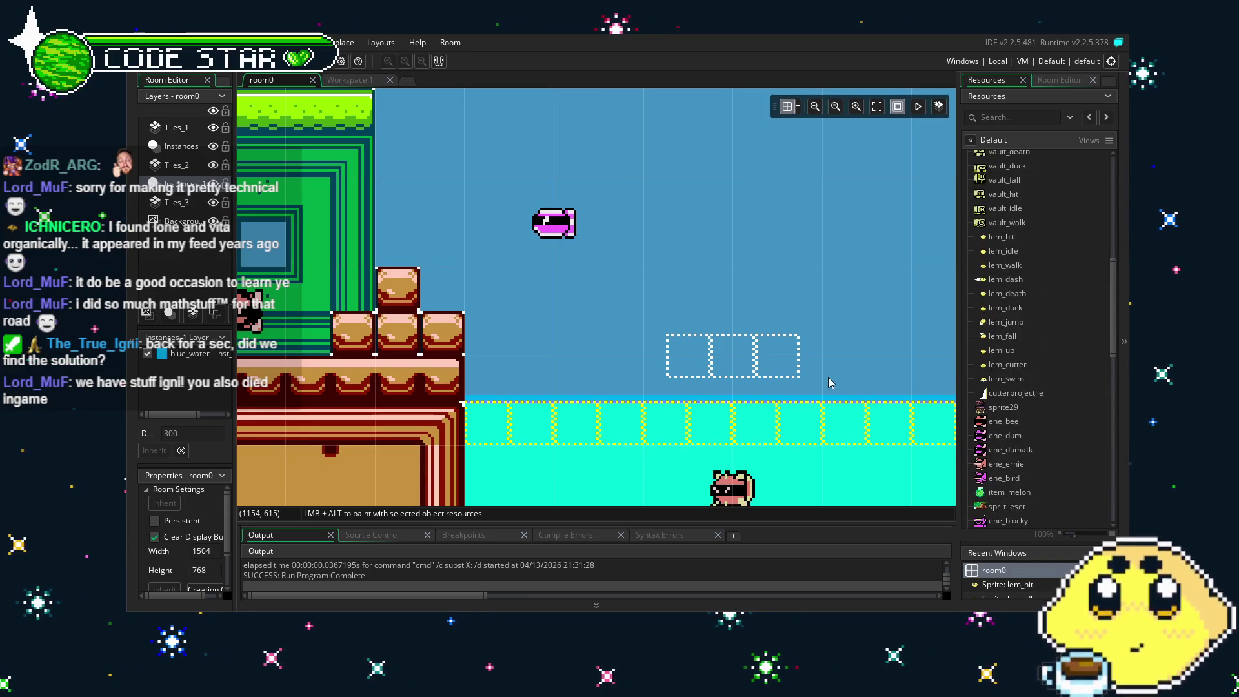
left_click_drag(830, 382, 745, 374)
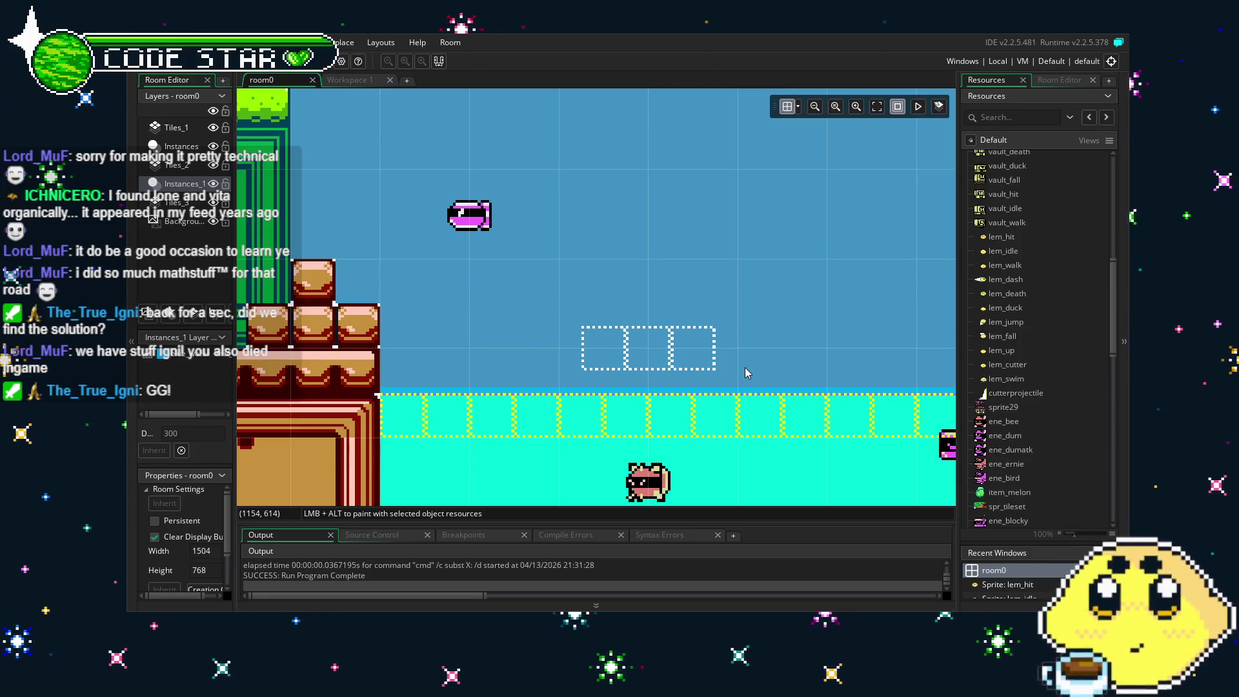
mouse_move(743, 369)
left_mouse_down()
mouse_move(682, 338)
mouse_move(715, 335)
left_mouse_up()
scroll(1045, 431, "down", 2)
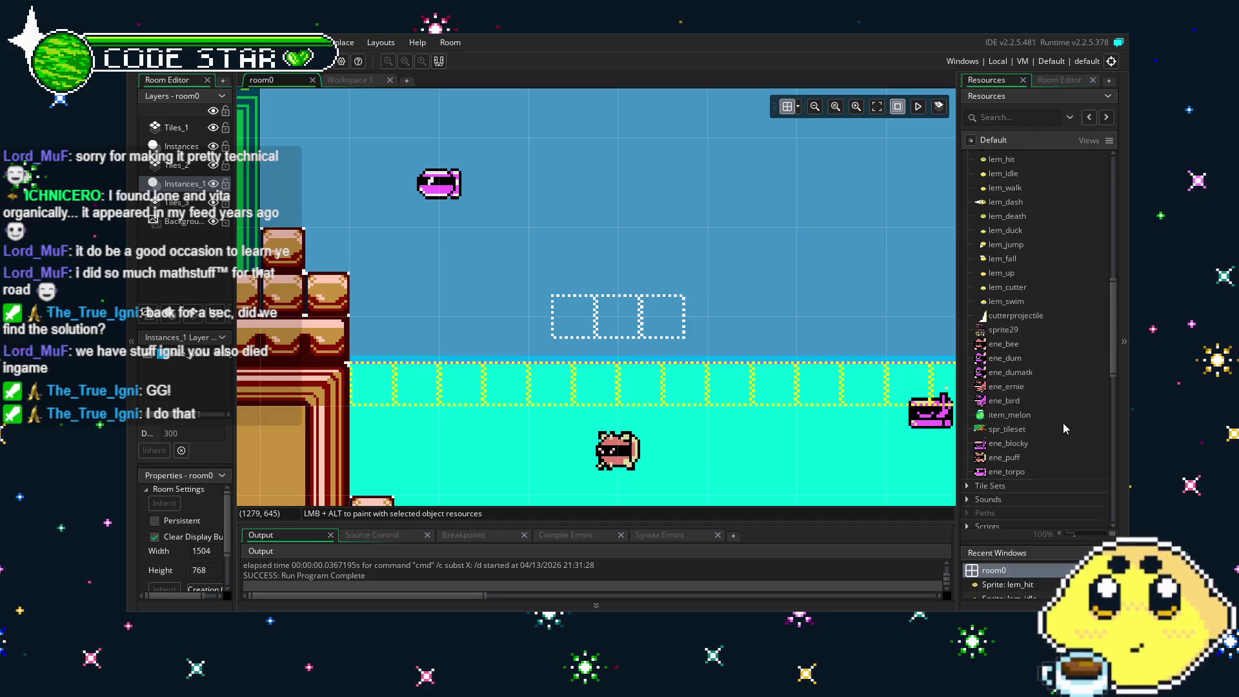
scroll(1044, 429, "up", 2)
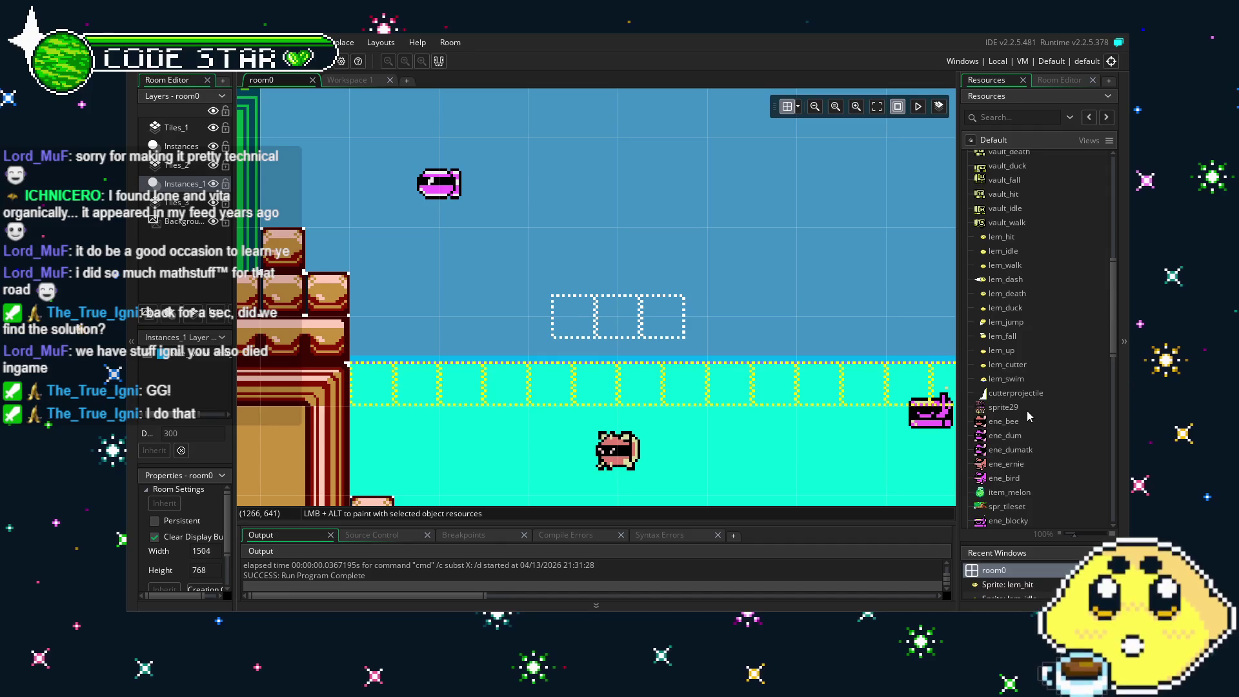
scroll(1026, 367, "up", 5)
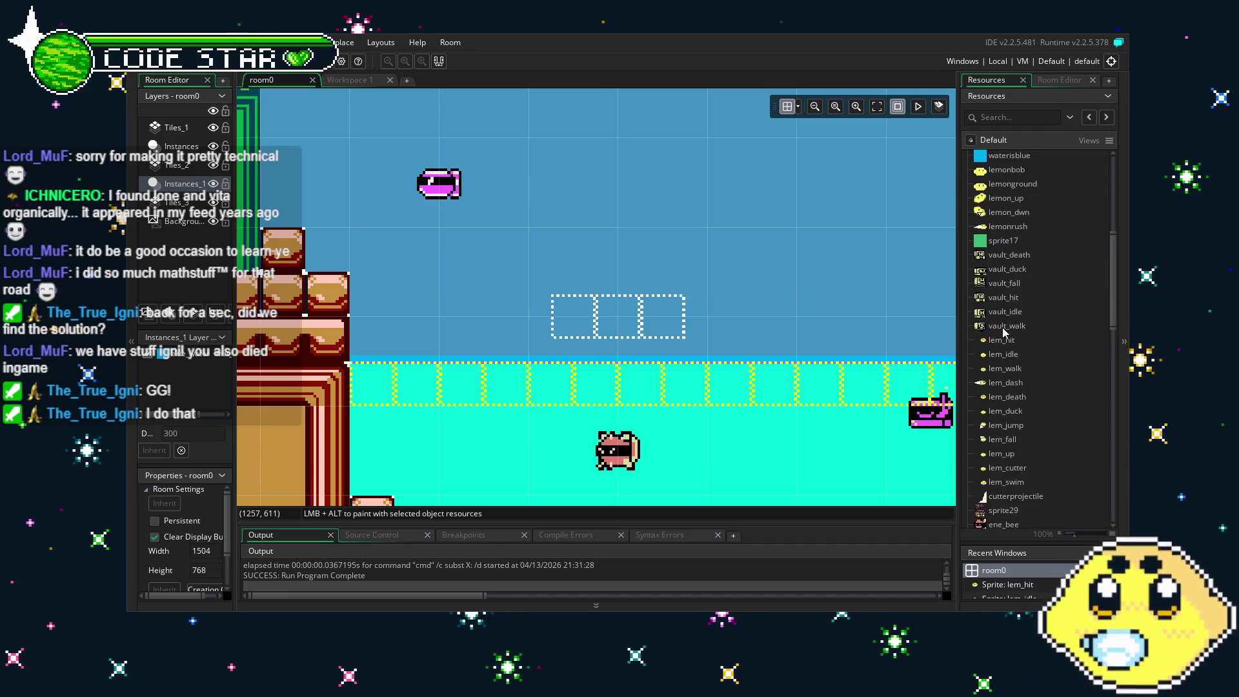
double_click(1020, 484)
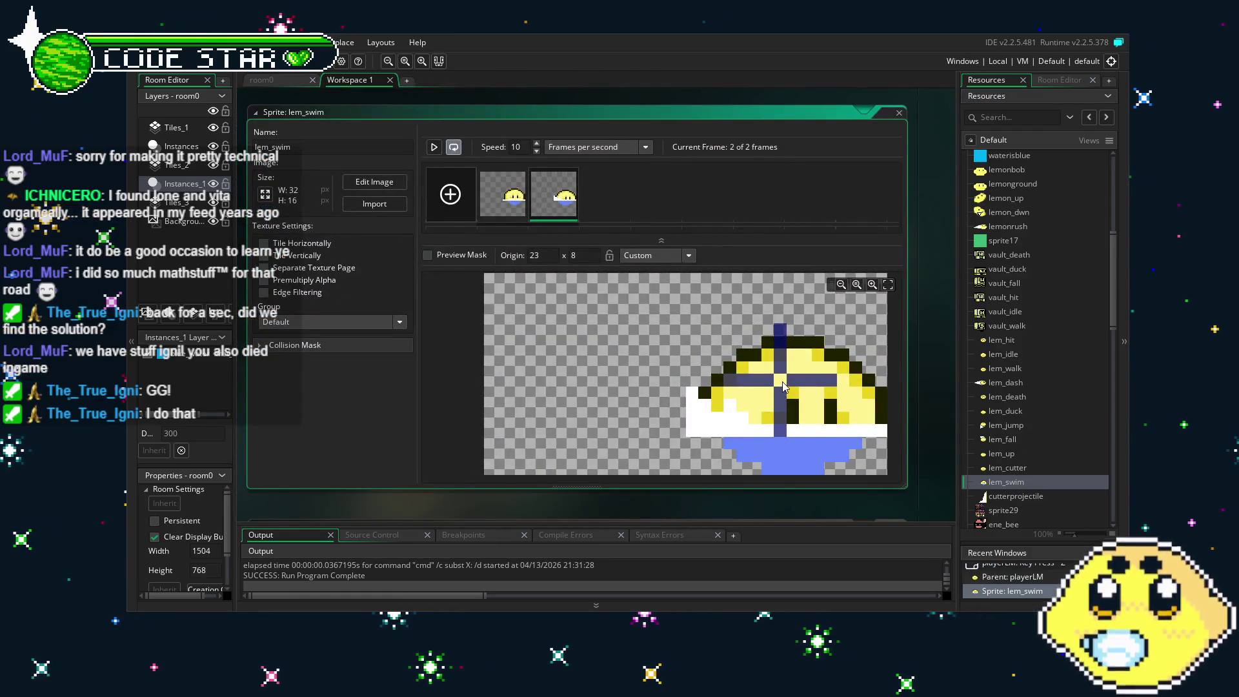
Move the lem_swim origin to 23, 6 and run the game with F5 to test it.
left_click_drag(784, 386, 781, 366)
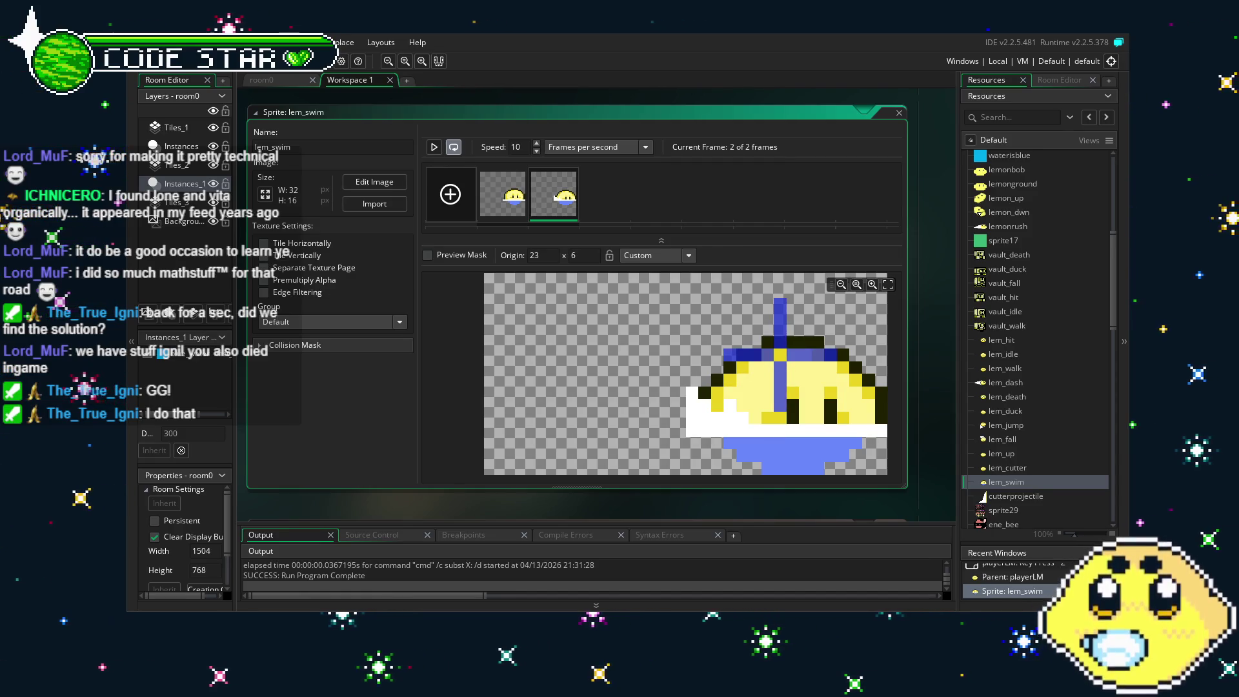
key("F5")
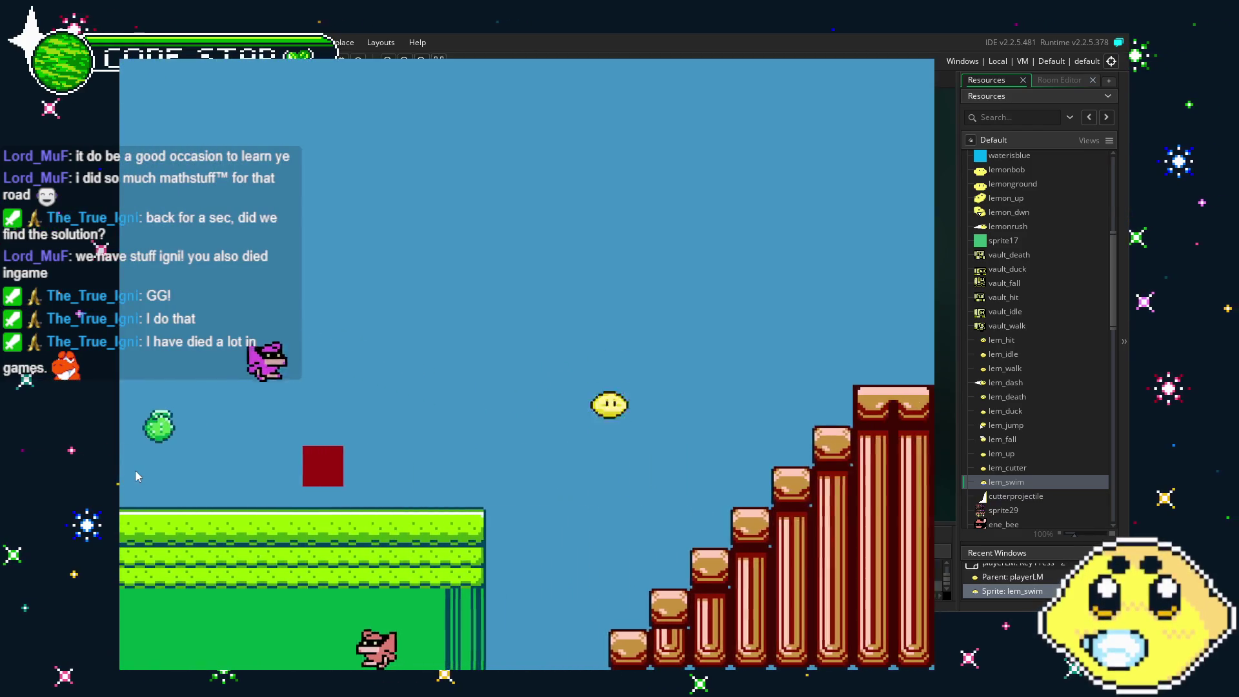
key("Right")
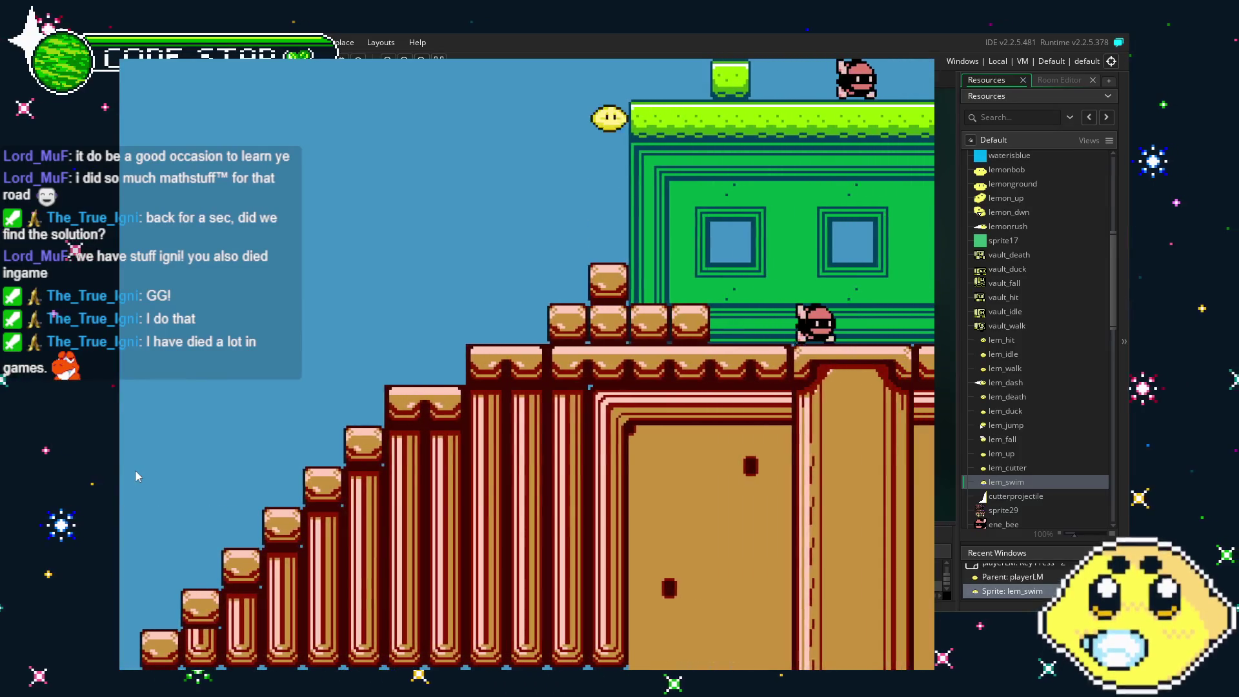
key("Up")
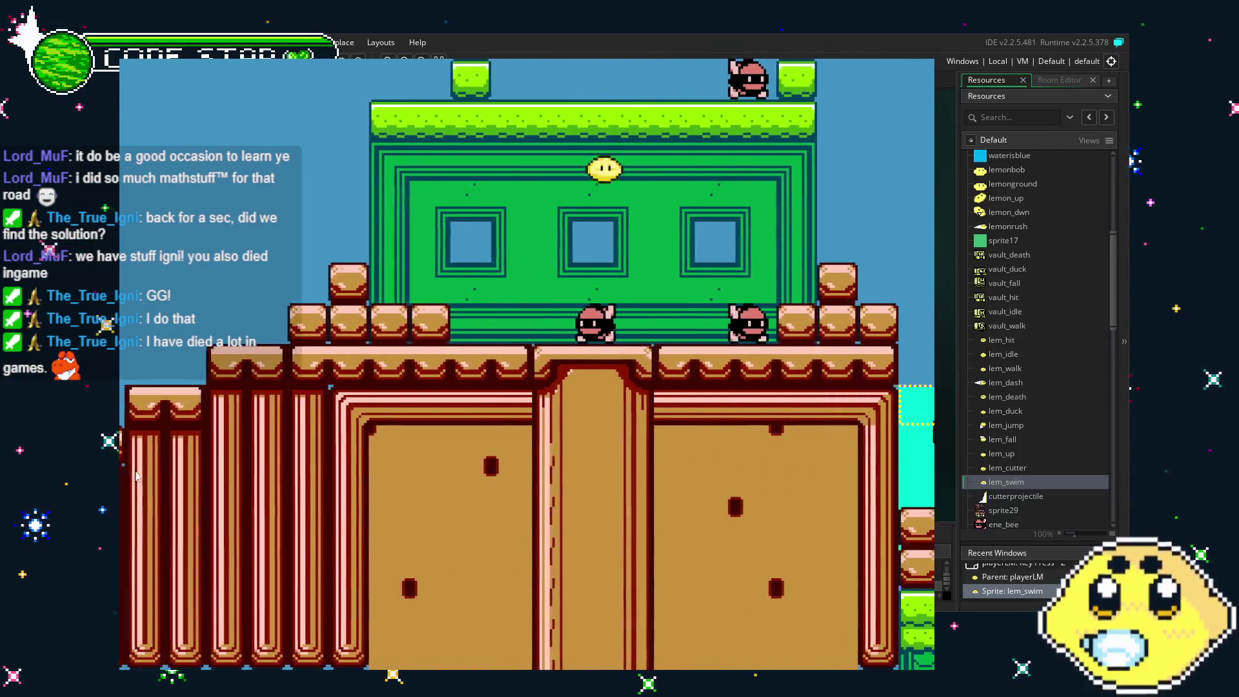
key("Right")
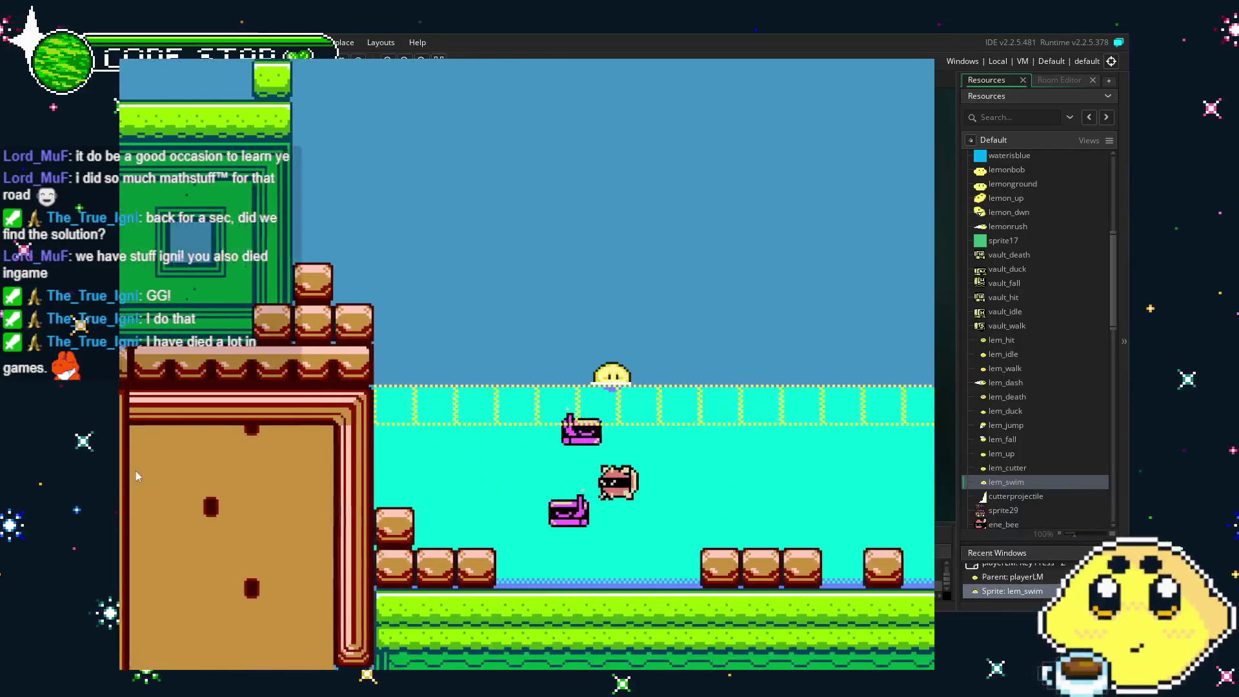
key("Right")
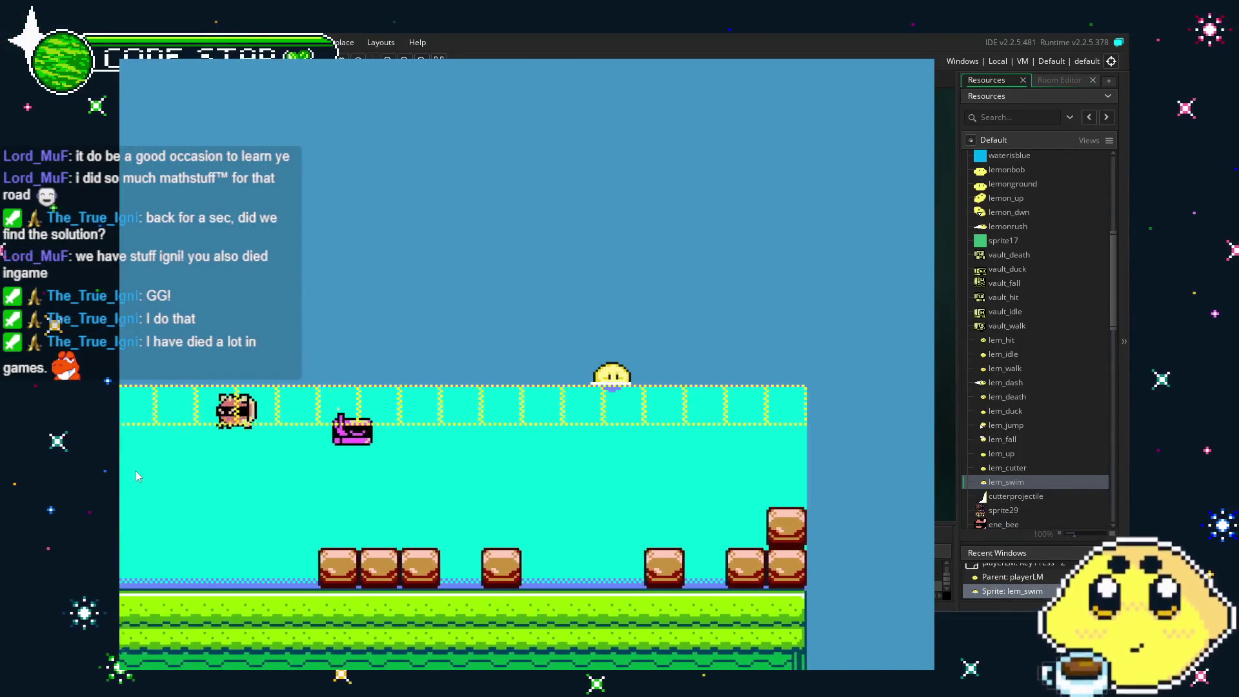
key("Left")
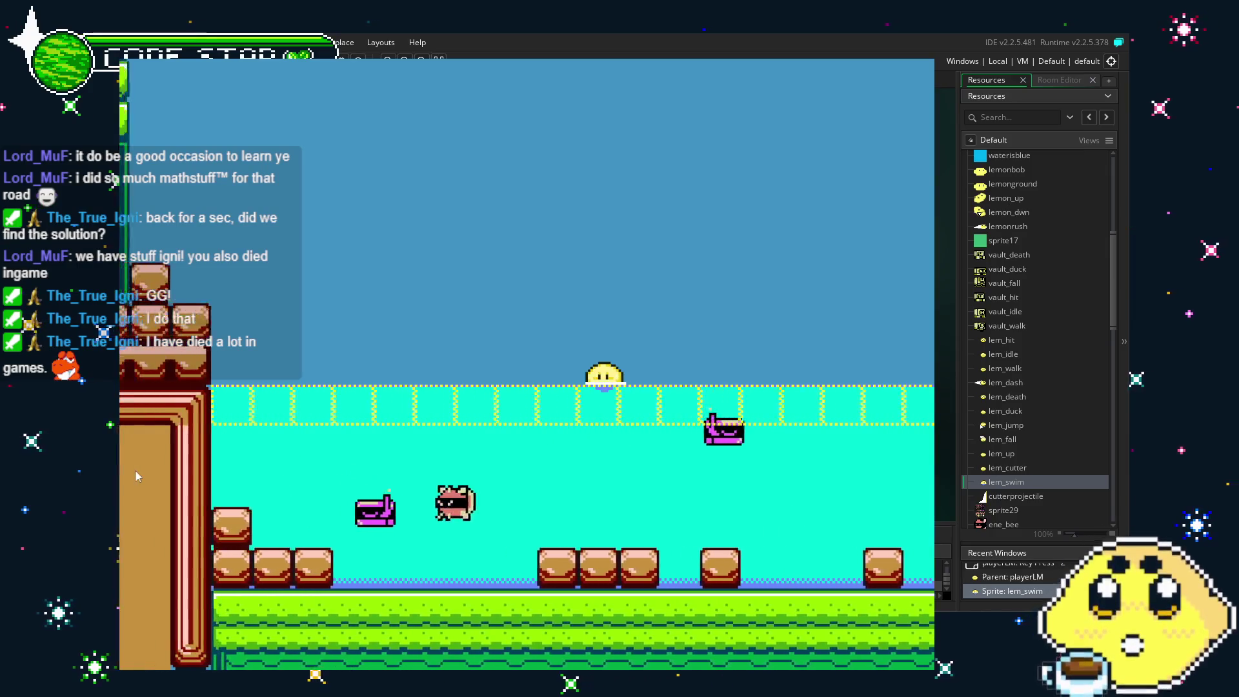
key("Right")
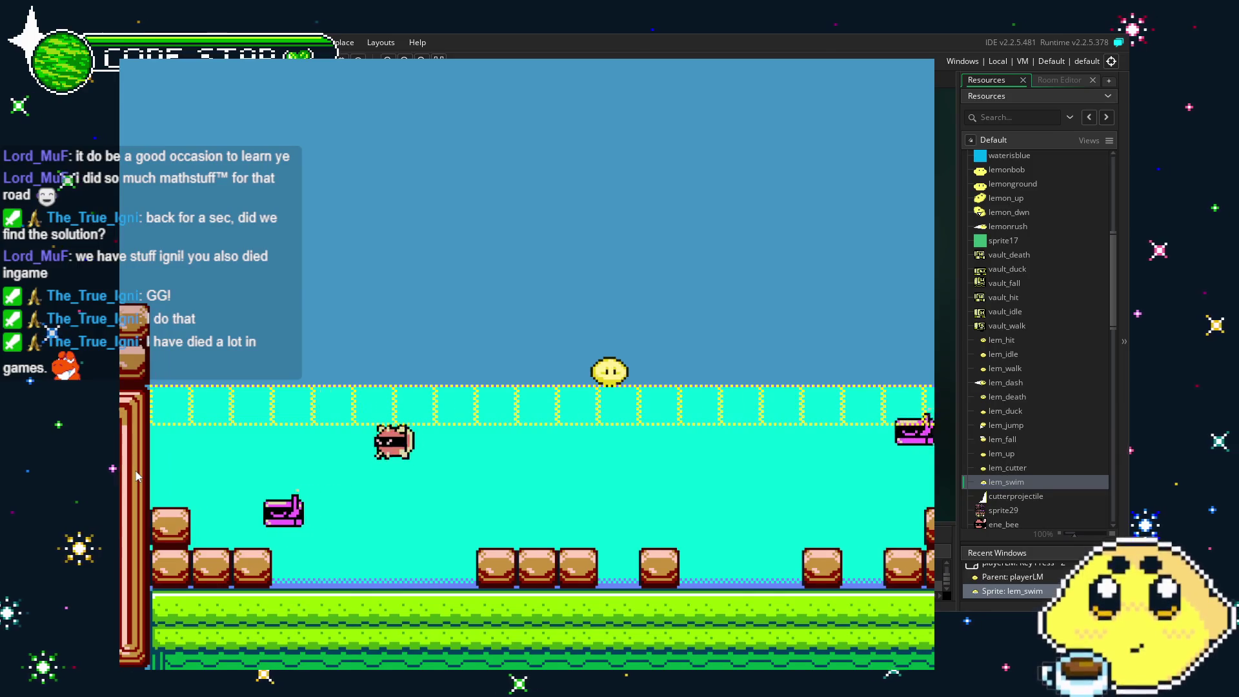
key("Left")
key("Right")
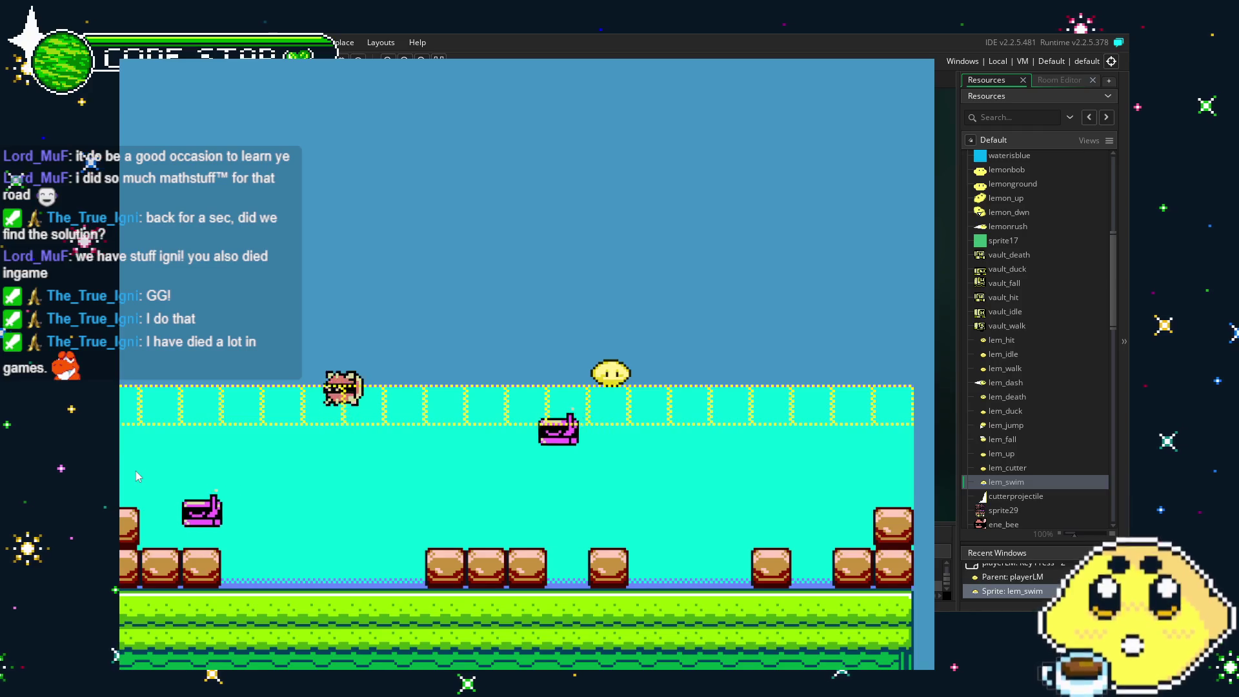
key("Right")
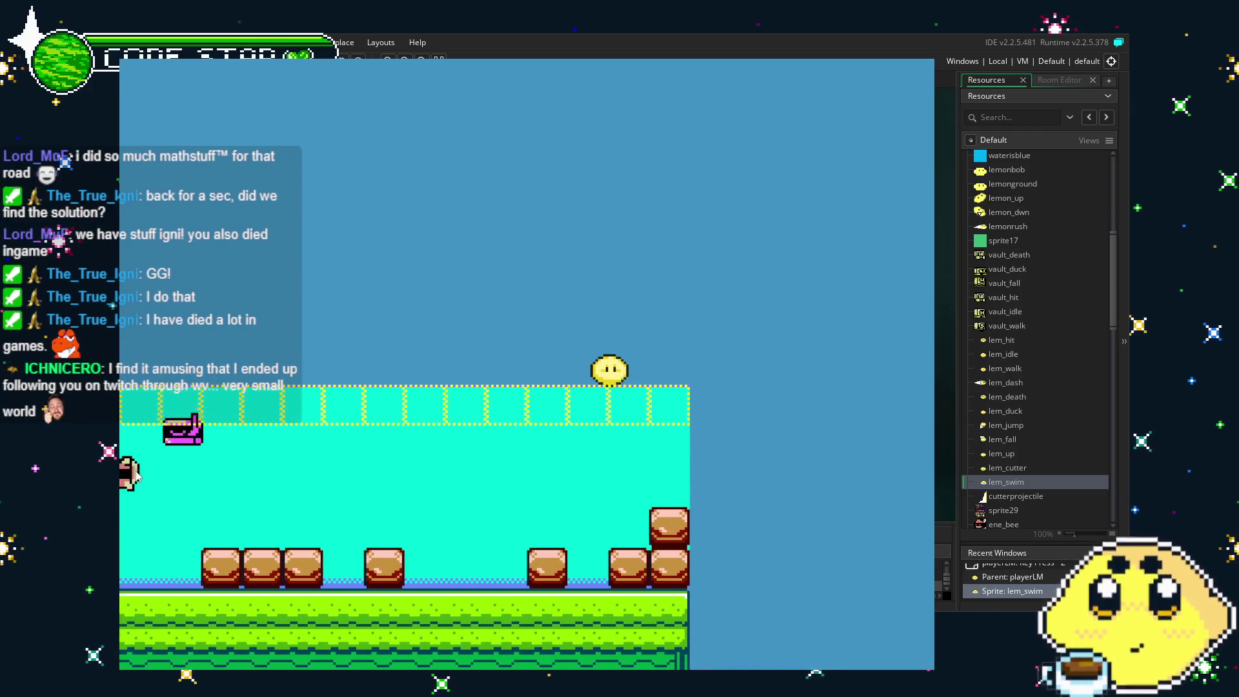
key("Left")
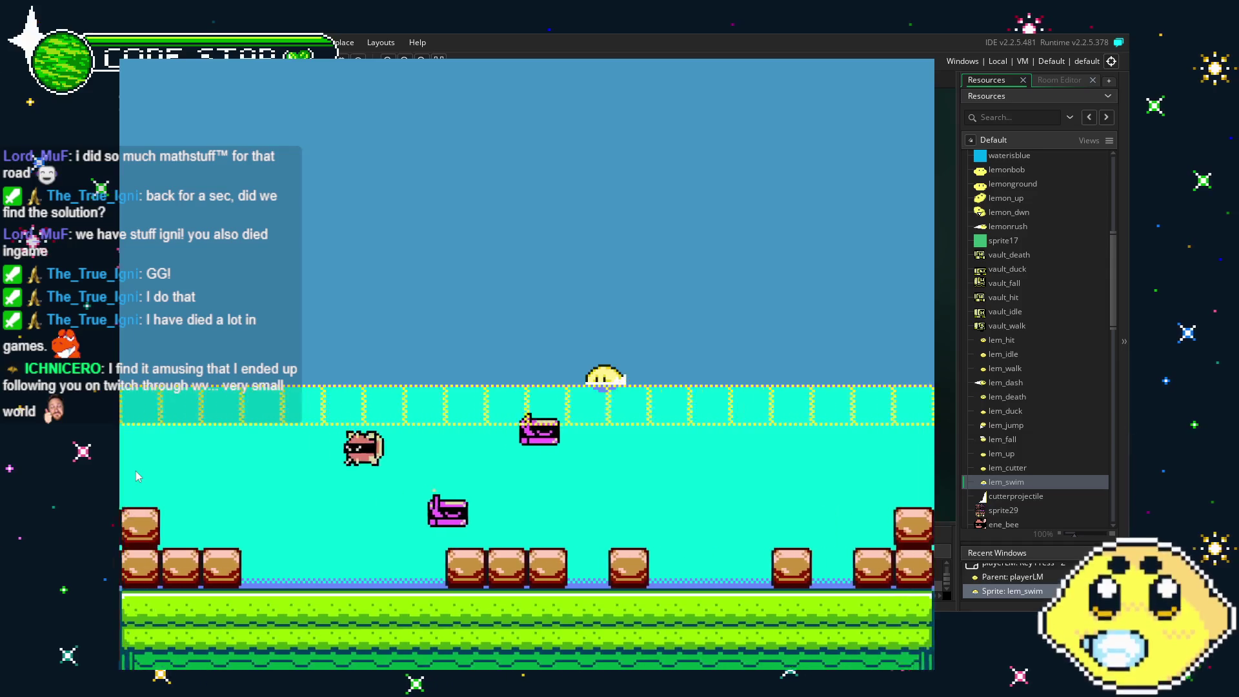
key("Left")
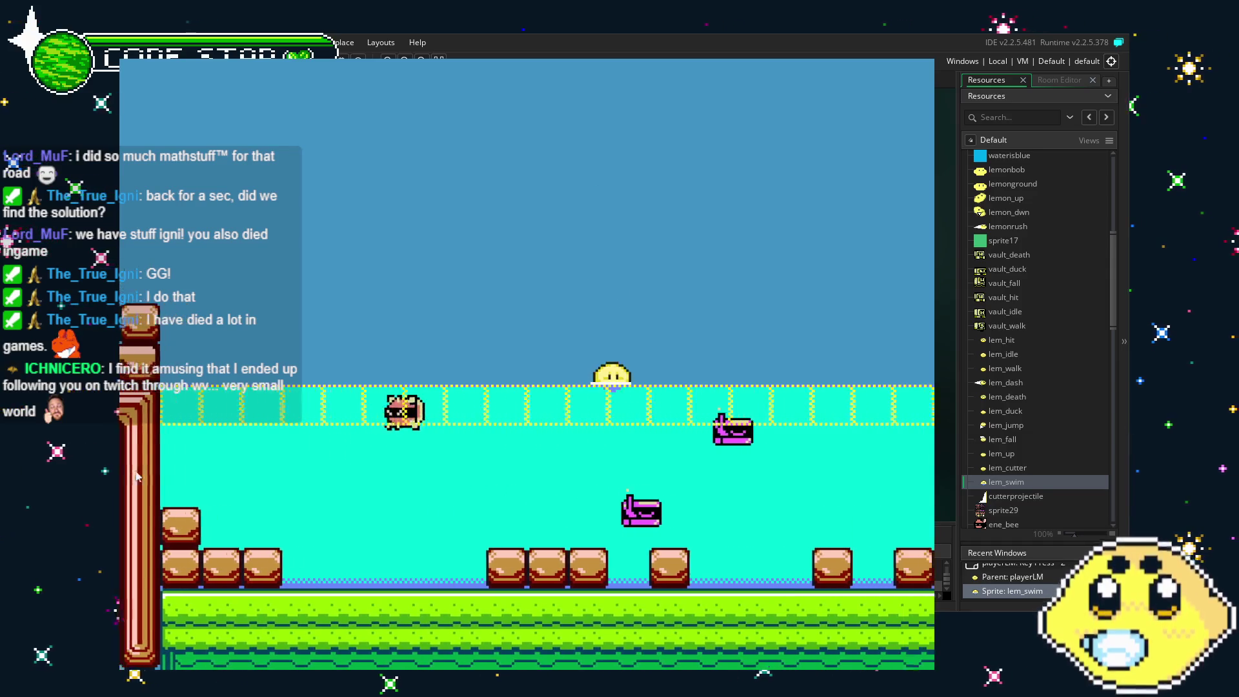
key("Right")
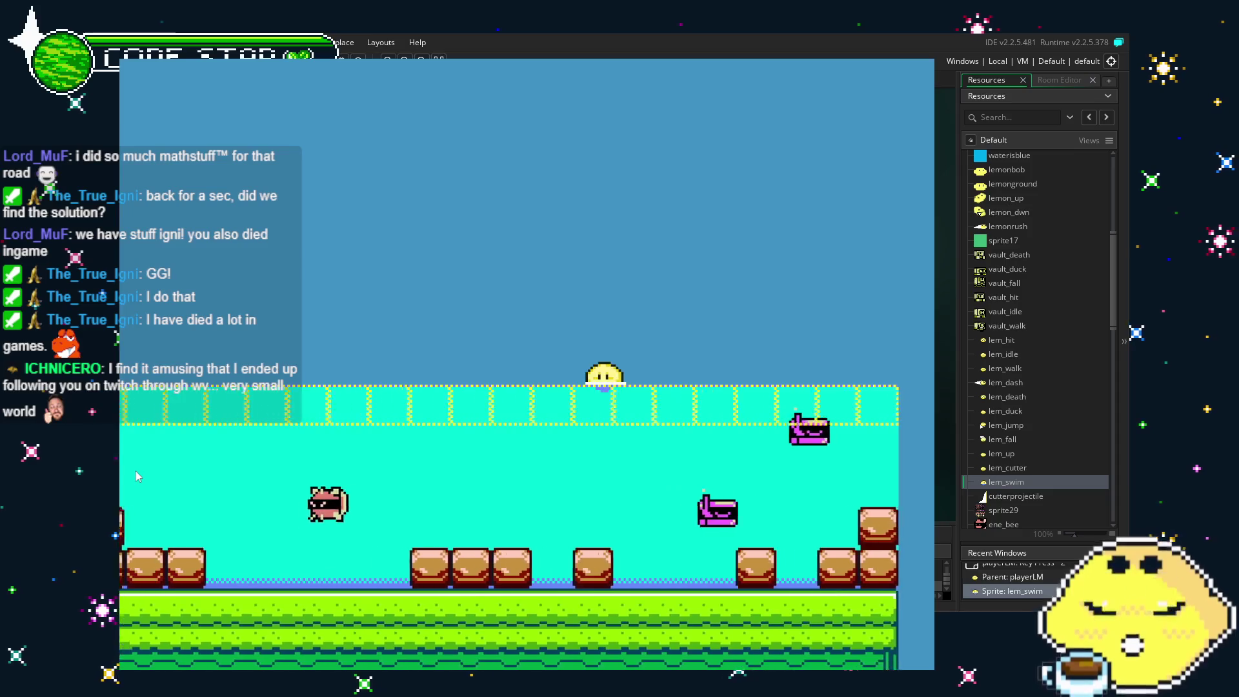
key("Left")
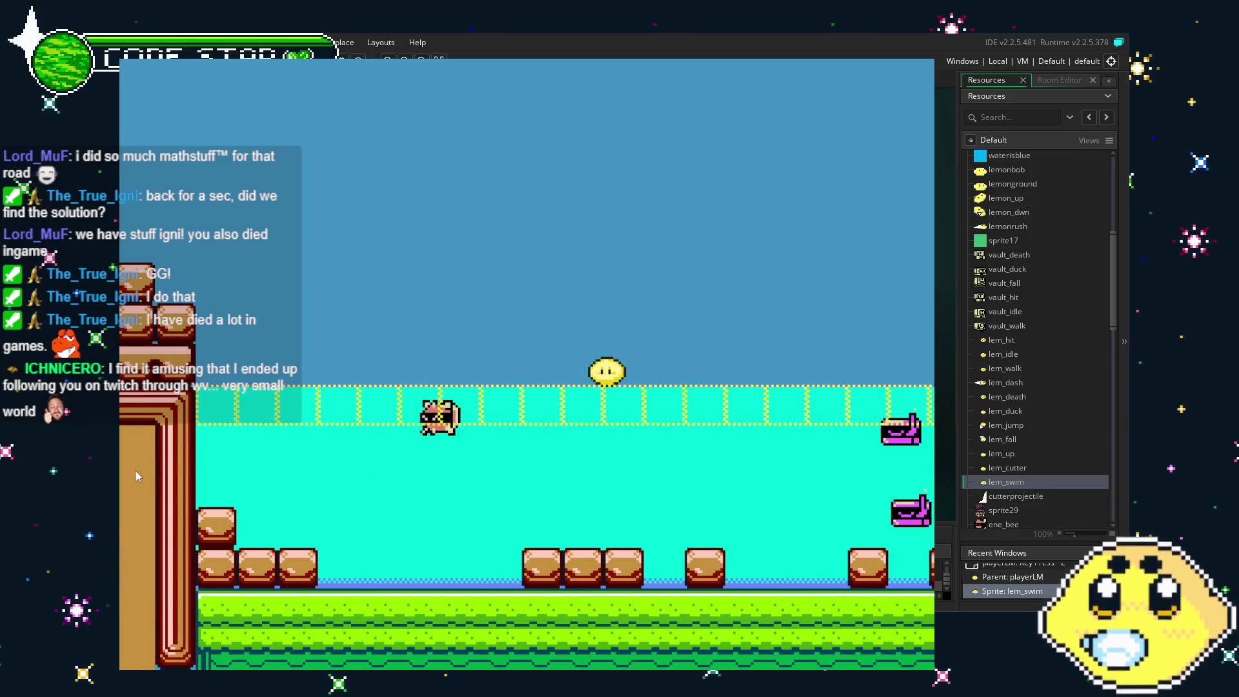
key("Right")
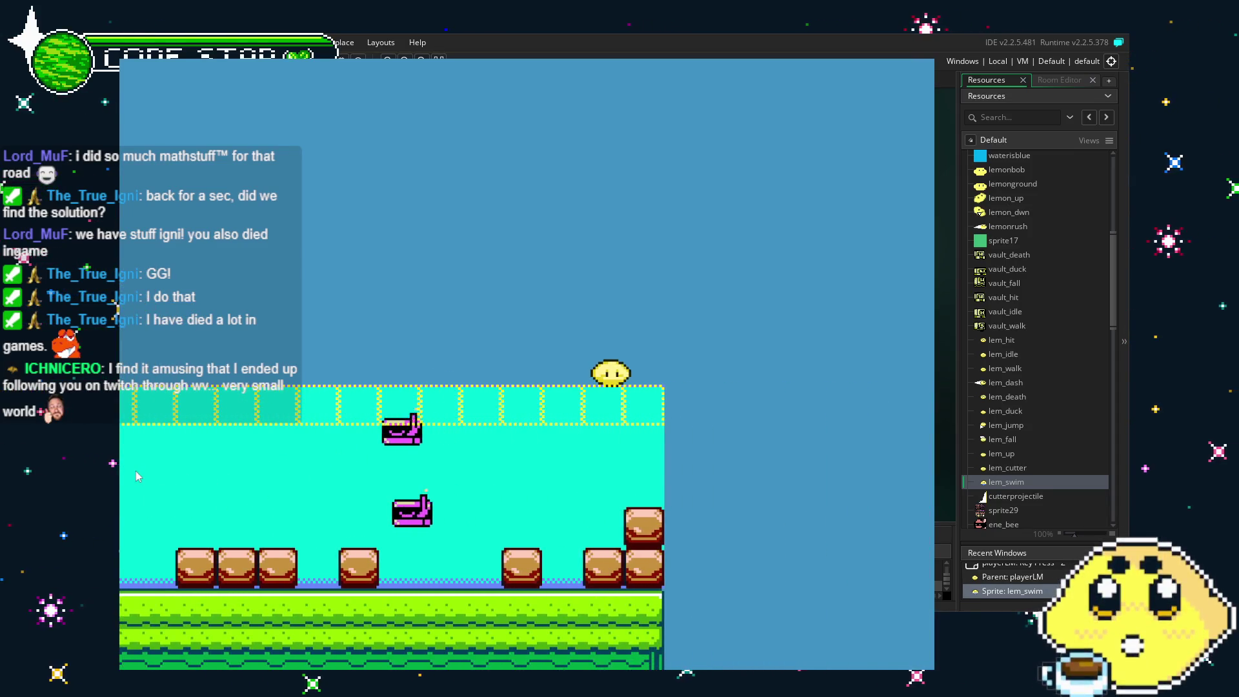
key("Left")
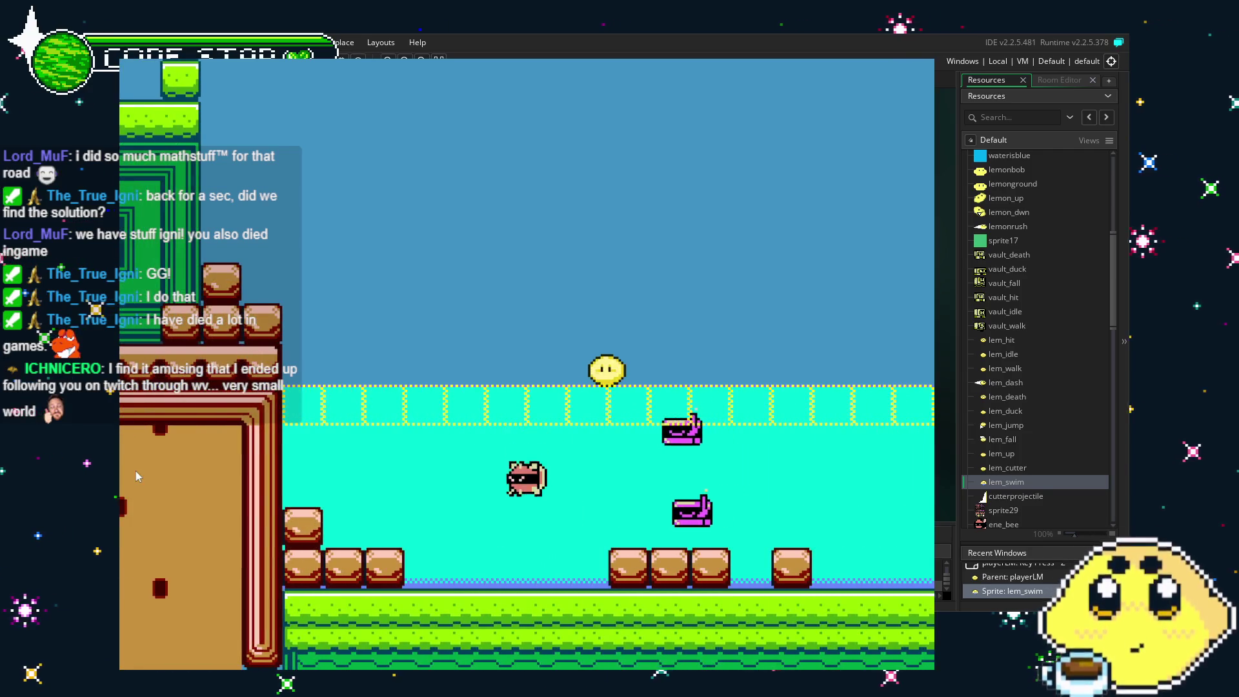
key("Right")
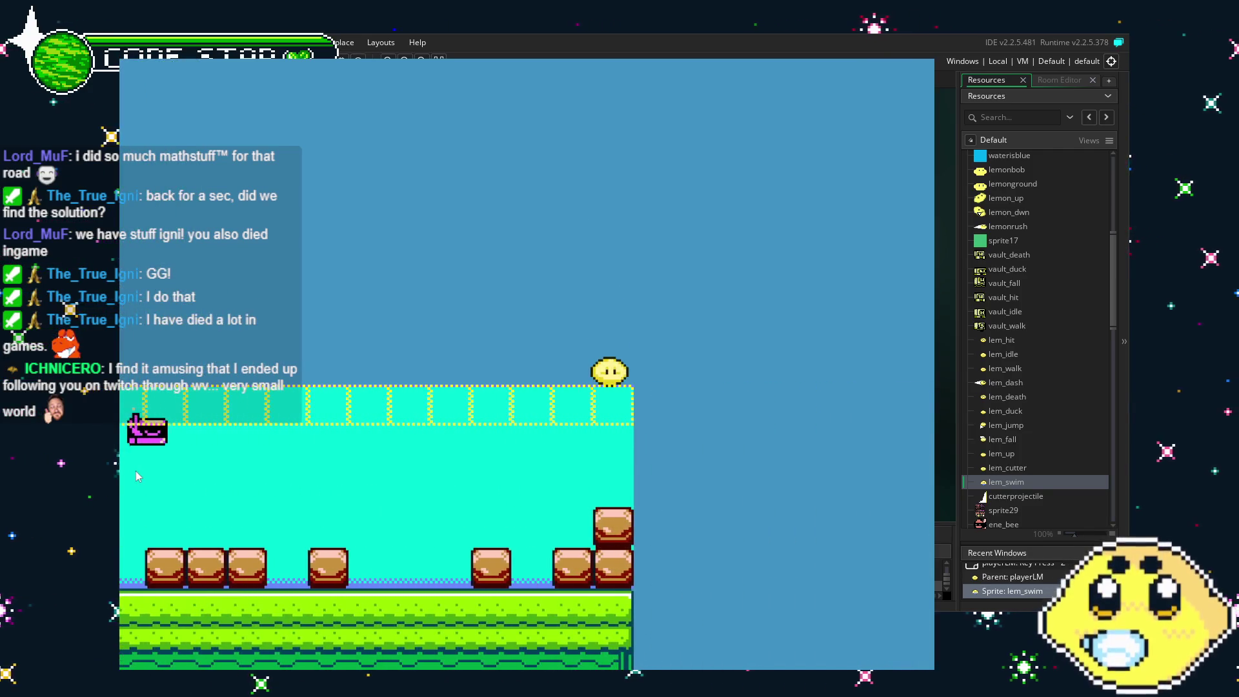
key("Left")
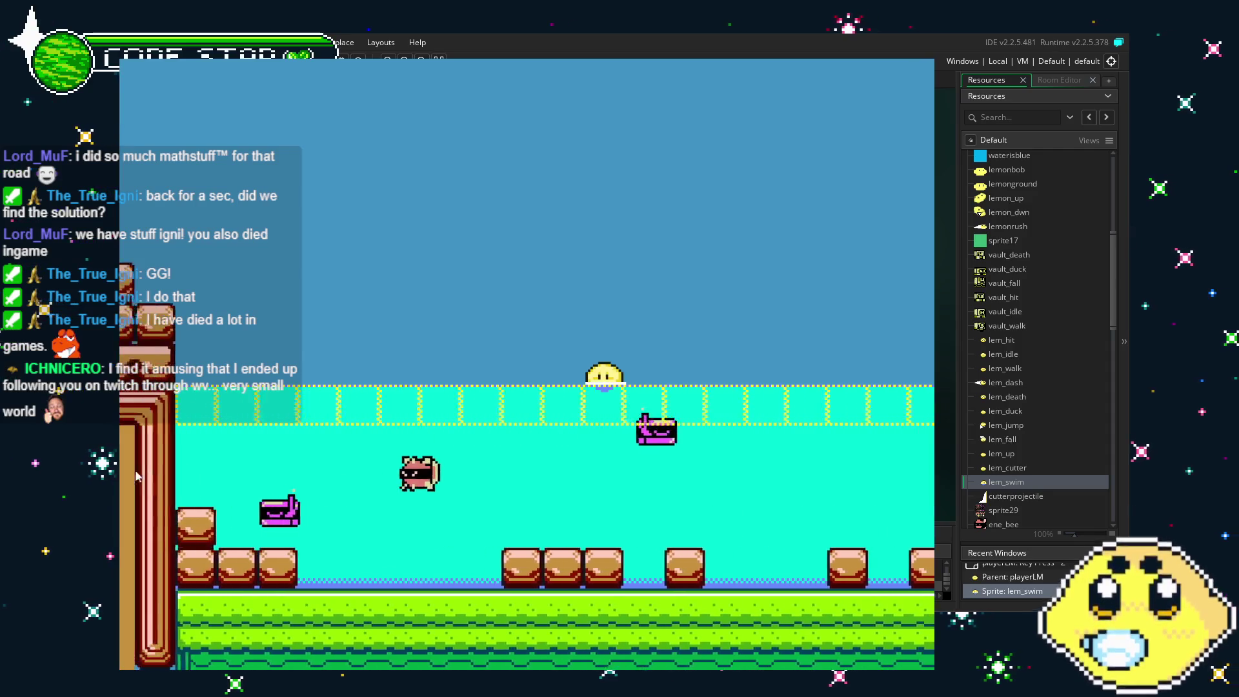
key("Right")
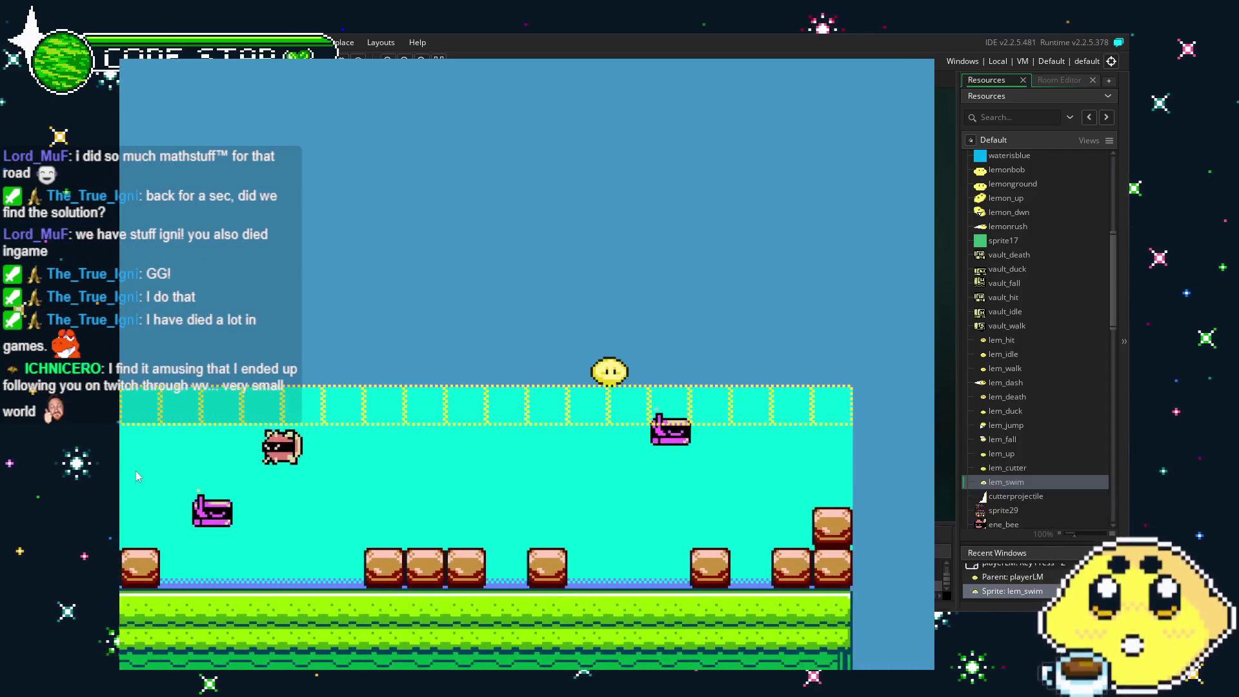
key("Left")
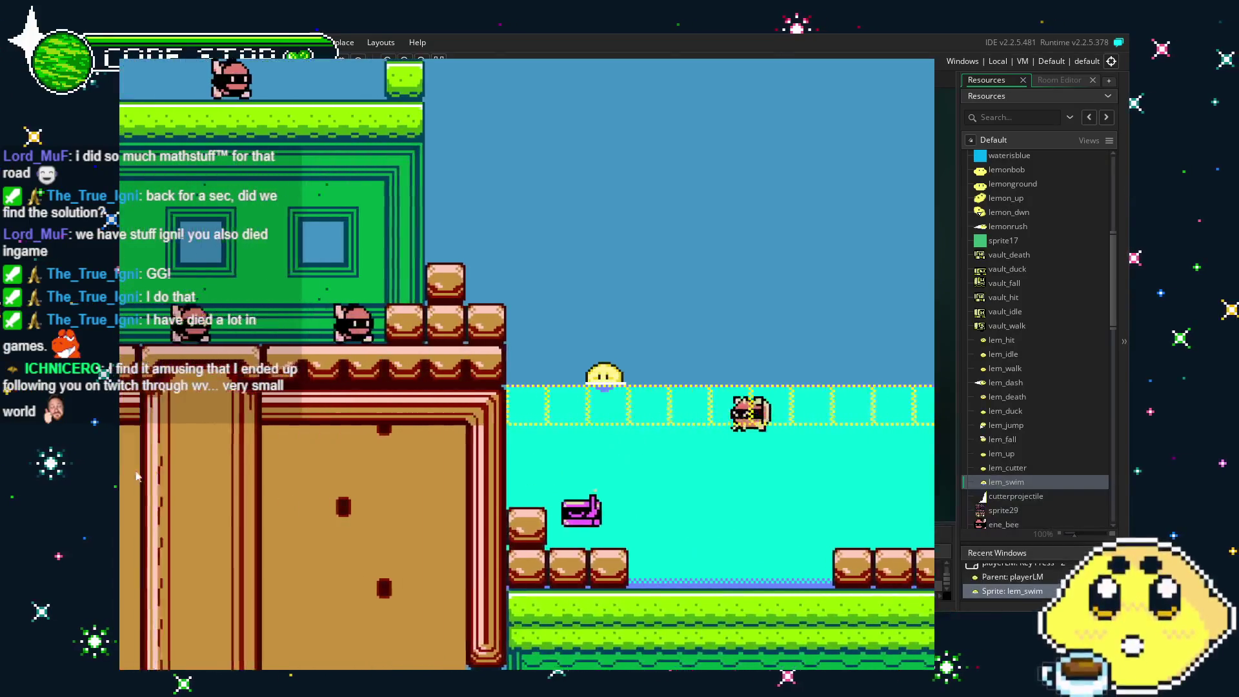
key("Right")
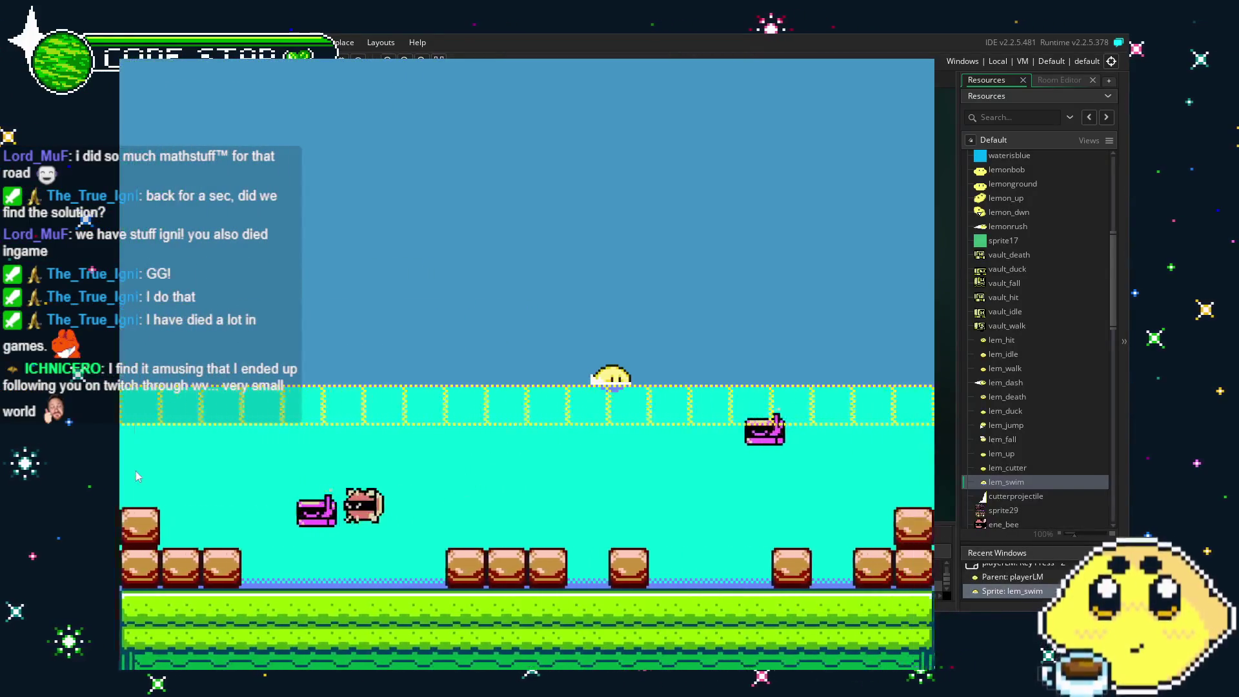
key("Right")
key("Up")
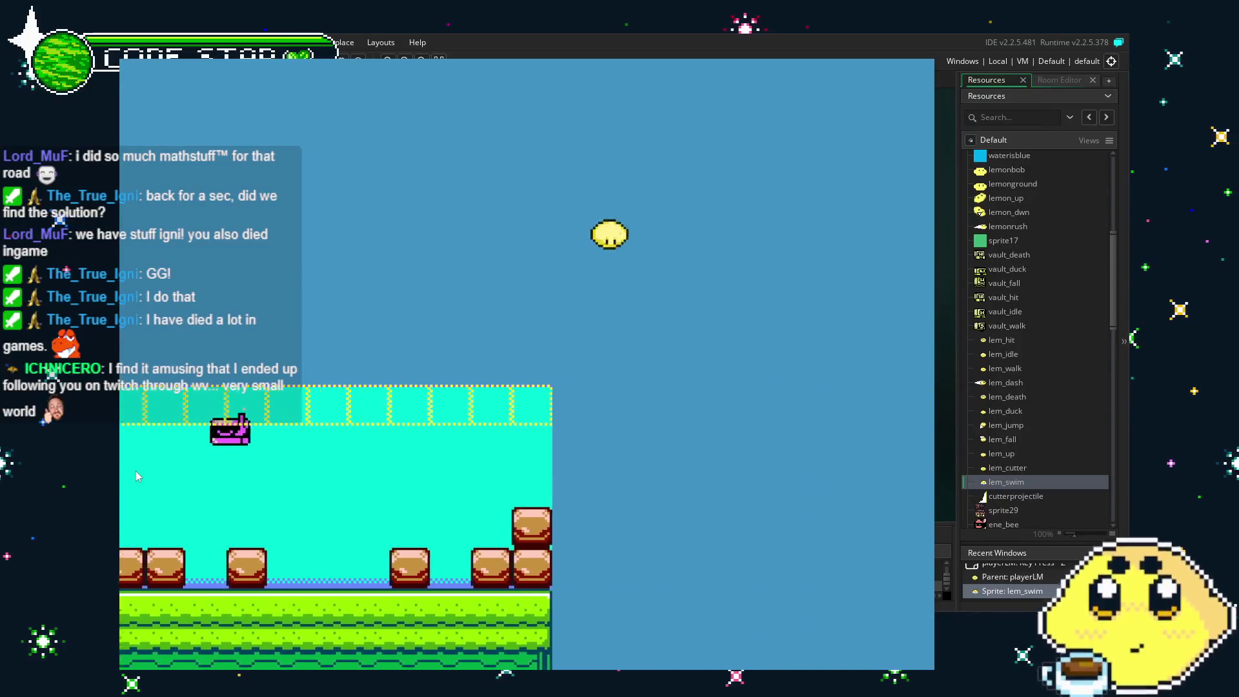
key("Left")
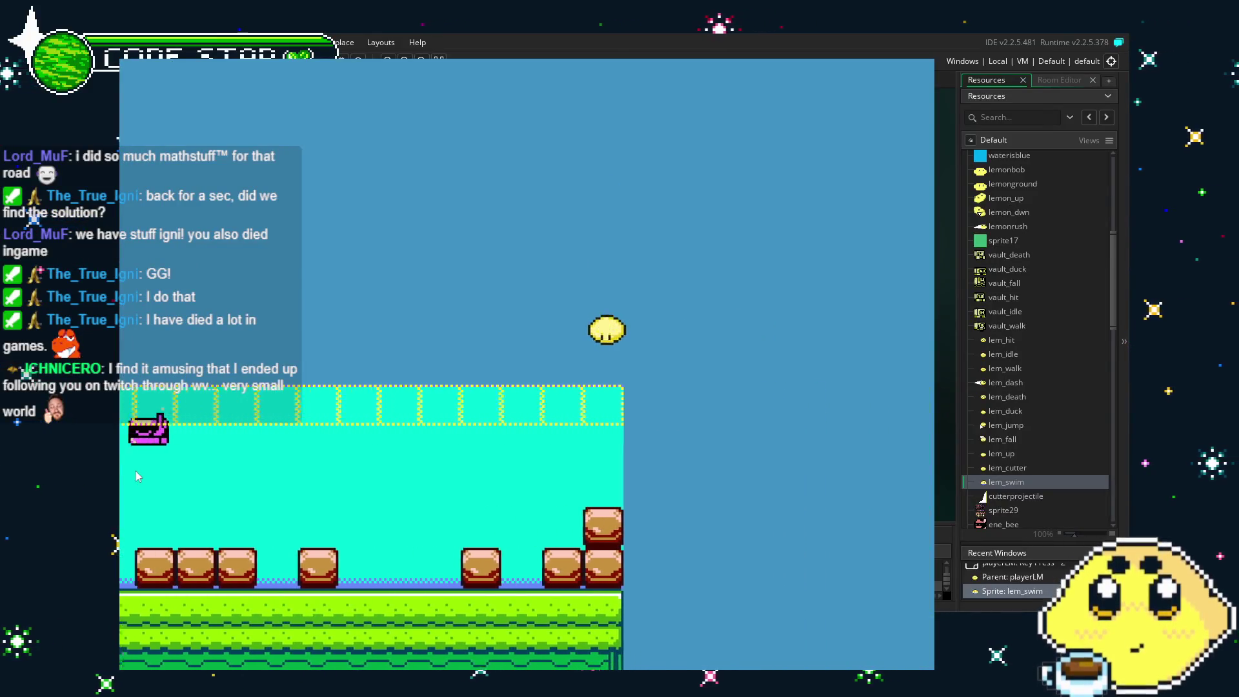
key("Left")
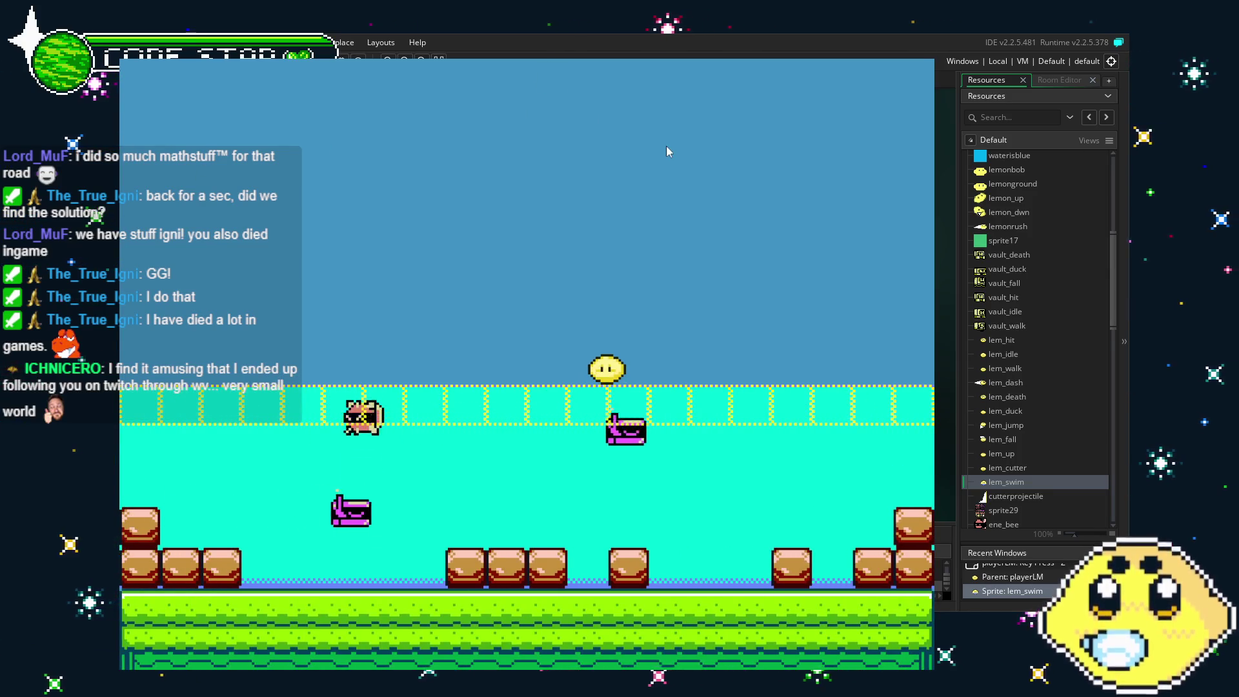
Swim the lemon left and right through the water, leaping out of it repeatedly.
key("Left")
key("Right")
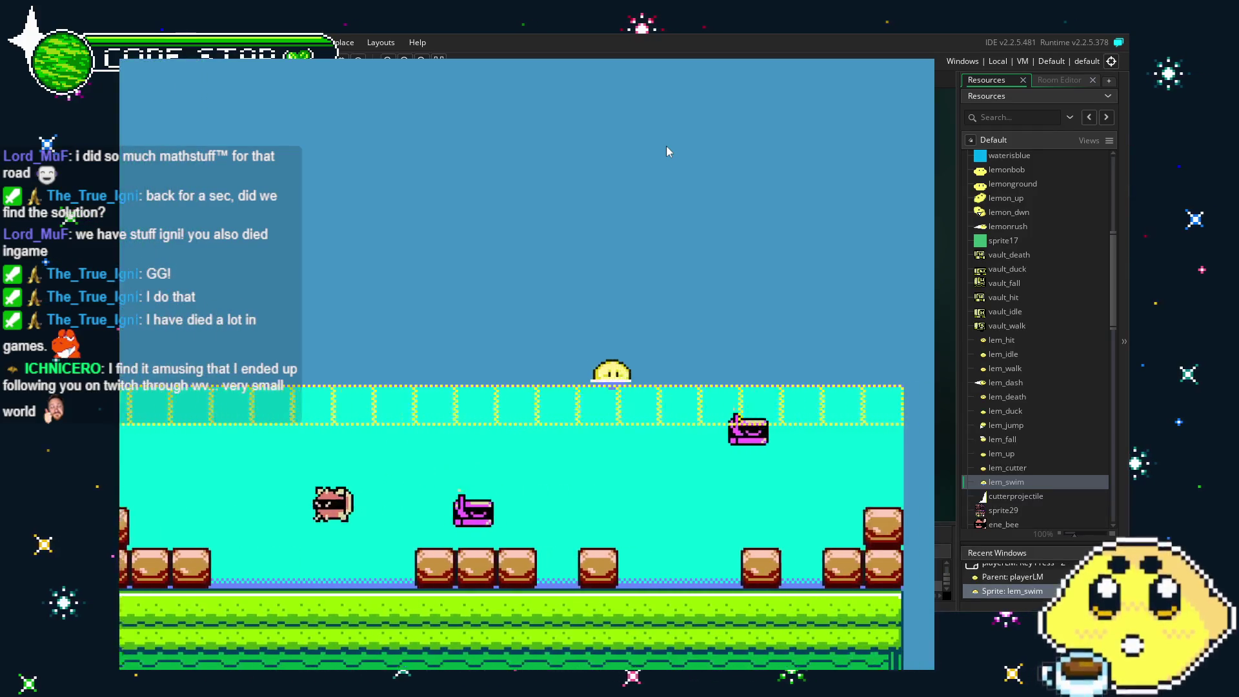
key("Right")
key("Up")
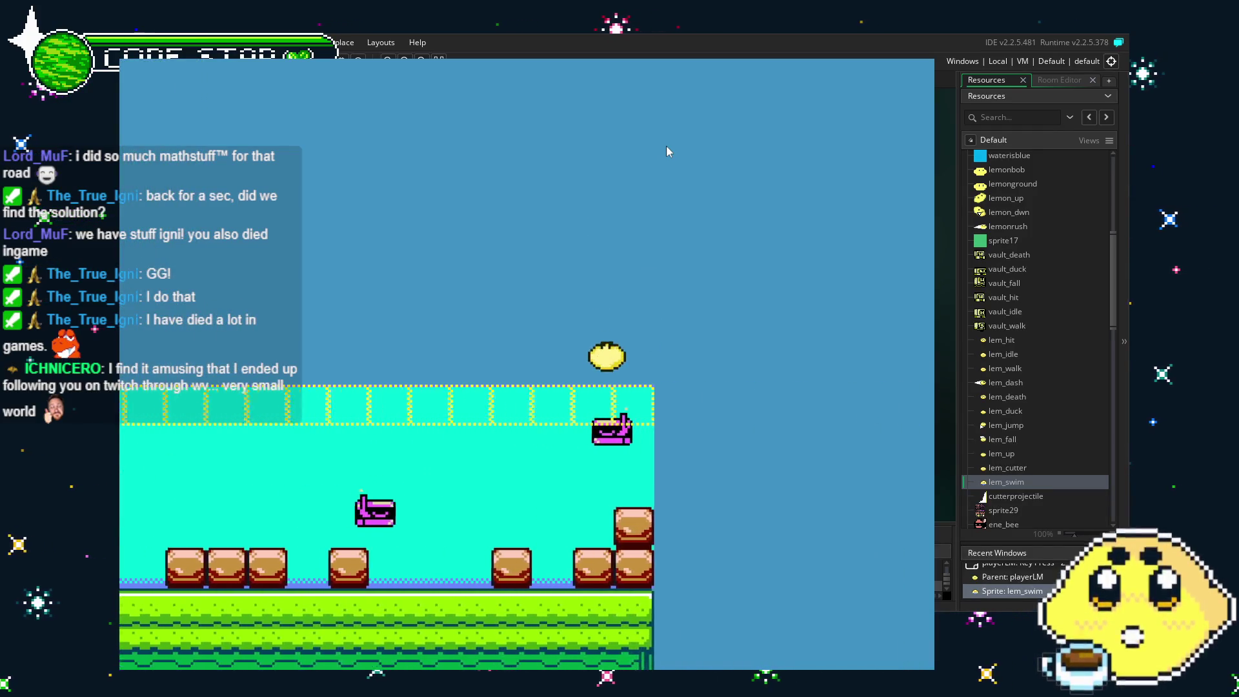
key("Left")
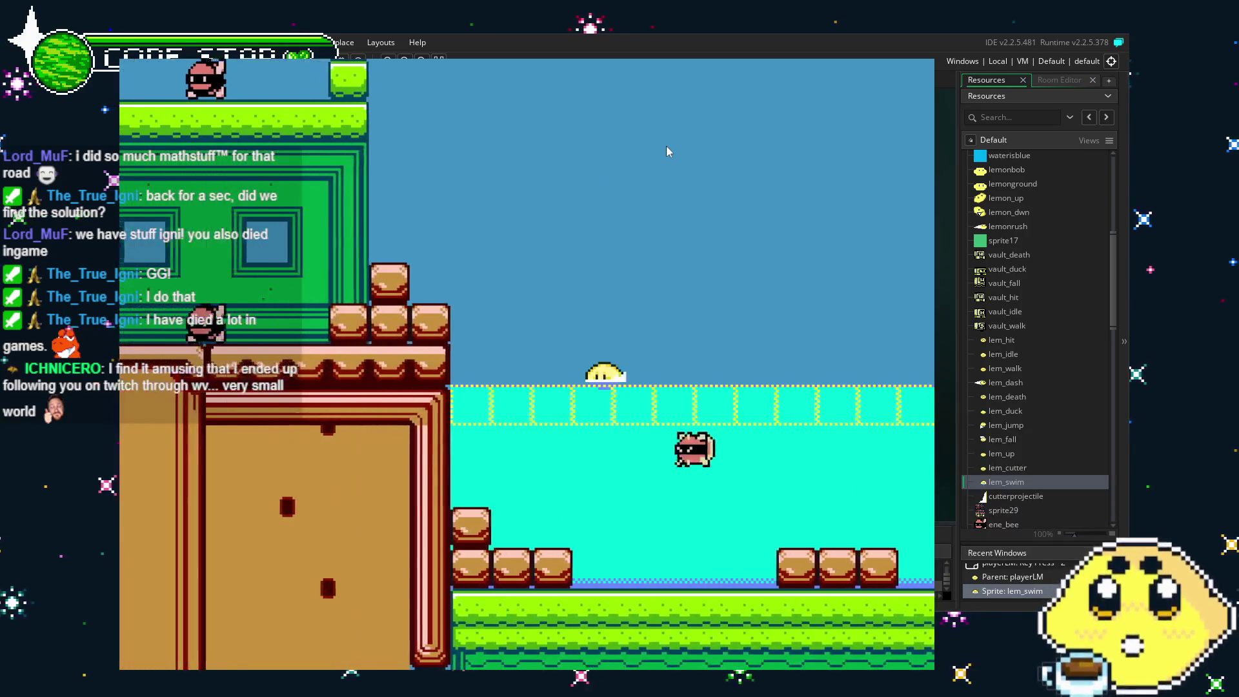
key("Right")
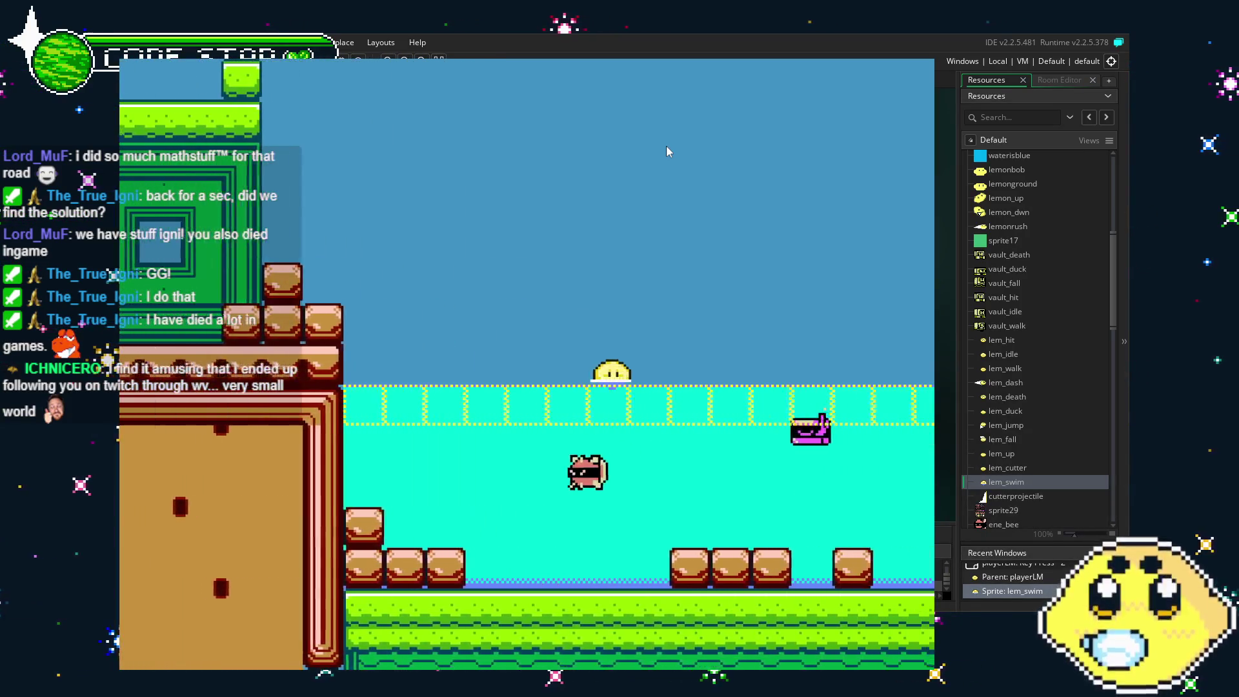
key("Right")
key("Up")
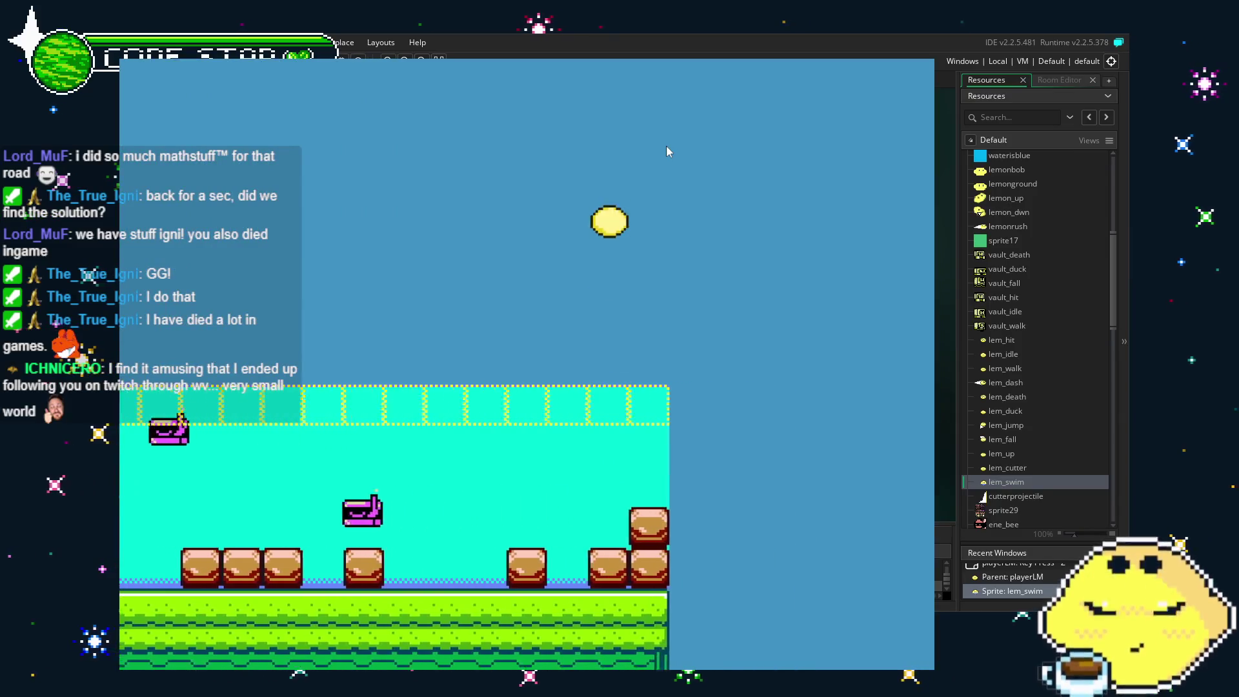
key("Left")
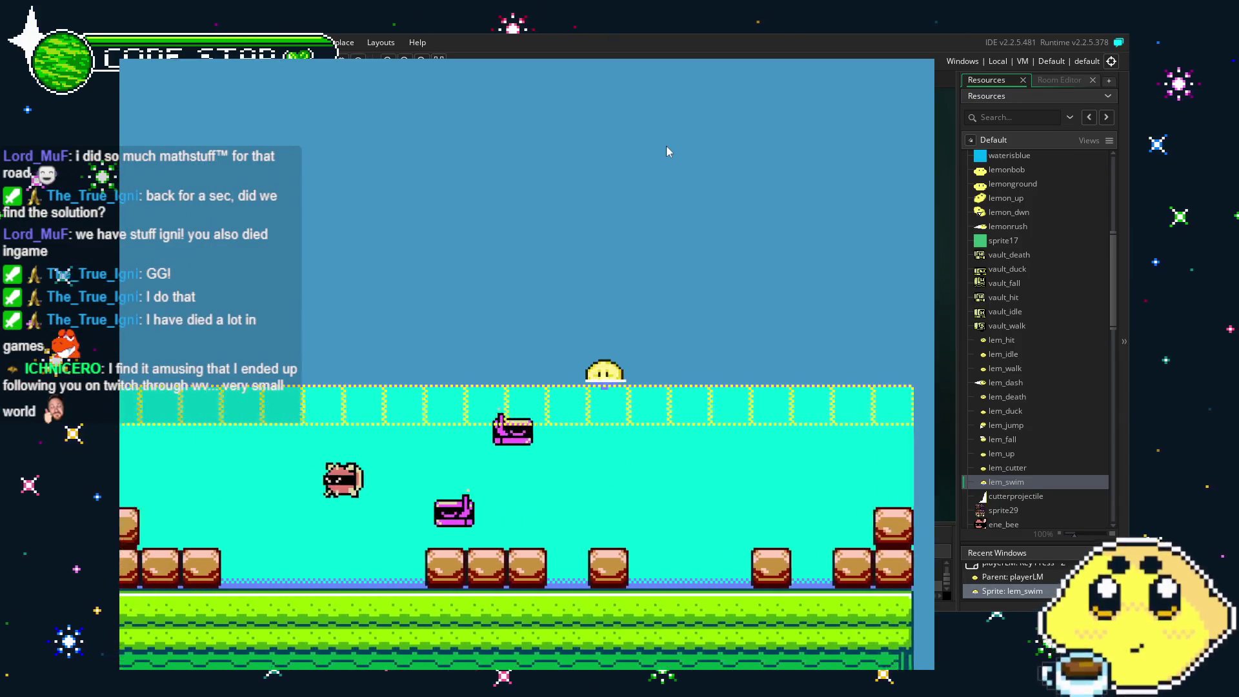
key("Left")
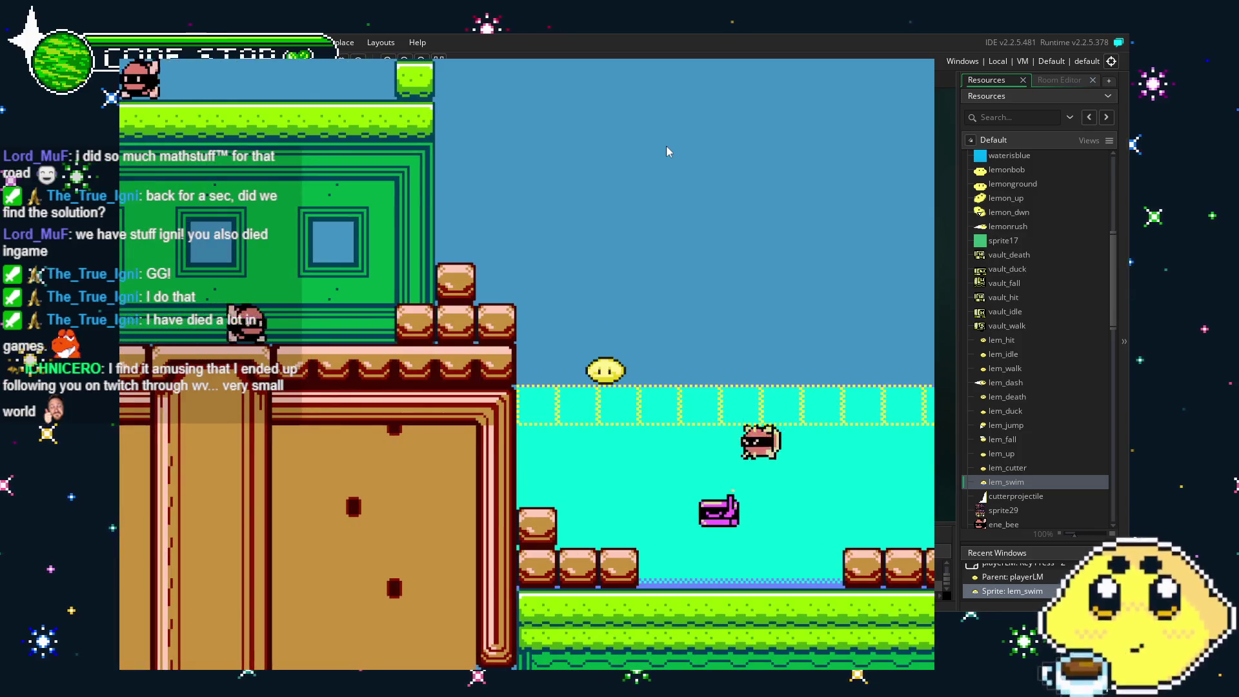
key("Up")
Swim along the surface to the level's end and back, then stop the game with Escape.
key("Right")
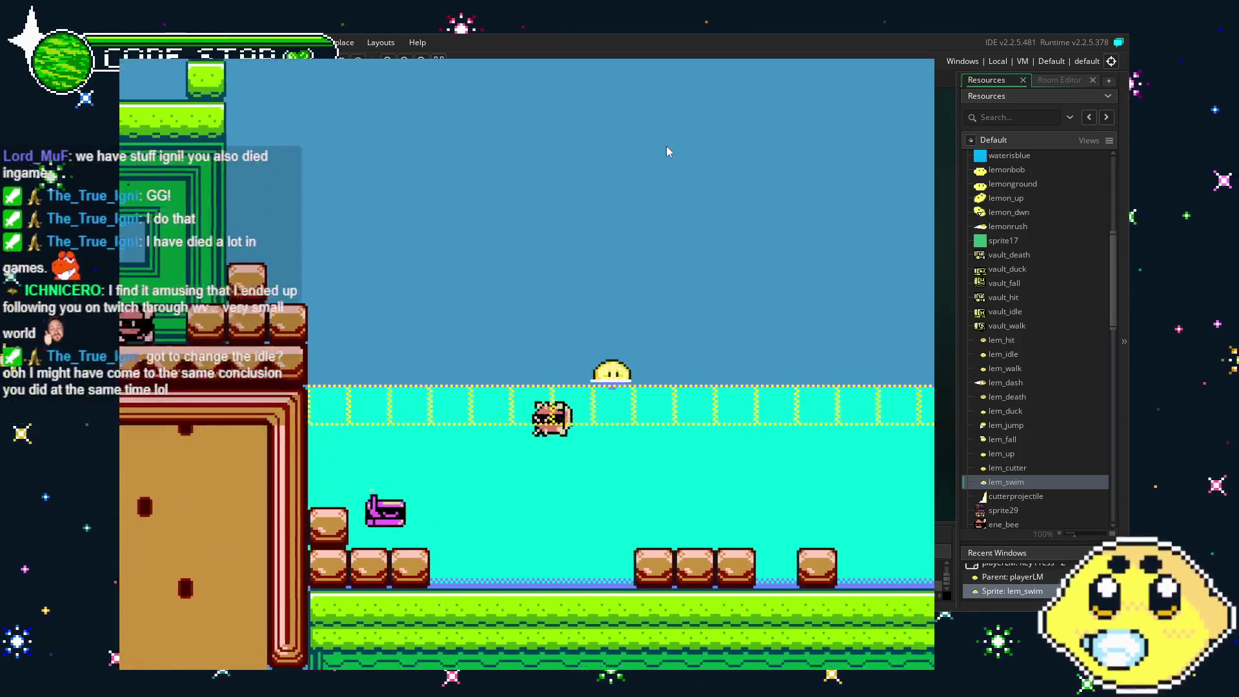
key("Up")
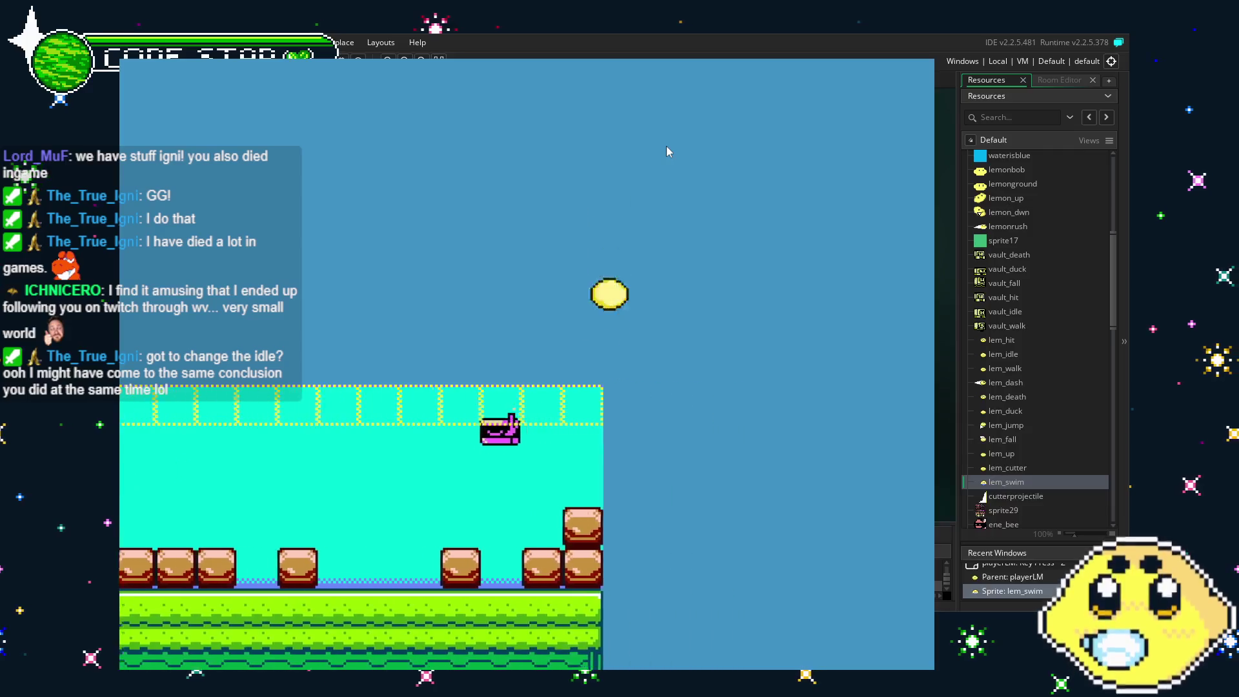
key("Left")
key("Up")
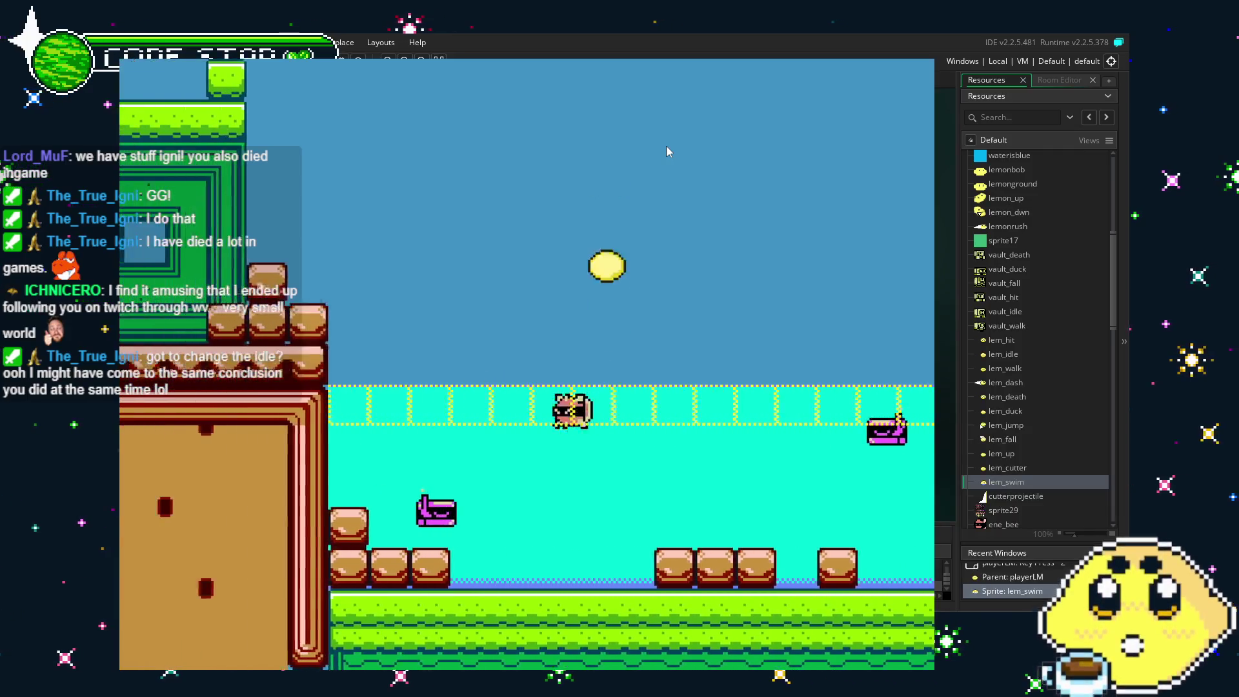
key("Right")
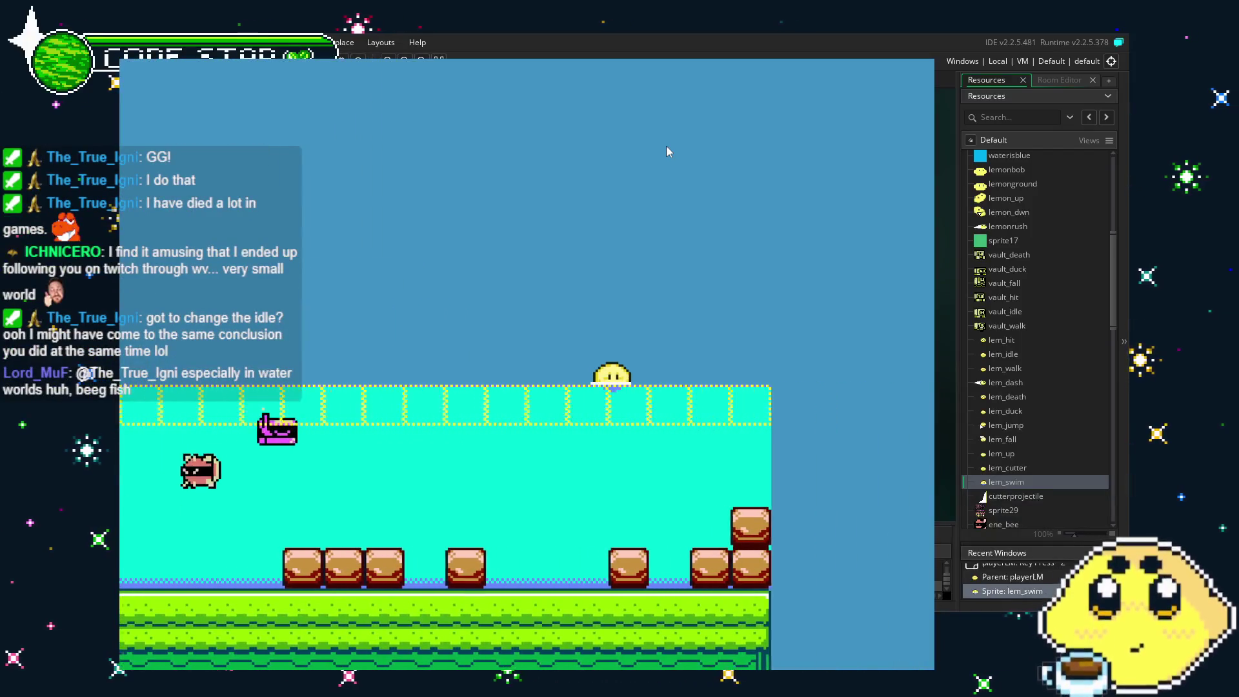
key("Left")
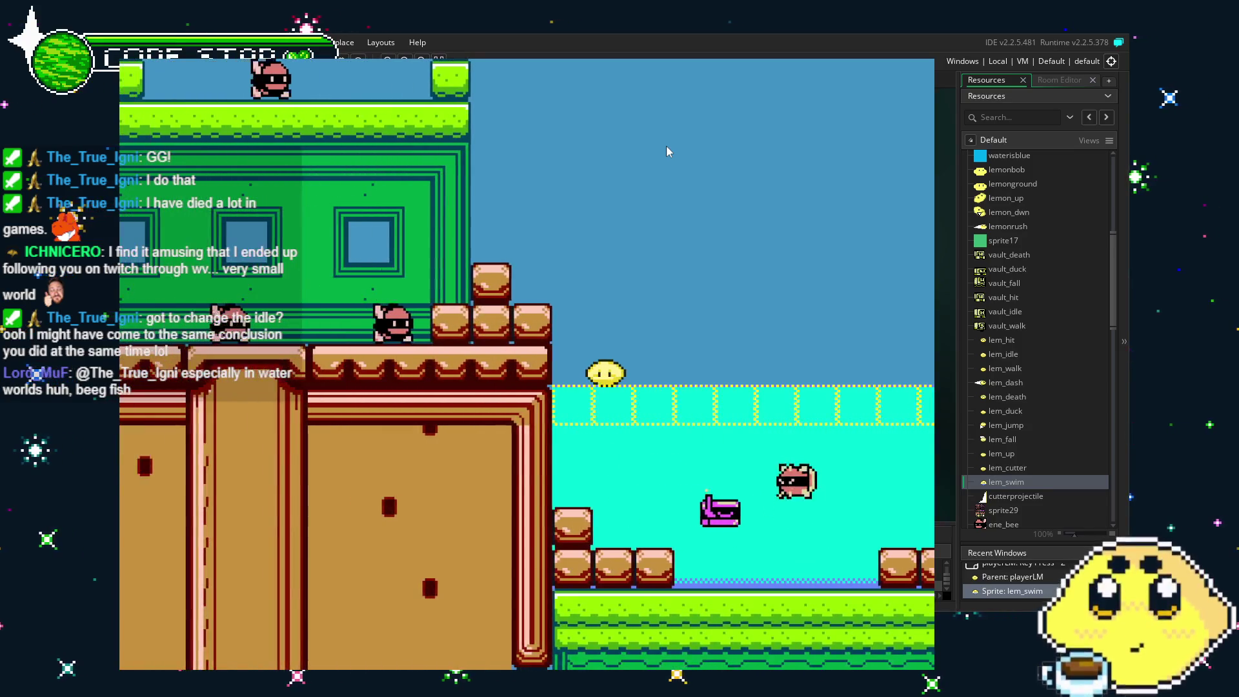
key("Right")
key("Right")
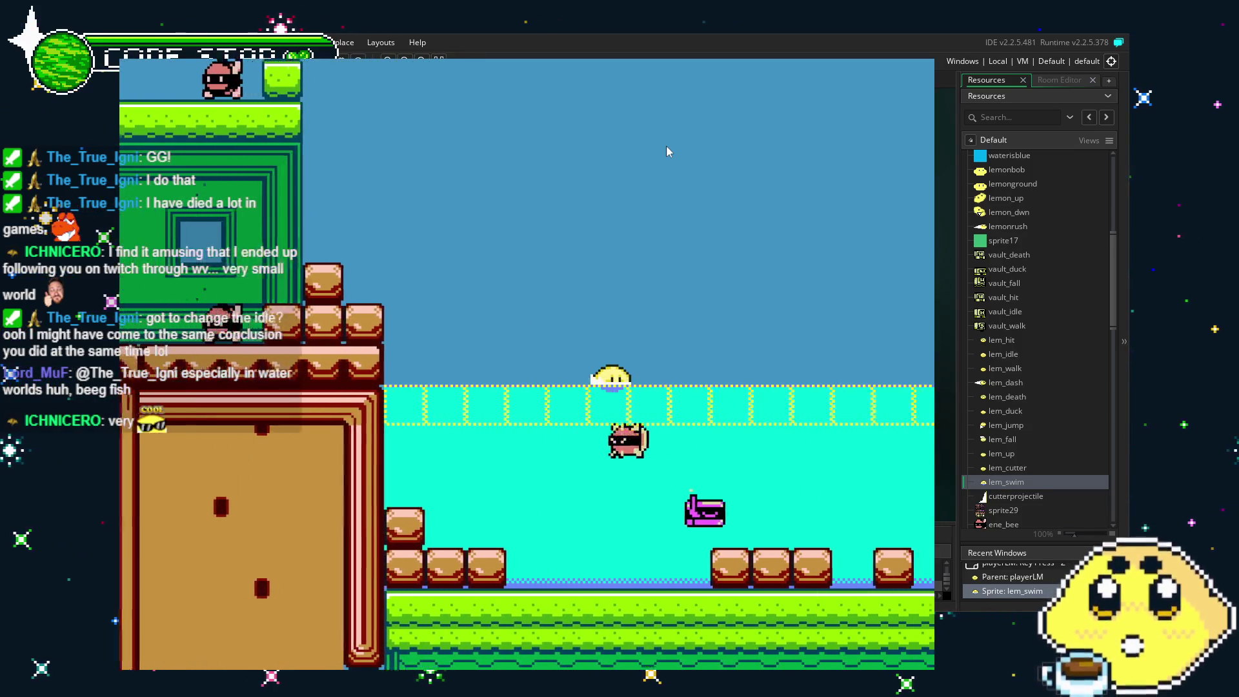
key("Right")
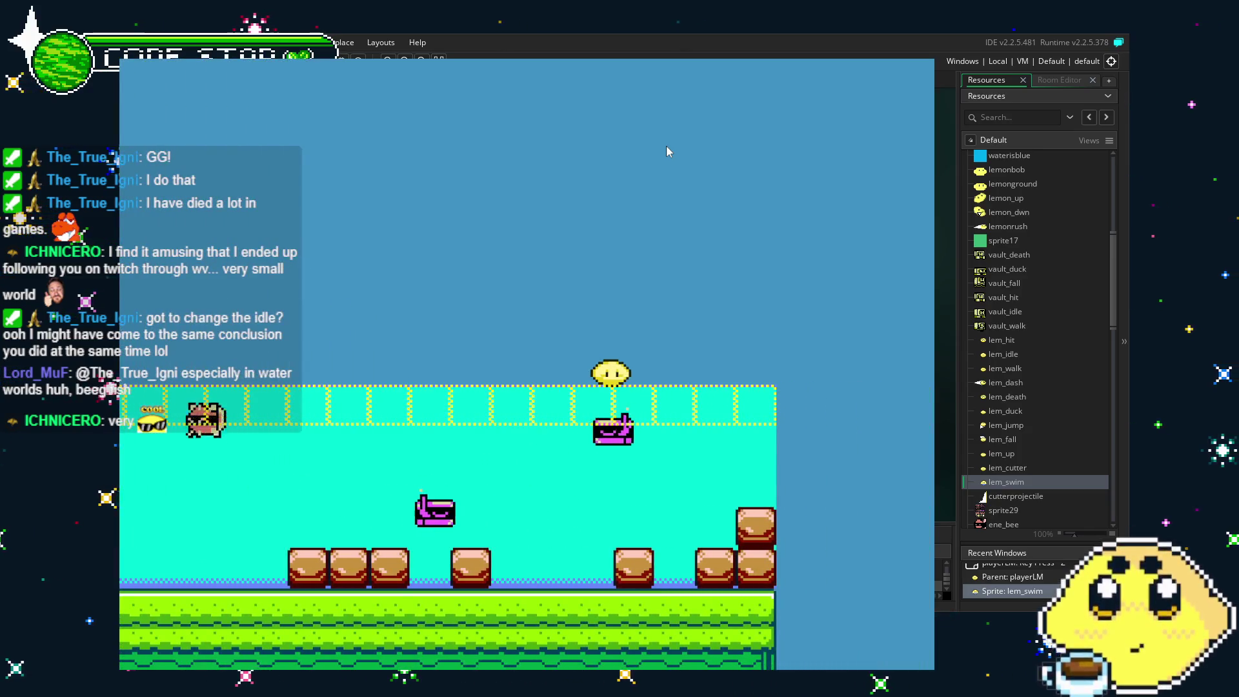
key("Left")
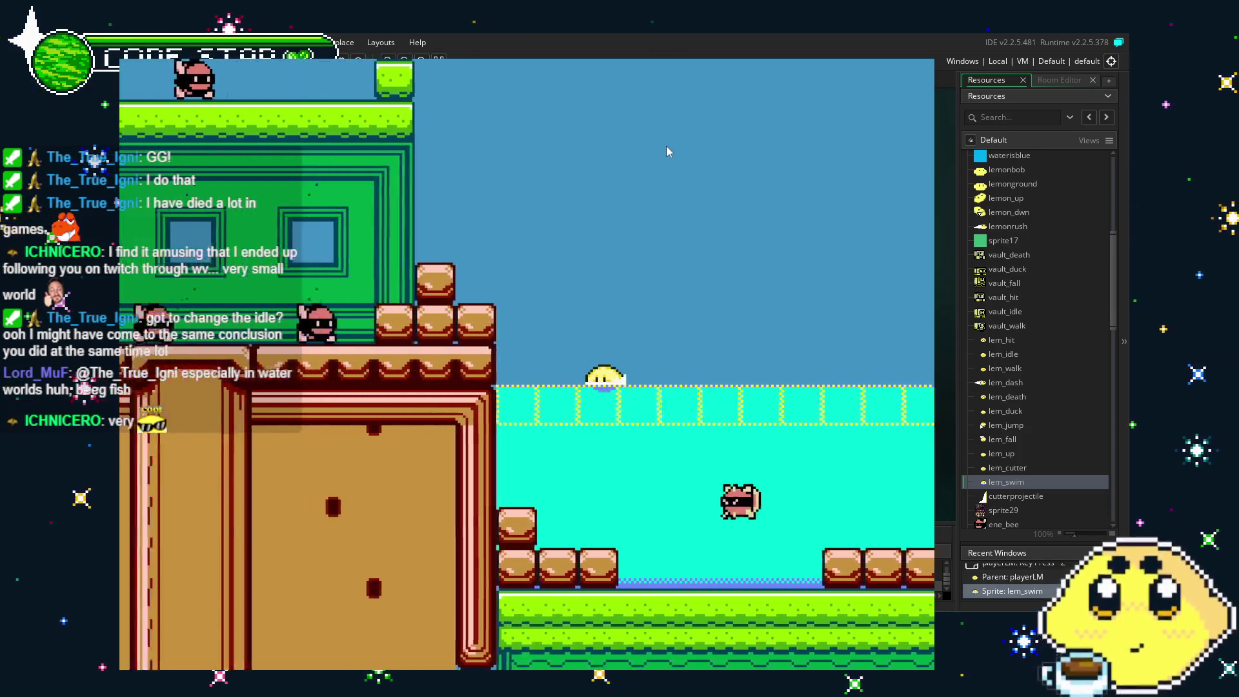
key("Left")
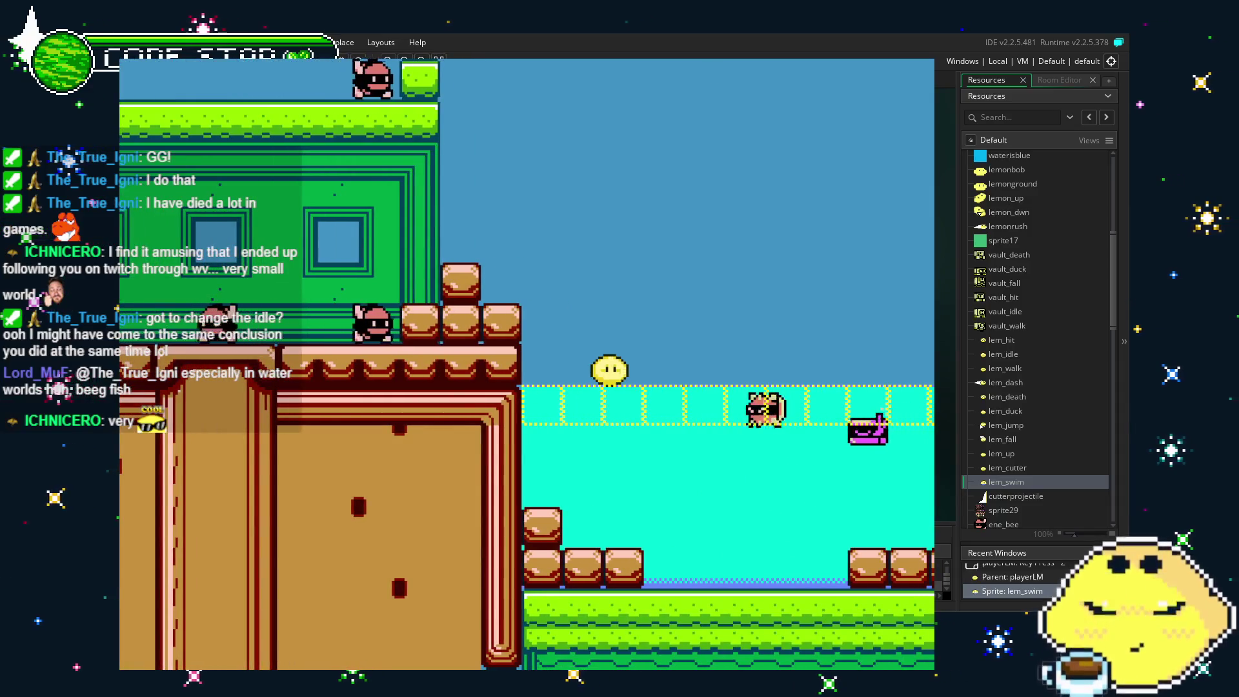
key("Escape")
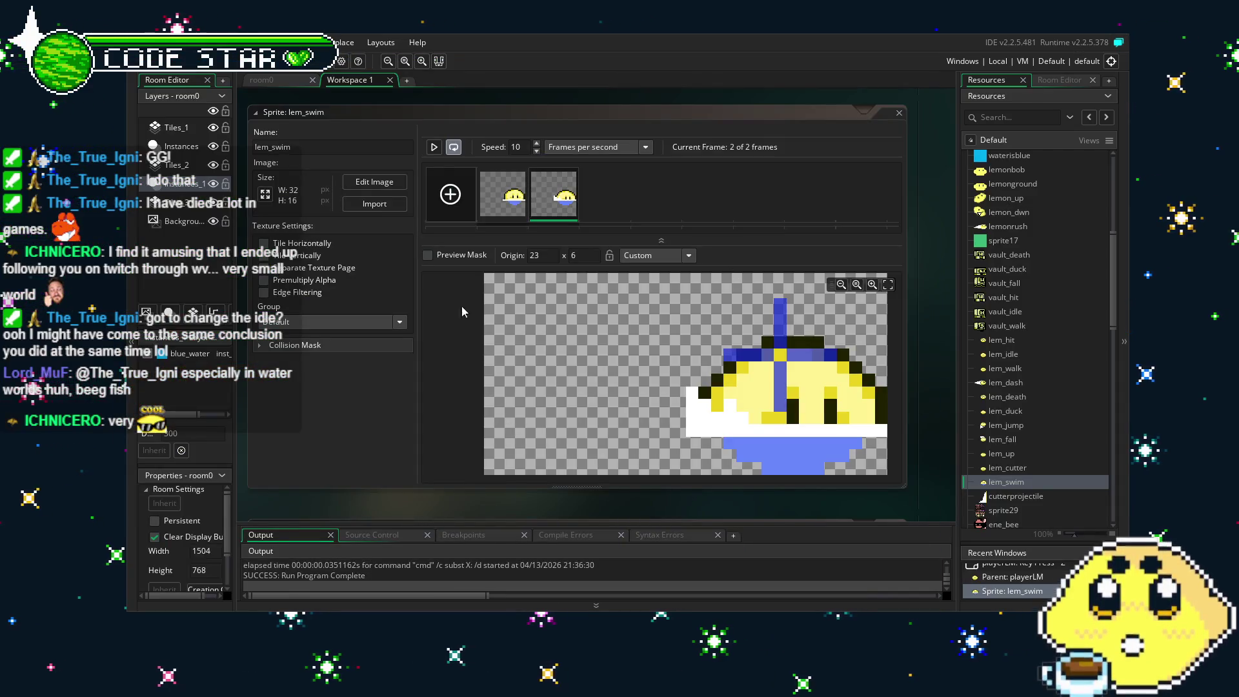
Save the project from the toolbar and scroll through the Resources tree.
left_click(200, 70)
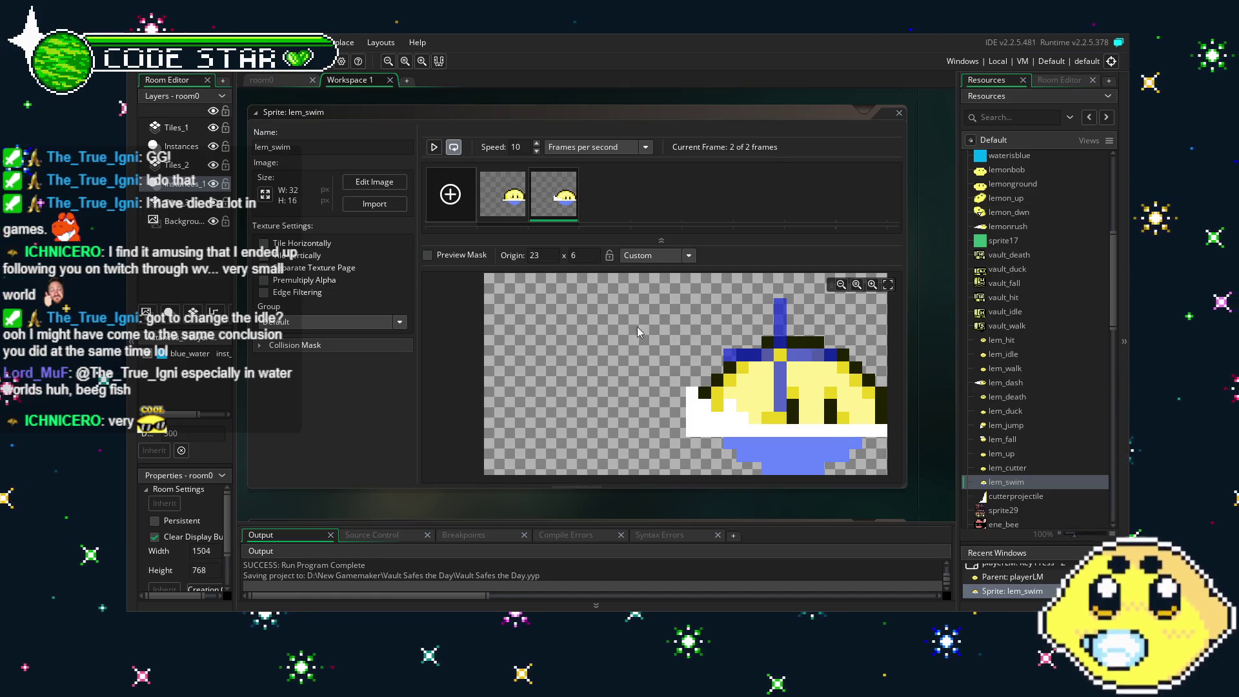
scroll(1037, 463, "down", 5)
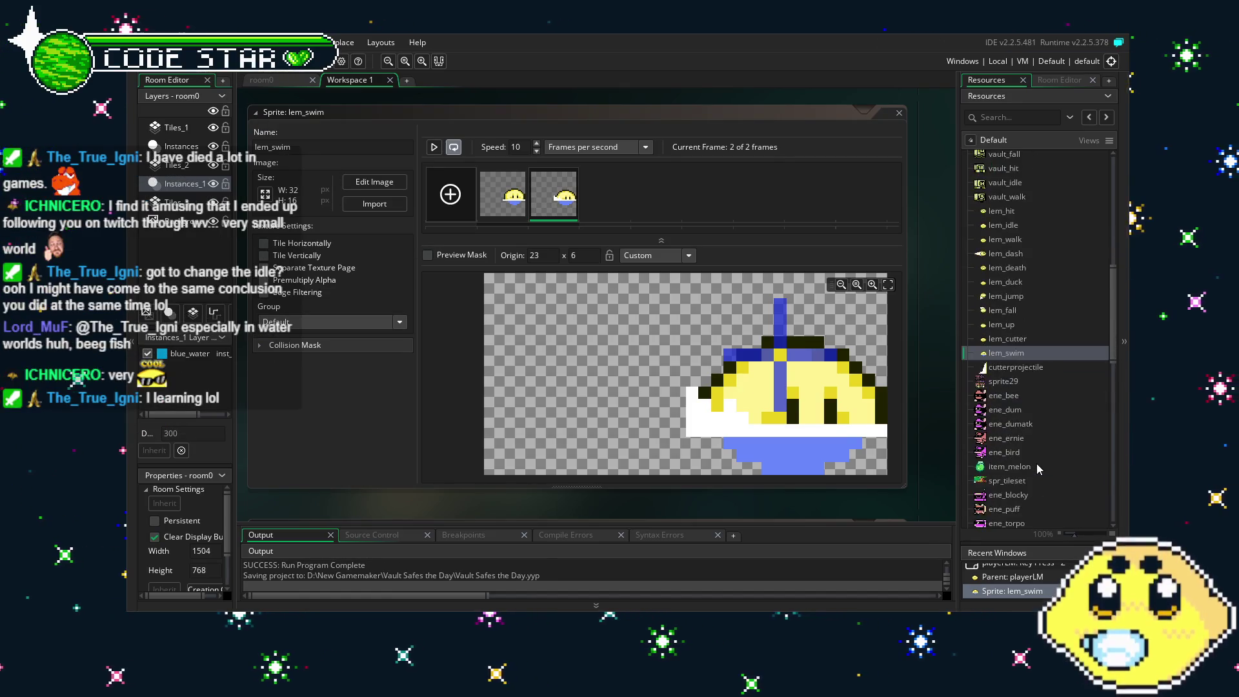
scroll(1036, 463, "up", 3)
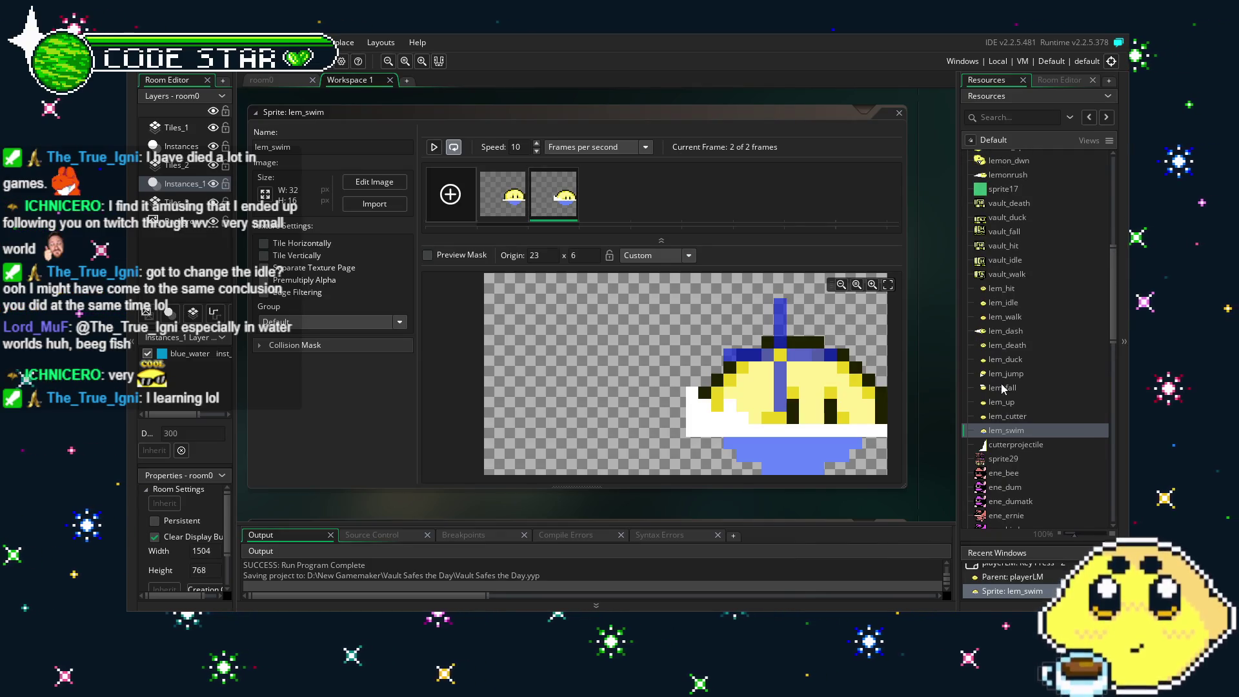
scroll(1010, 385, "down", 1)
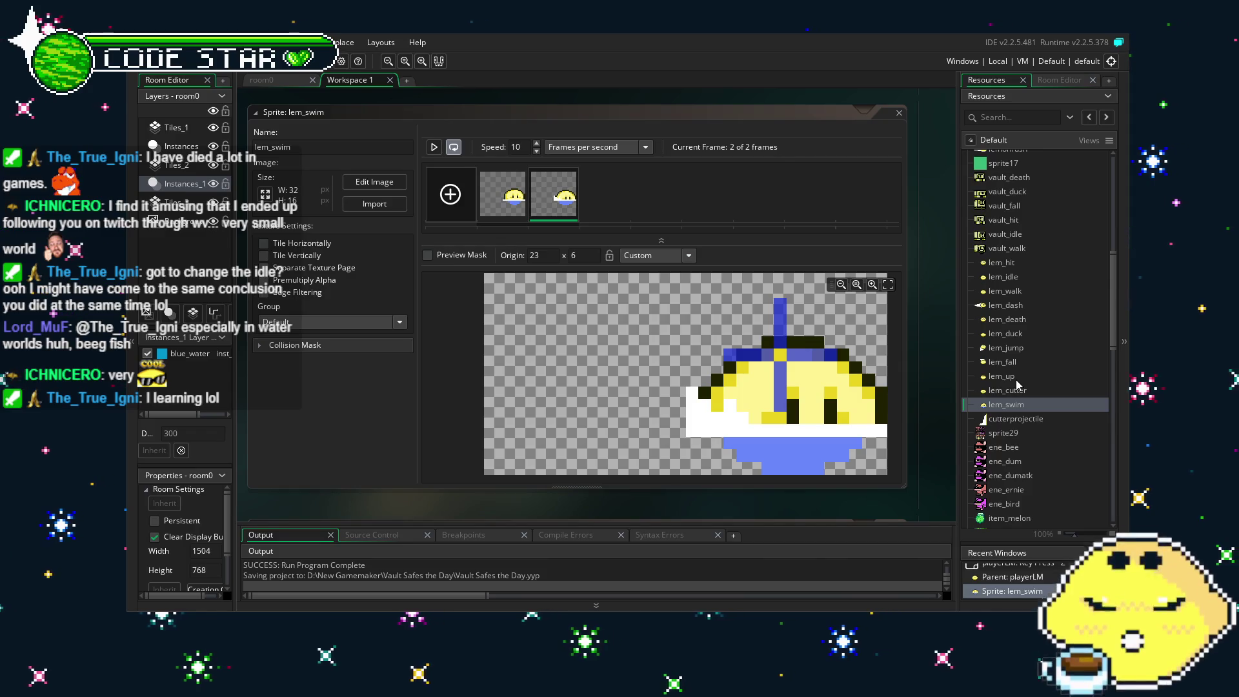
scroll(1010, 399, "down", 3)
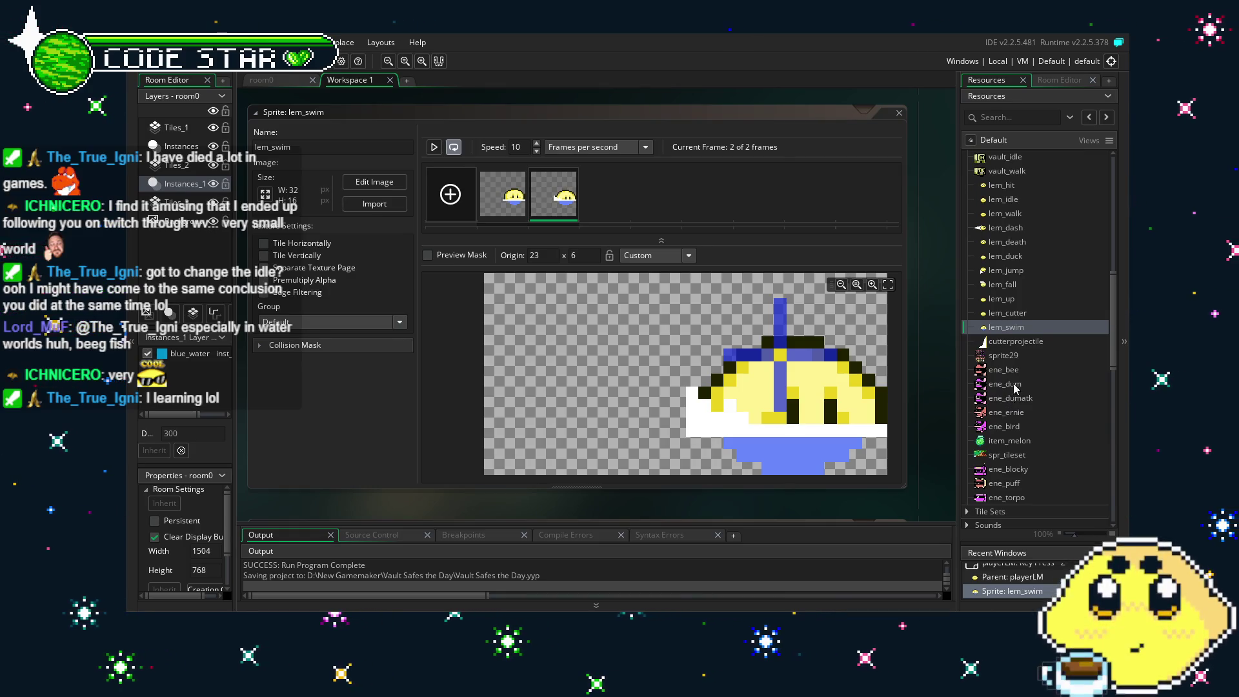
Duplicate the lem_swim sprite and dismiss the duplicate-name error.
right_click(1024, 331)
left_click(946, 453)
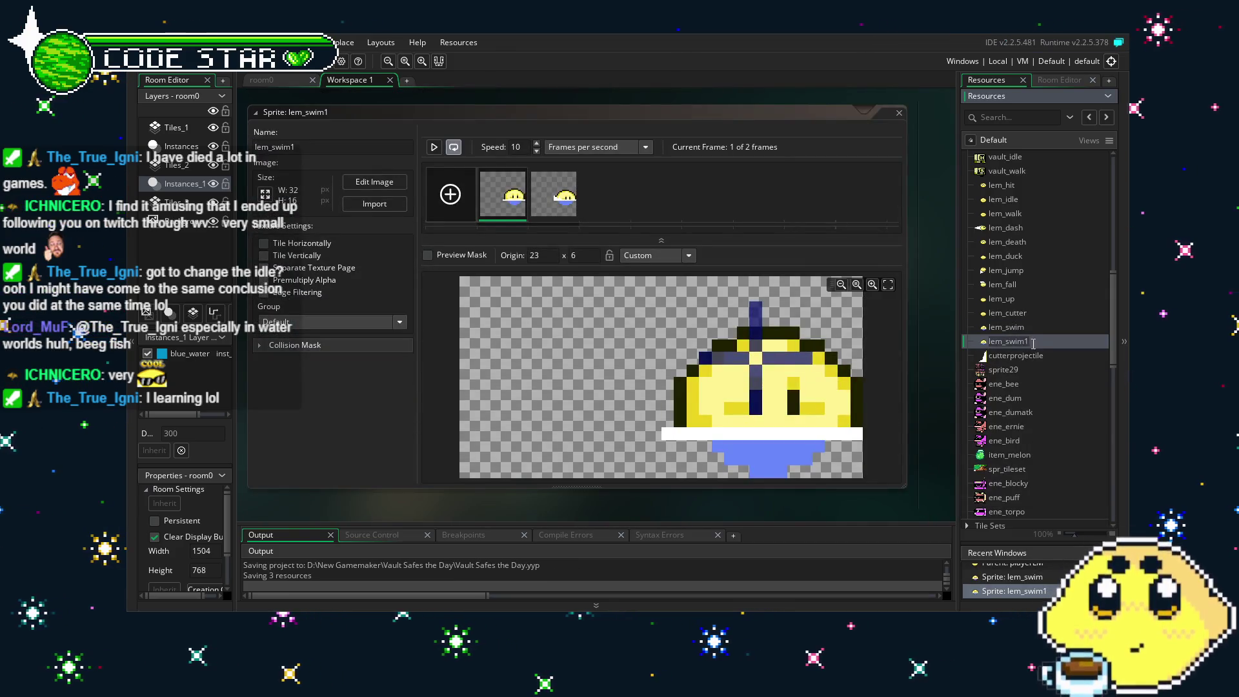
left_click(565, 209)
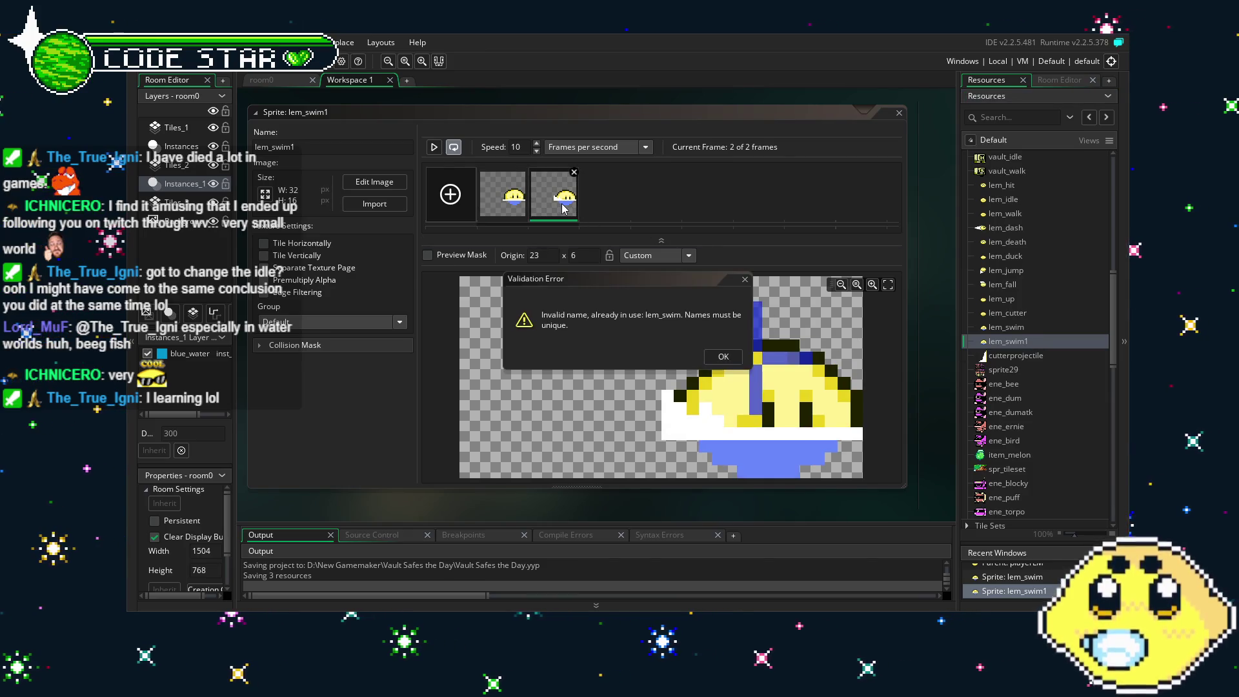
left_click(745, 281)
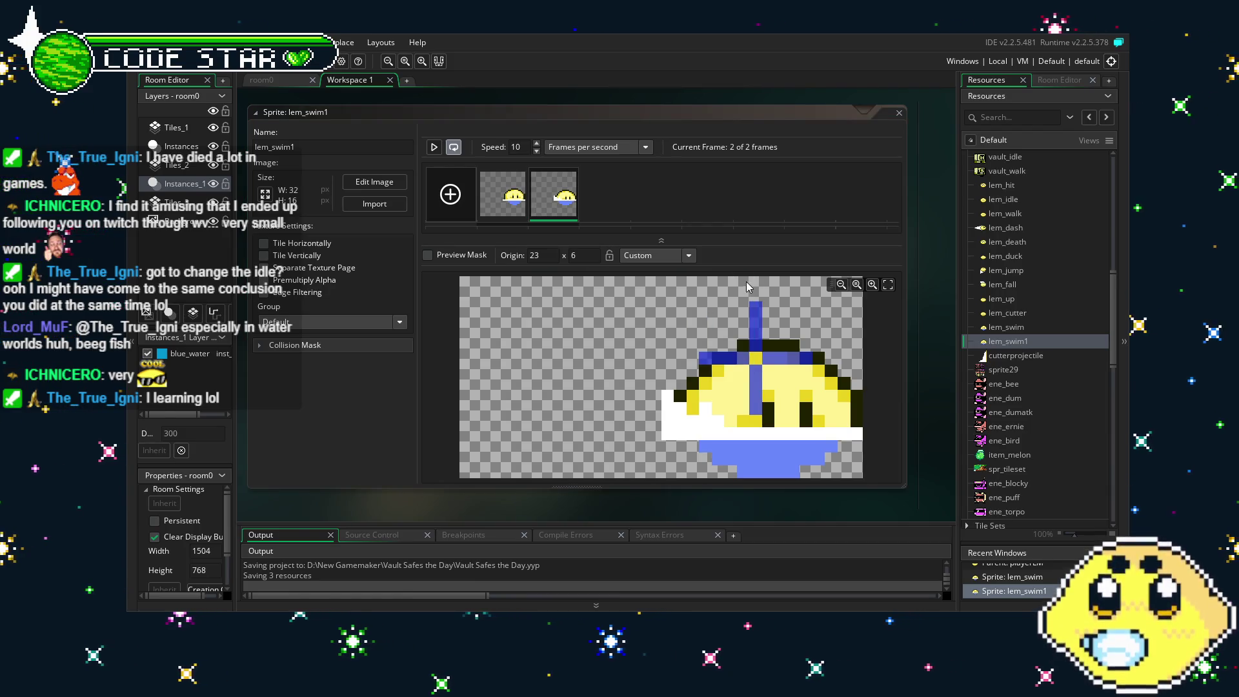
Rename the copy to lem_bob, delete its second frame, and paste a duplicate frame.
left_click(372, 152)
type("lem_b")
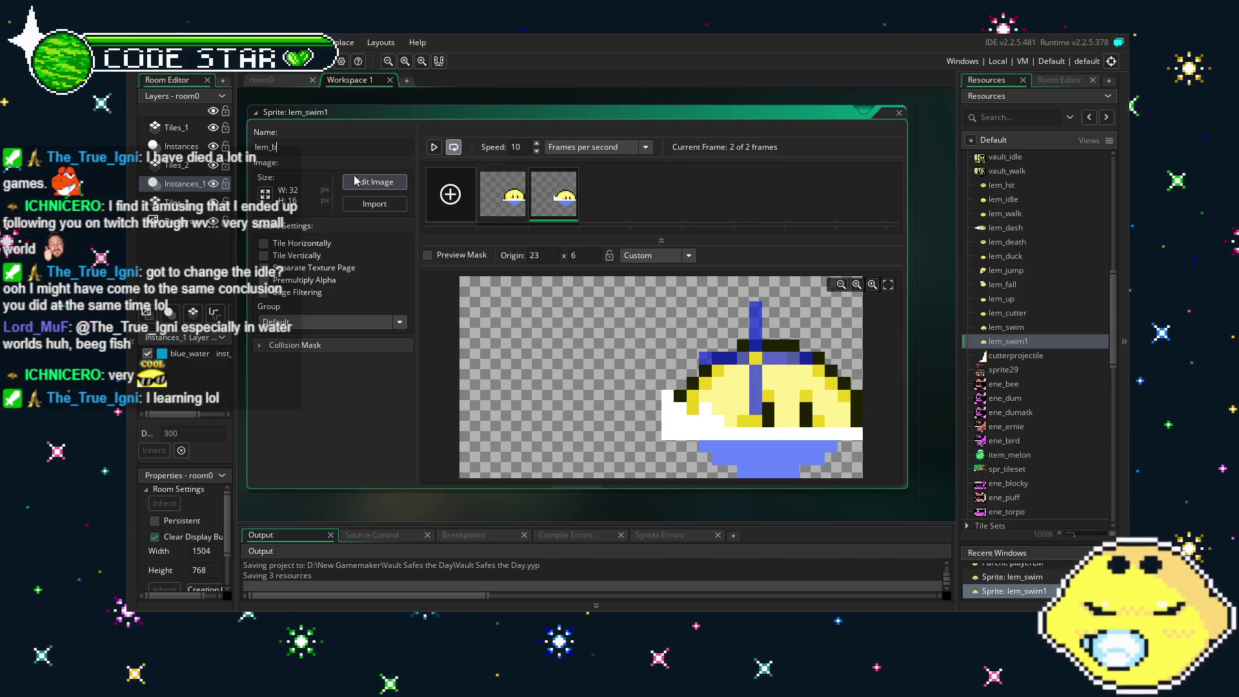
type("ob")
key("Return")
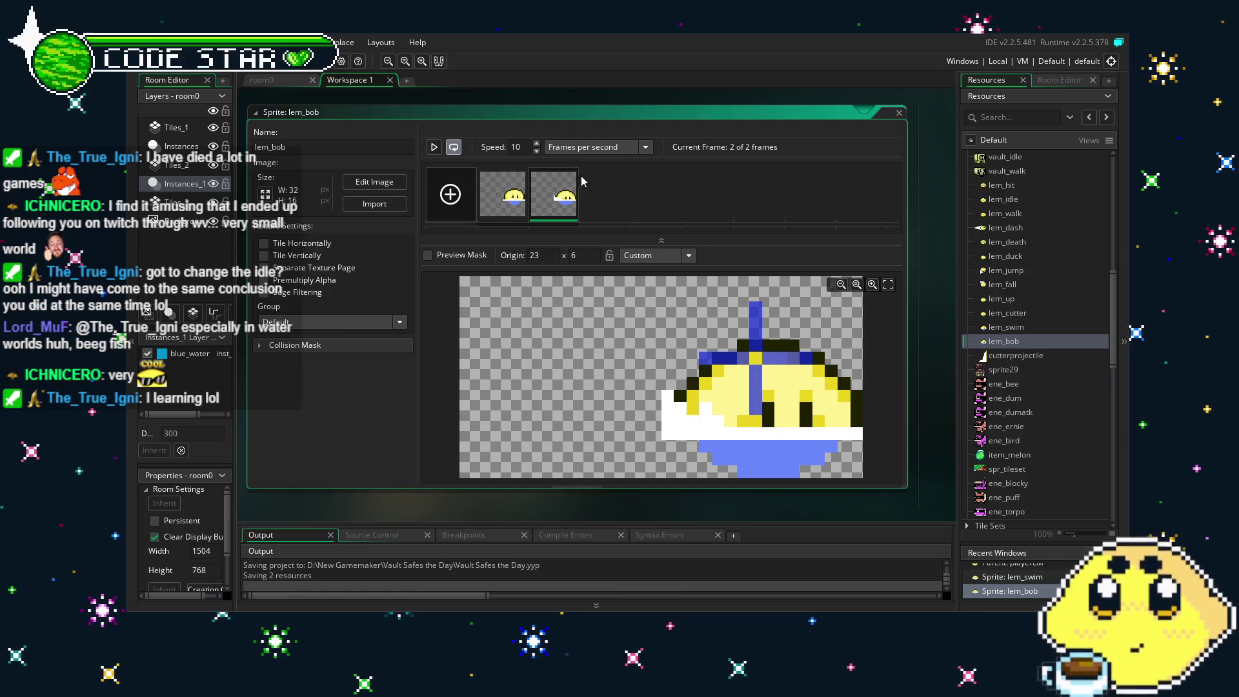
key("Delete")
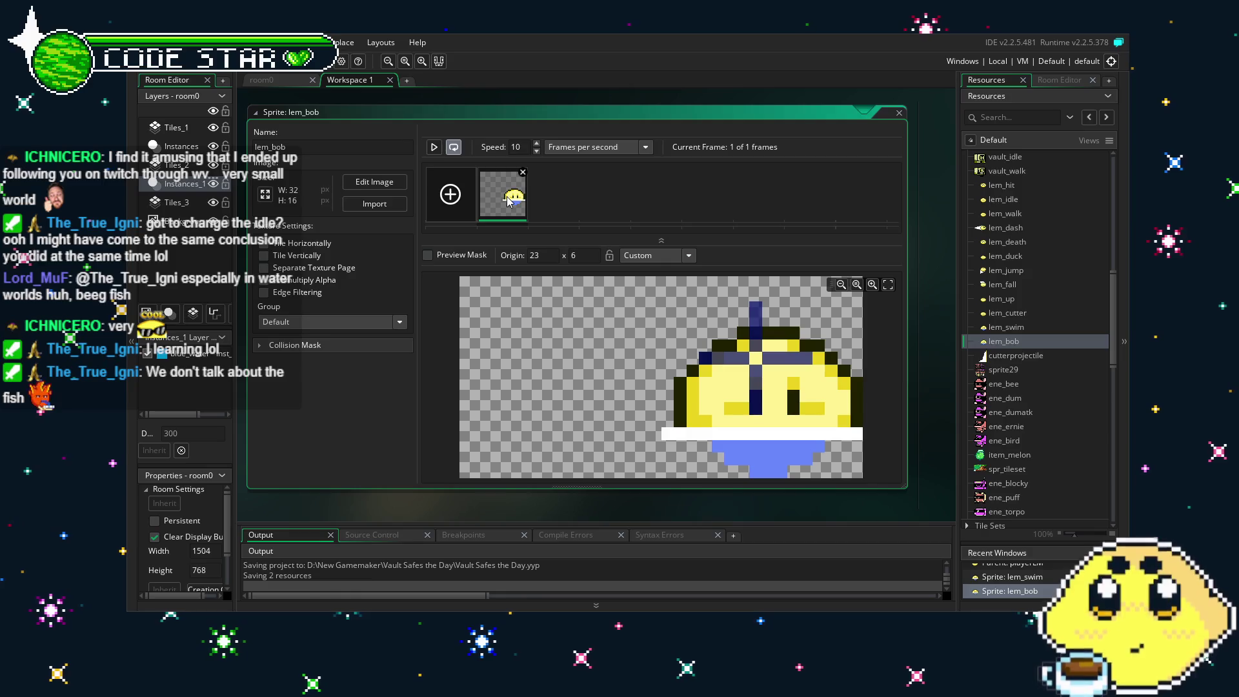
key("ctrl+v")
In lem_bob's second frame, select the lemon body and raise it one pixel.
double_click(559, 202)
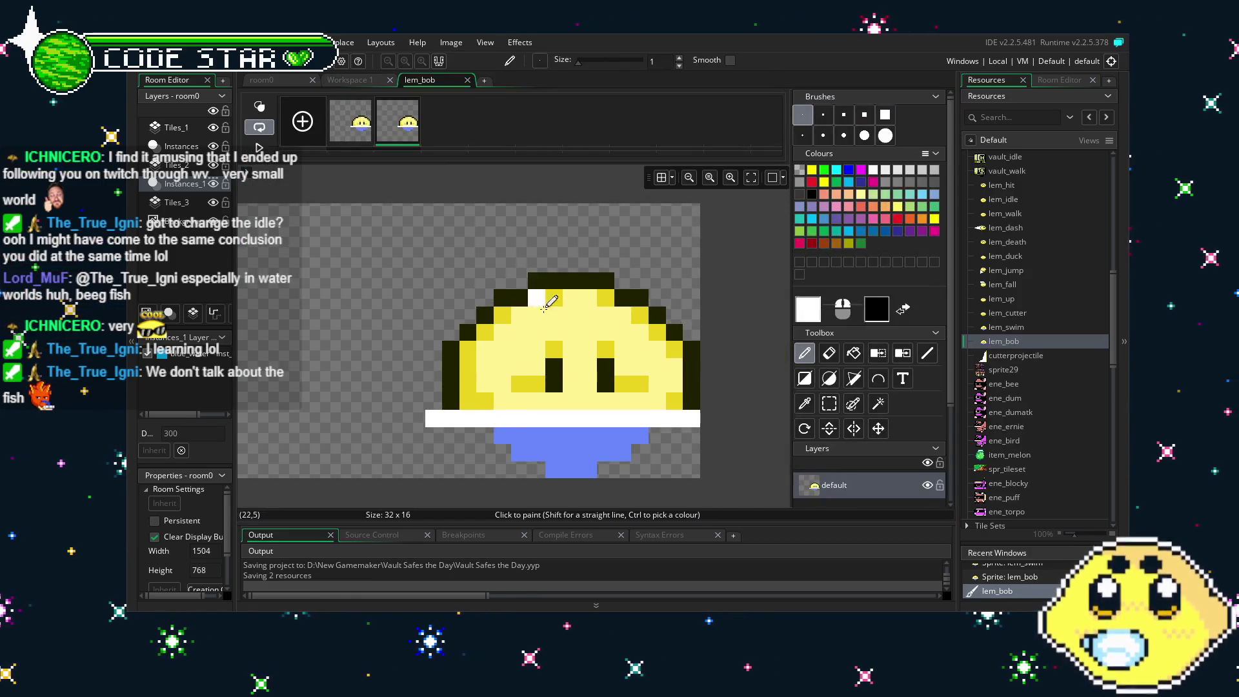
key("m")
left_click_drag(416, 245, 610, 315)
key("ctrl+z")
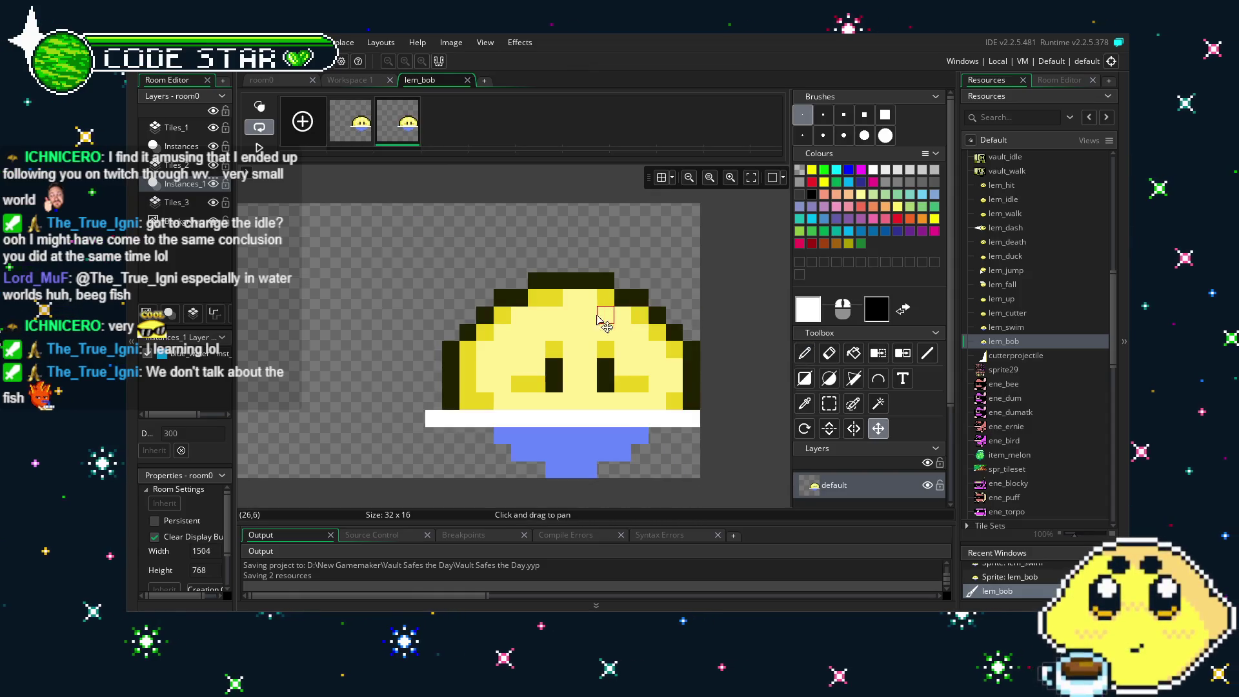
key("s")
mouse_move(408, 220)
left_mouse_down()
mouse_move(620, 323)
mouse_move(666, 357)
mouse_move(700, 409)
left_mouse_up()
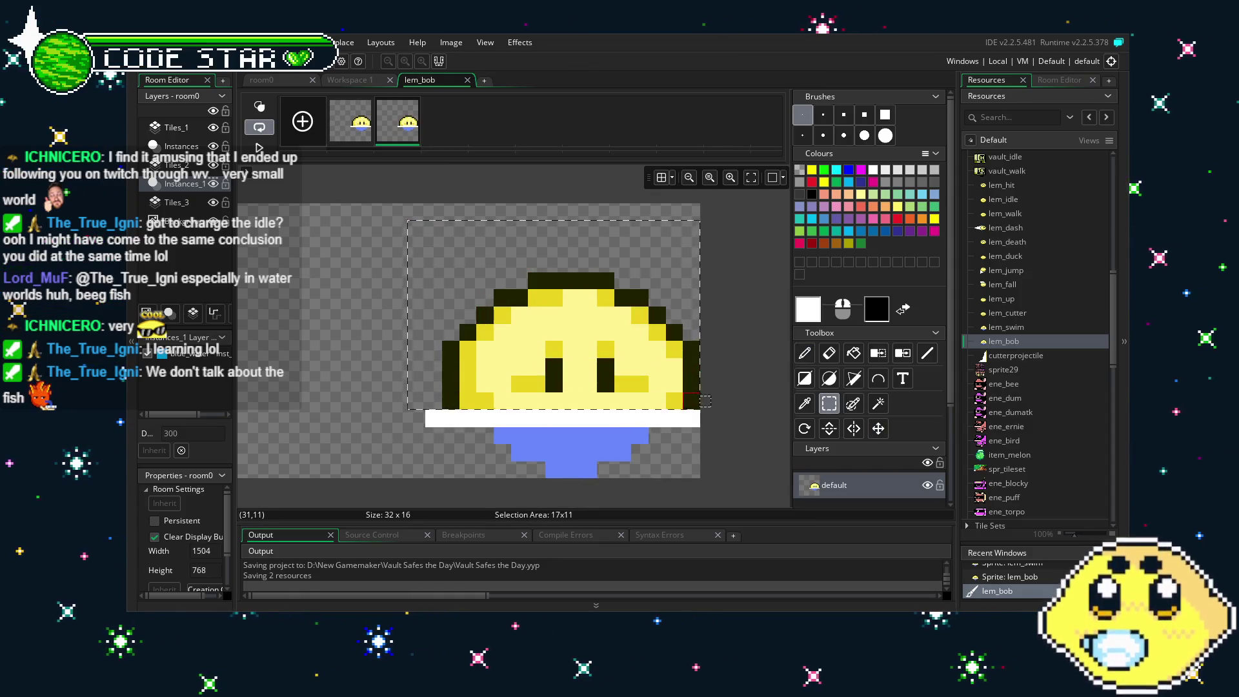
left_click(641, 350)
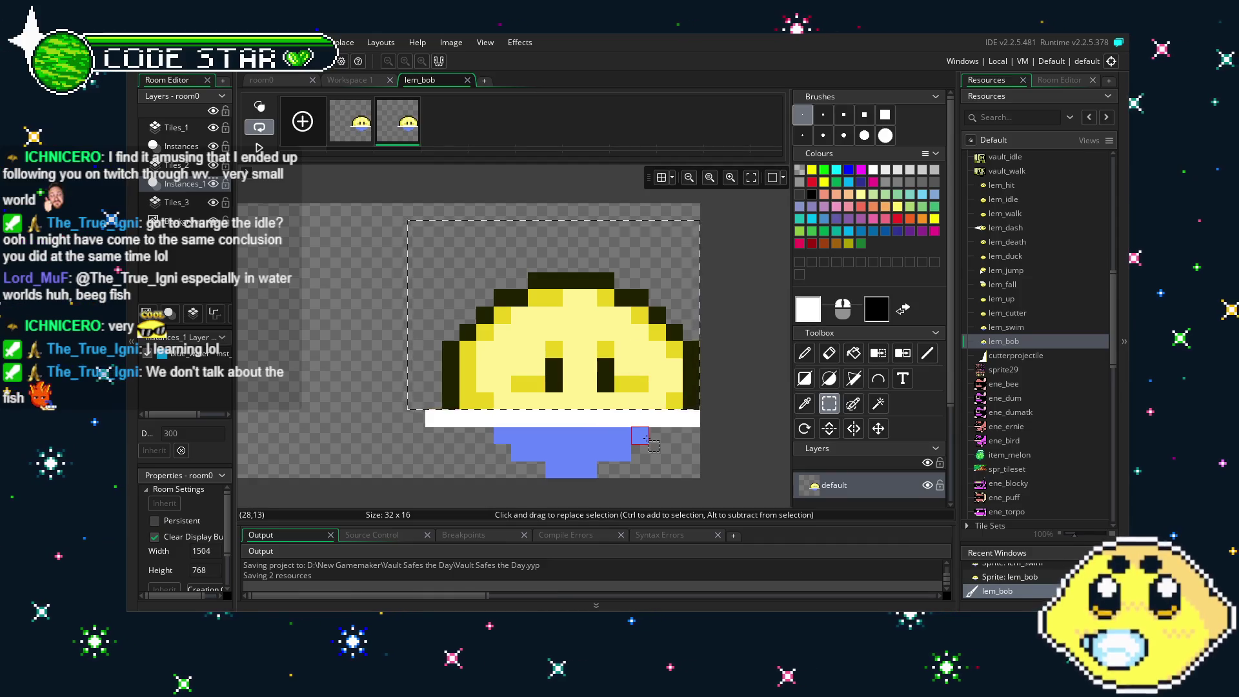
mouse_move(416, 249)
left_mouse_down()
mouse_move(588, 332)
mouse_move(663, 351)
mouse_move(679, 394)
mouse_move(665, 373)
mouse_move(682, 373)
left_mouse_up()
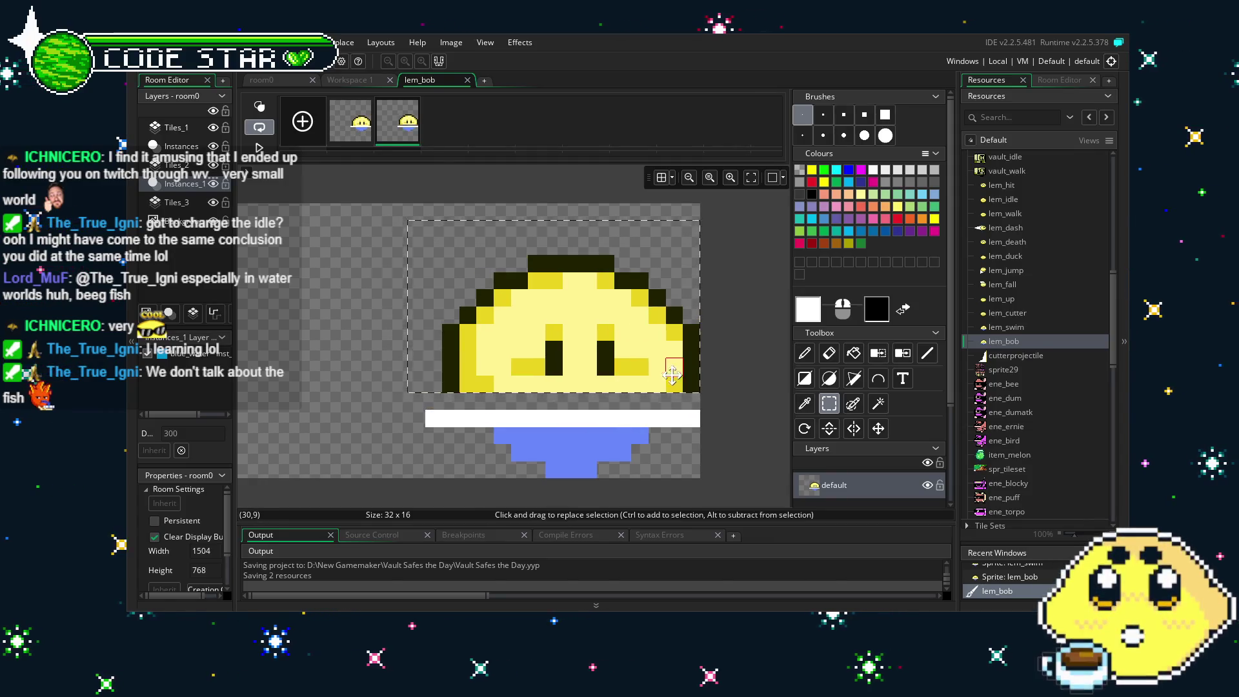
mouse_move(513, 446)
left_mouse_down()
mouse_move(625, 459)
mouse_move(595, 451)
mouse_move(595, 439)
left_mouse_up()
Touch up the lemon's bottom edge with a dark pixel and yellow fill.
key("e")
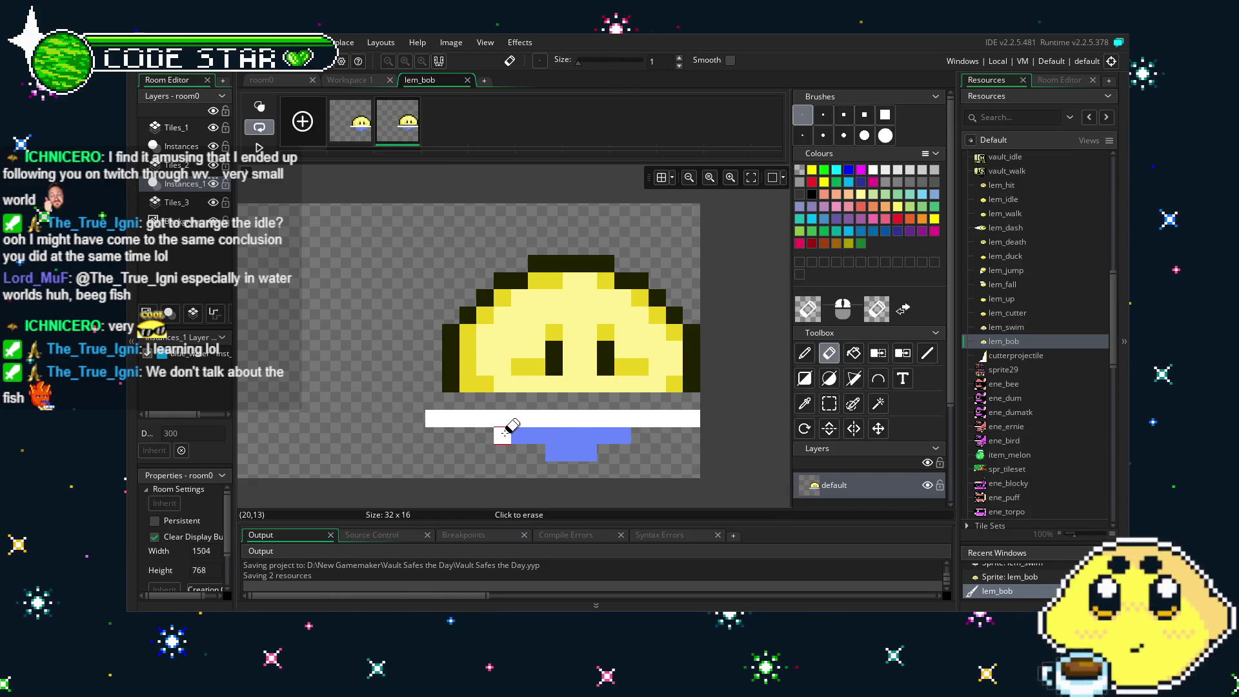
key("d")
left_click(476, 395)
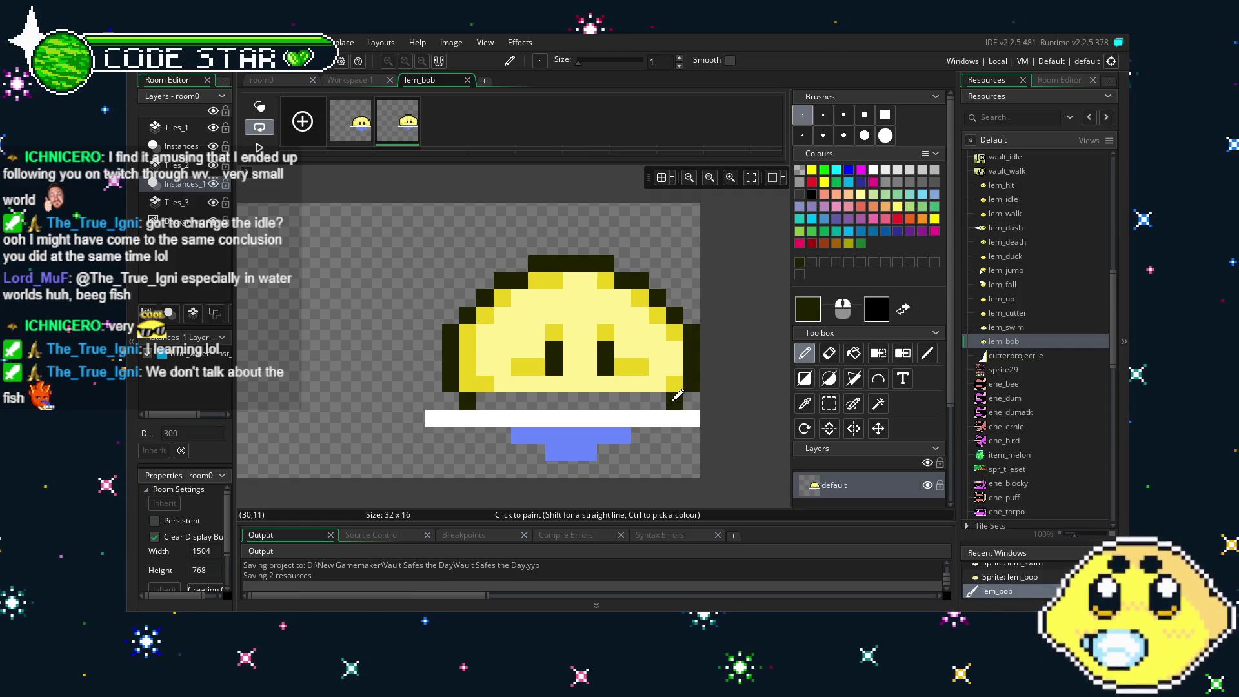
mouse_move(669, 389)
left_mouse_down()
mouse_move(581, 404)
mouse_move(619, 391)
left_mouse_up()
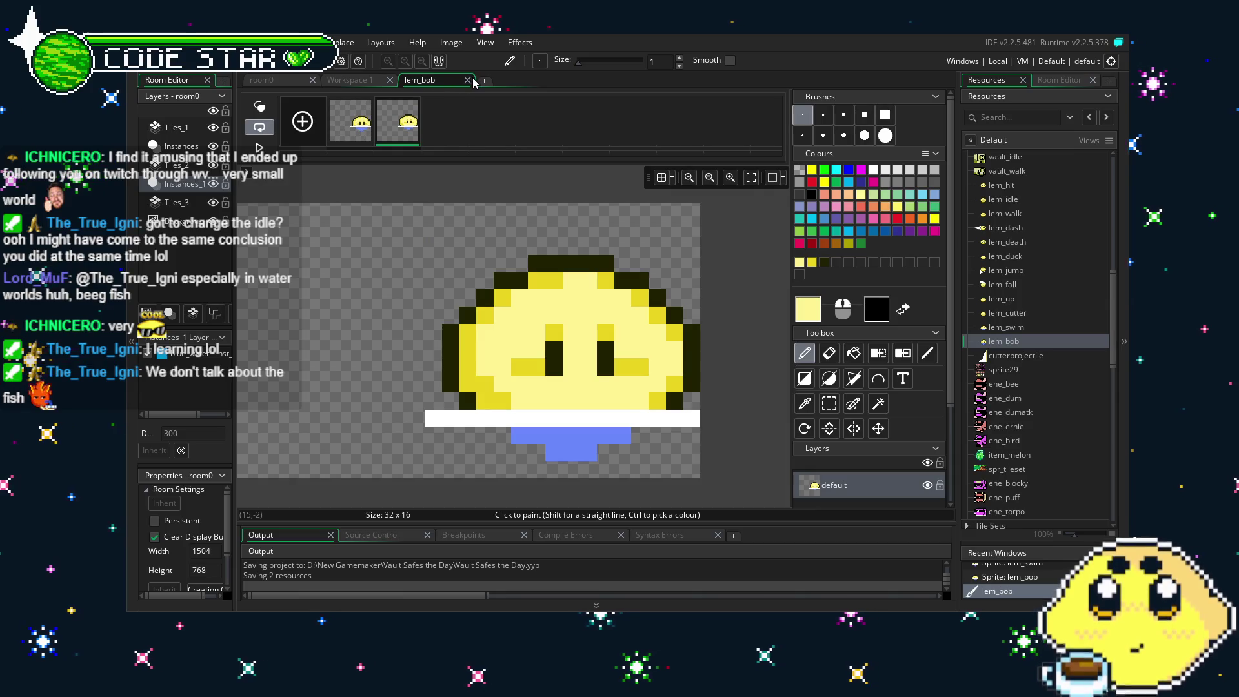
Play and stop the bob animation, then close the lem_bob image editor.
left_click(268, 146)
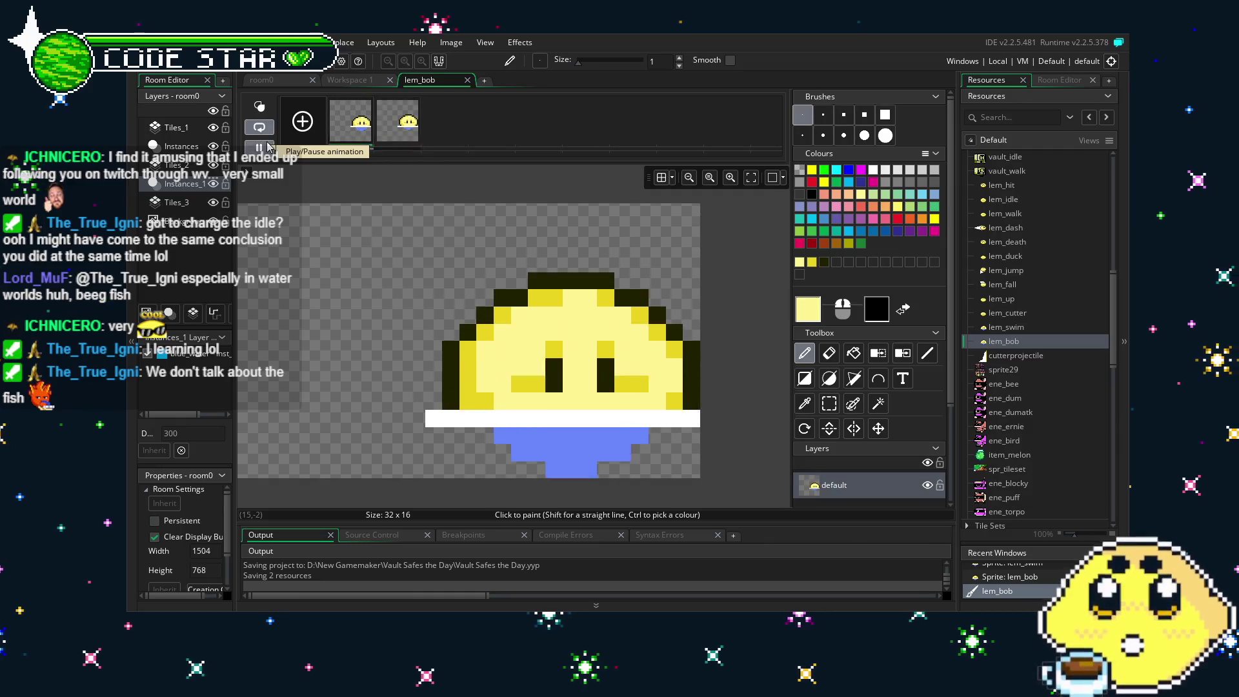
left_click(268, 145)
left_click(467, 80)
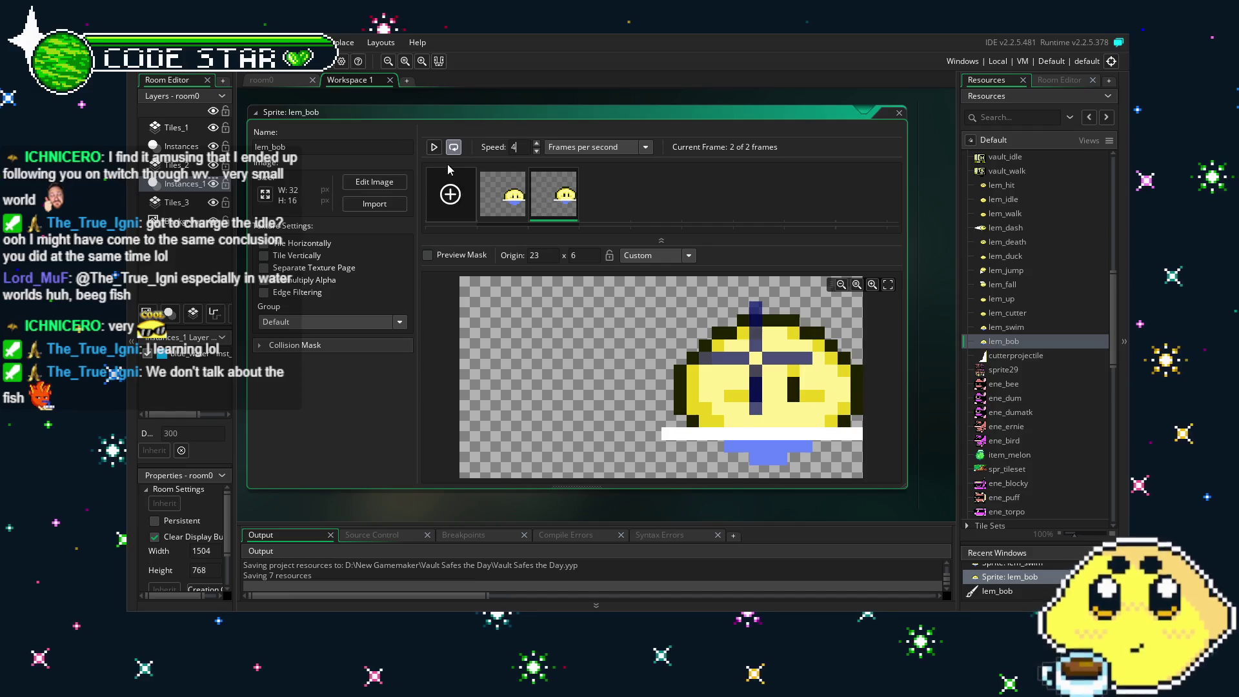
Play and pause the two-frame lem_bob animation preview.
left_click(433, 147)
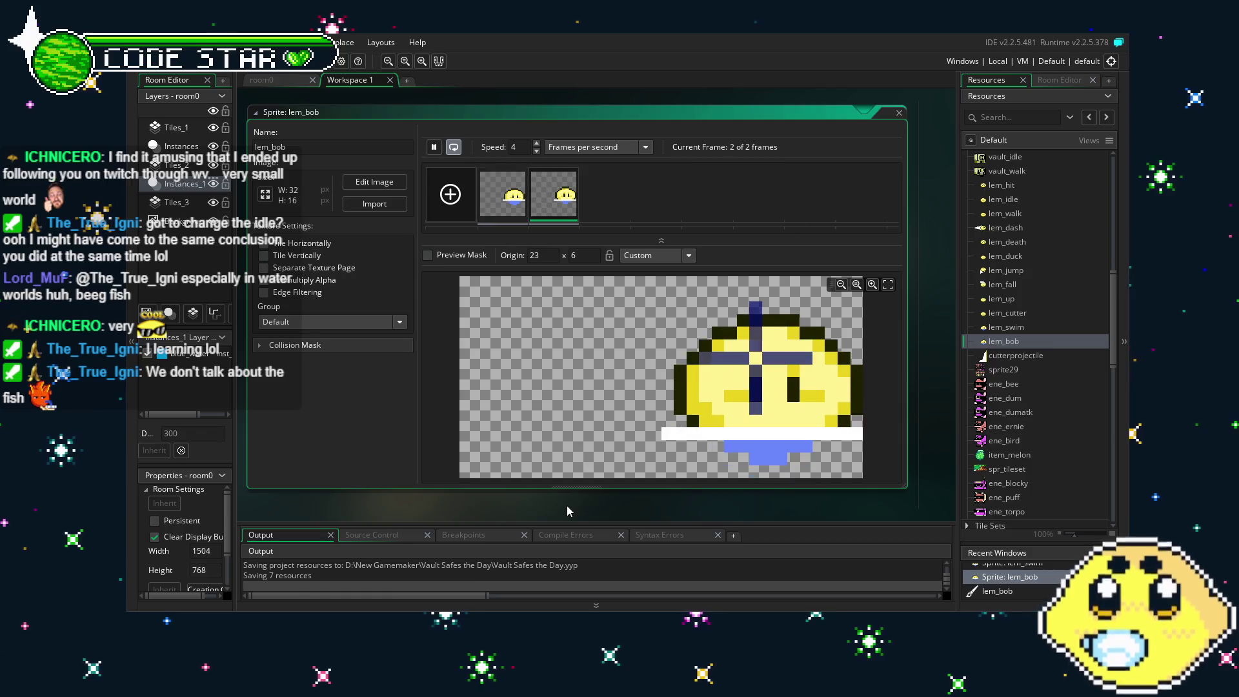
mouse_move(567, 505)
left_mouse_down()
mouse_move(416, 497)
mouse_move(443, 501)
left_mouse_up()
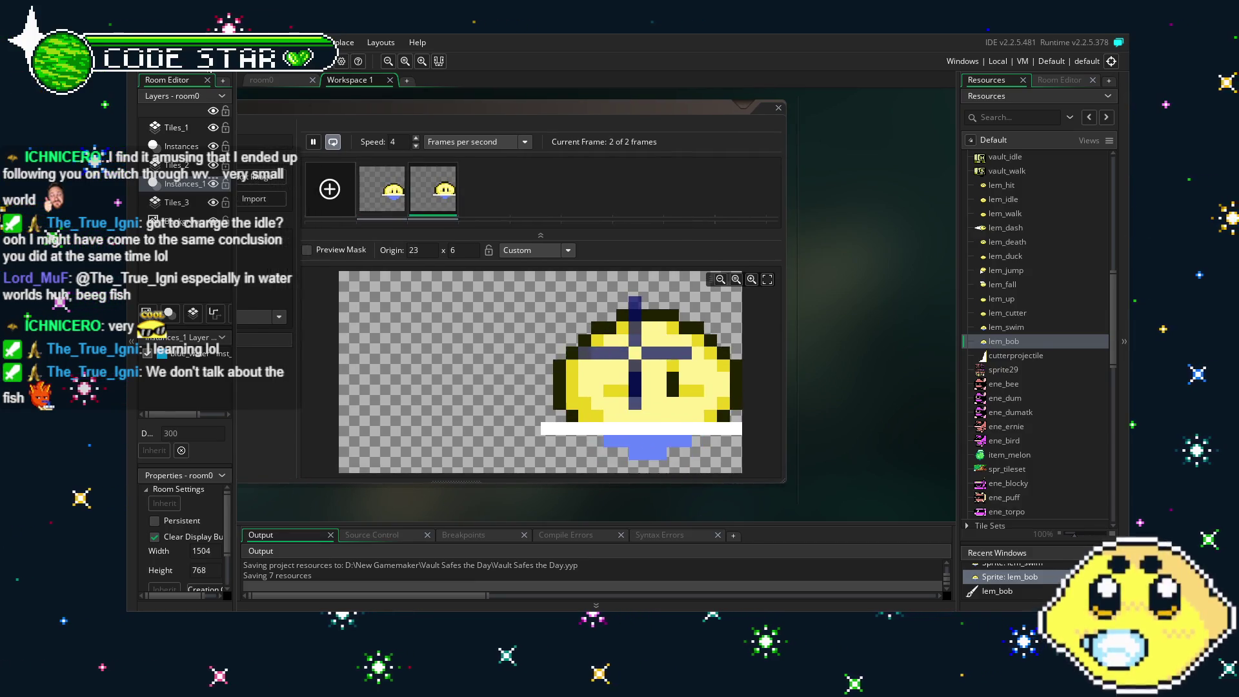
left_click(315, 144)
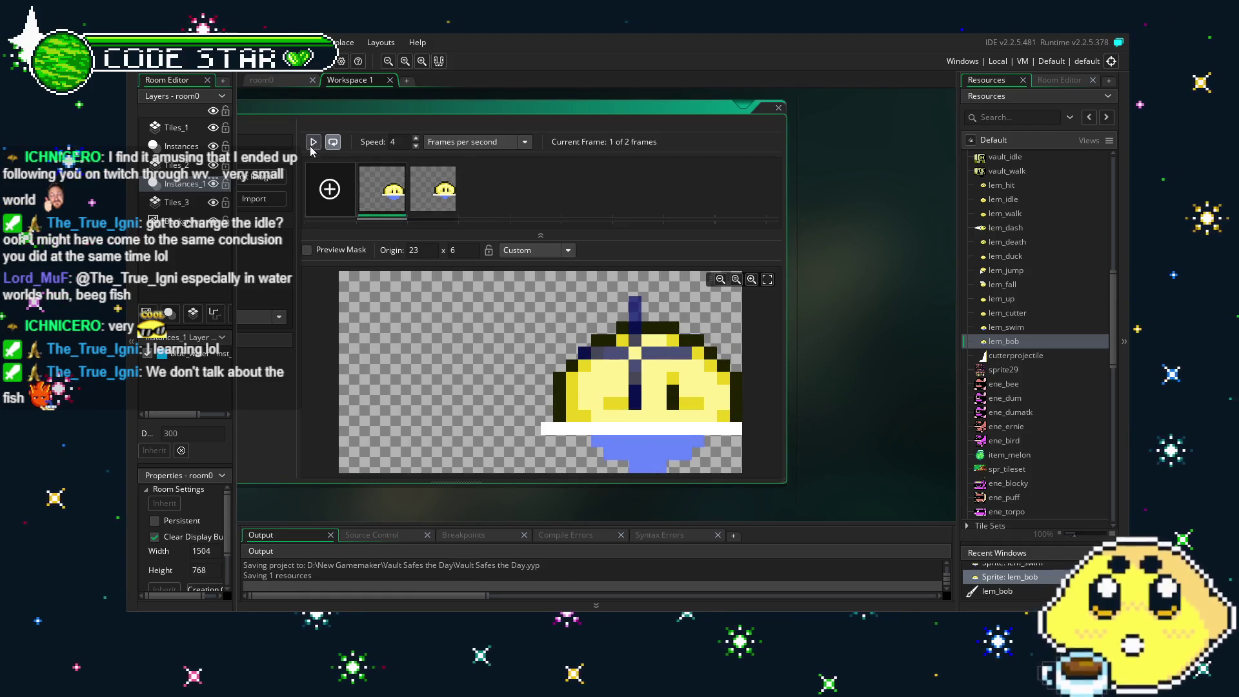
double_click(1002, 340)
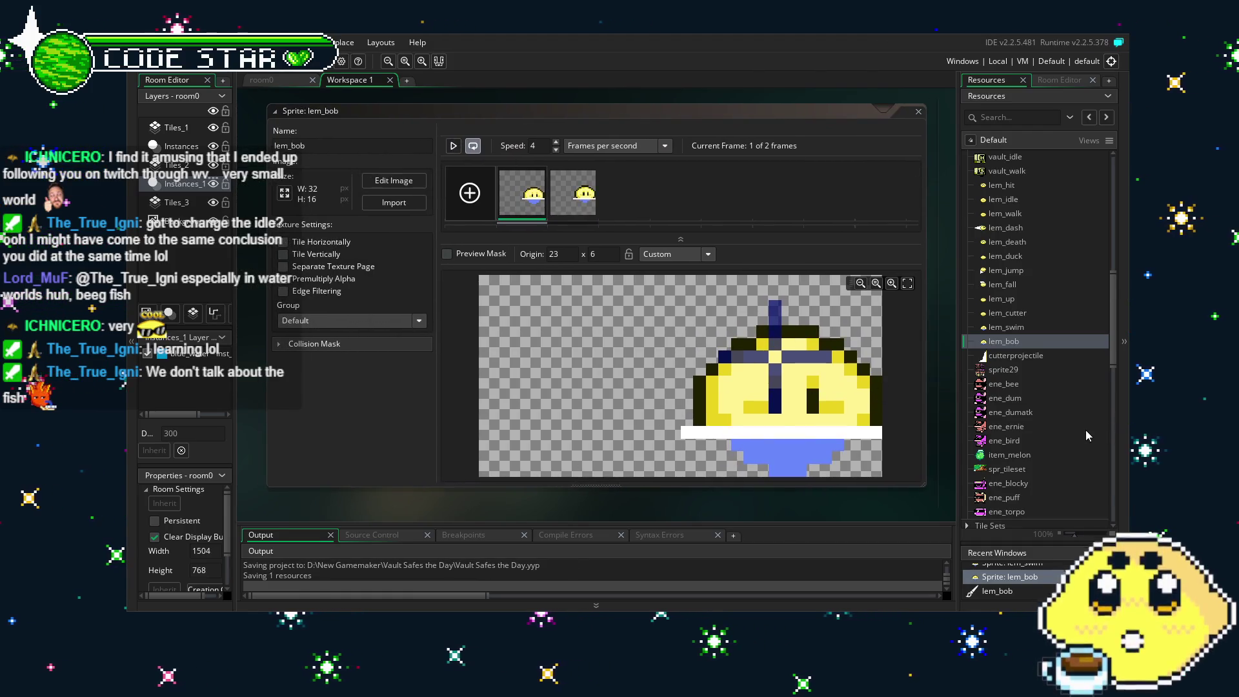
Scroll Resources down to Objects and open the playerLM object.
scroll(1085, 430, "down", 10)
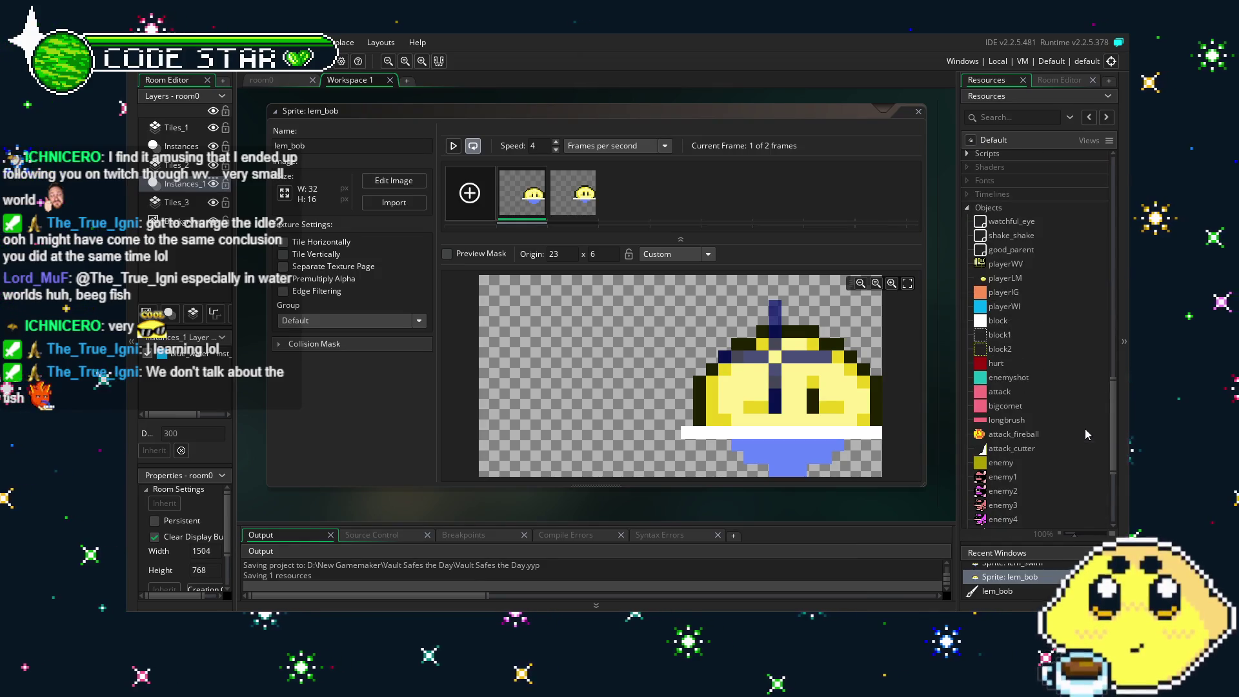
scroll(1086, 429, "down", 3)
left_click(1020, 204)
double_click(1019, 204)
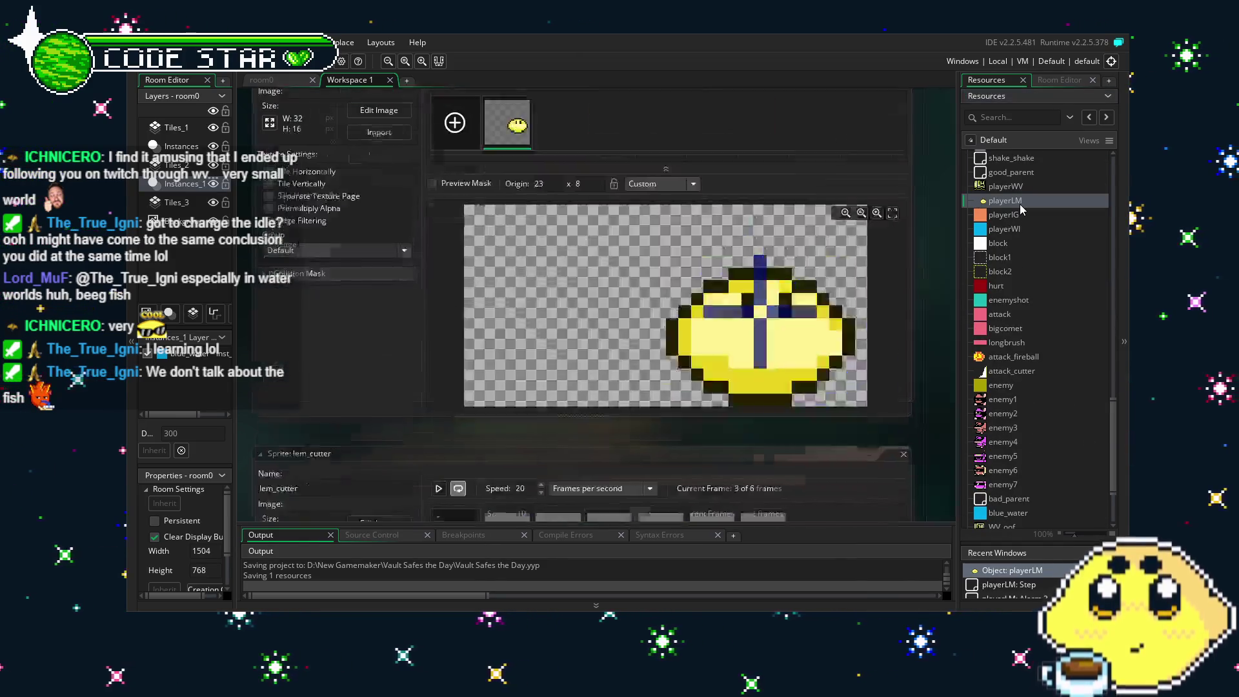
Show playerLM's Key Down - Left event code.
left_click_drag(416, 449, 381, 457)
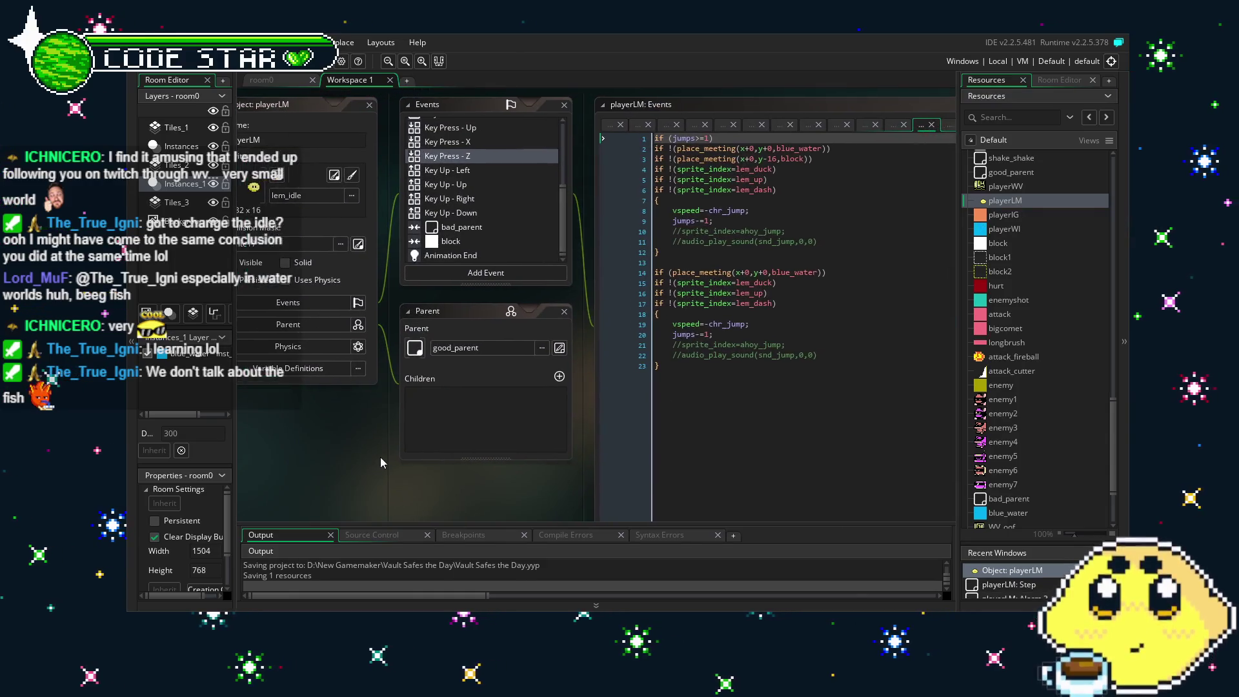
scroll(490, 222, "up", 5)
scroll(489, 223, "down", 3)
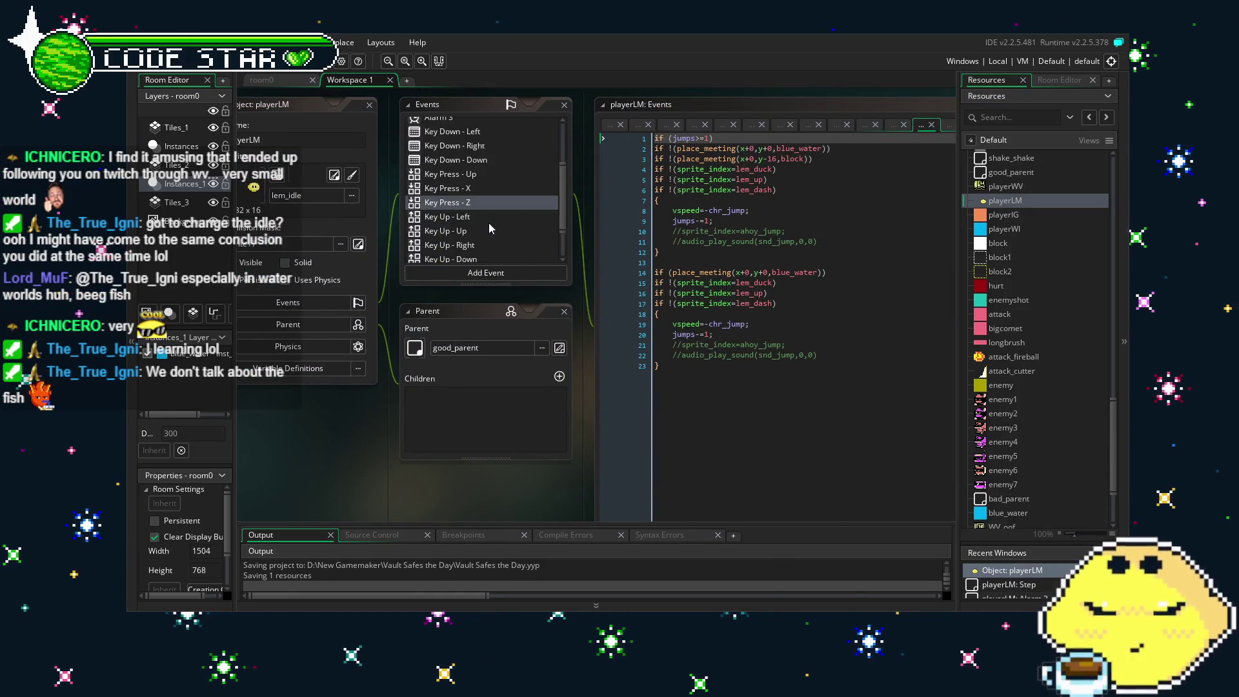
scroll(489, 223, "up", 3)
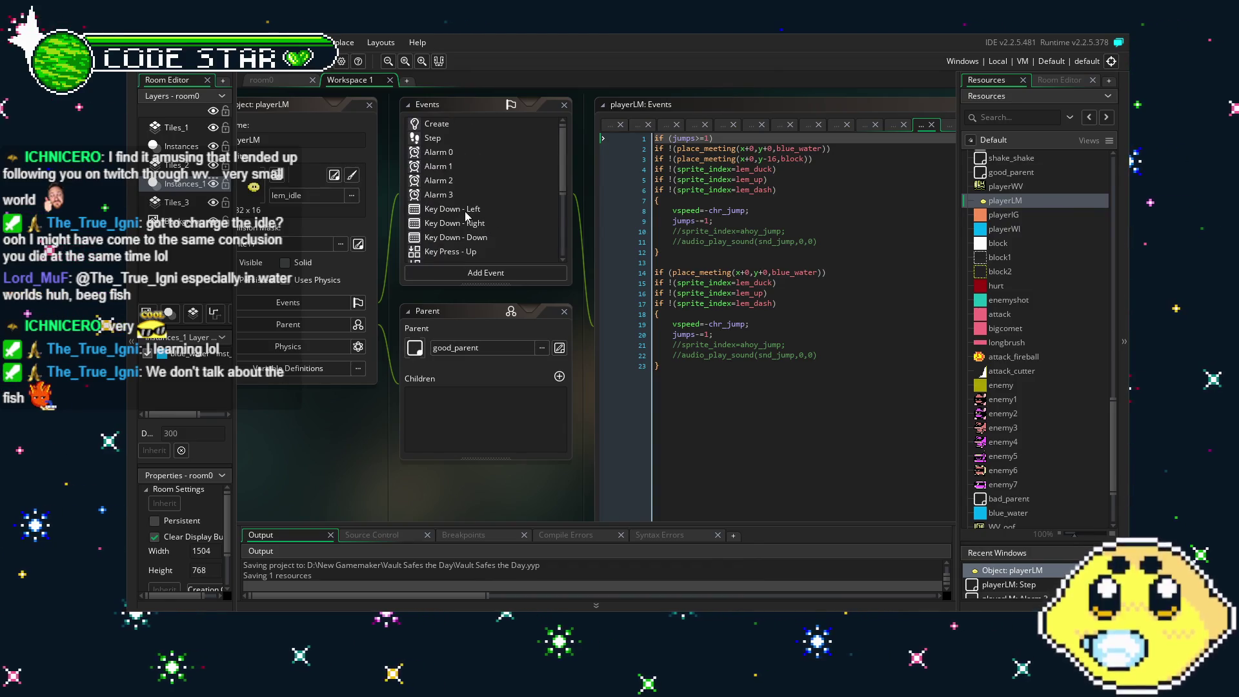
left_click(465, 211)
left_click_drag(457, 477, 373, 471)
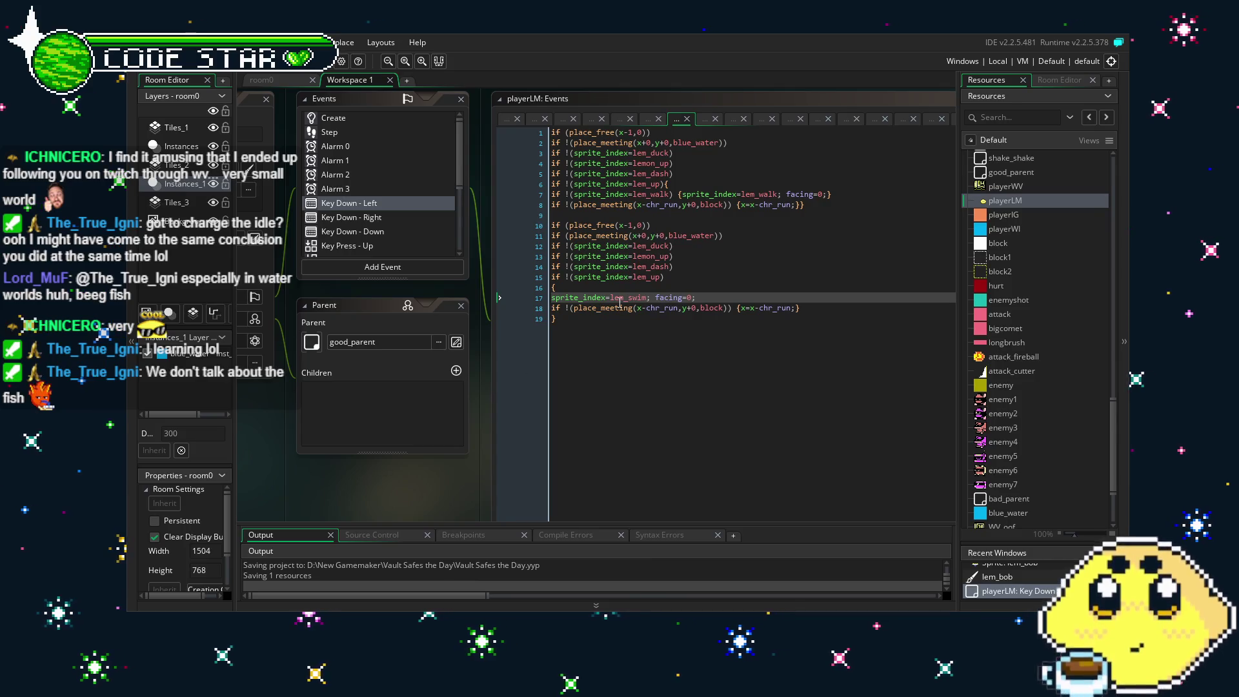
Inspect the blue_water check on line 11 and the lem_swim line, then view Key Press - Up.
left_click(665, 236)
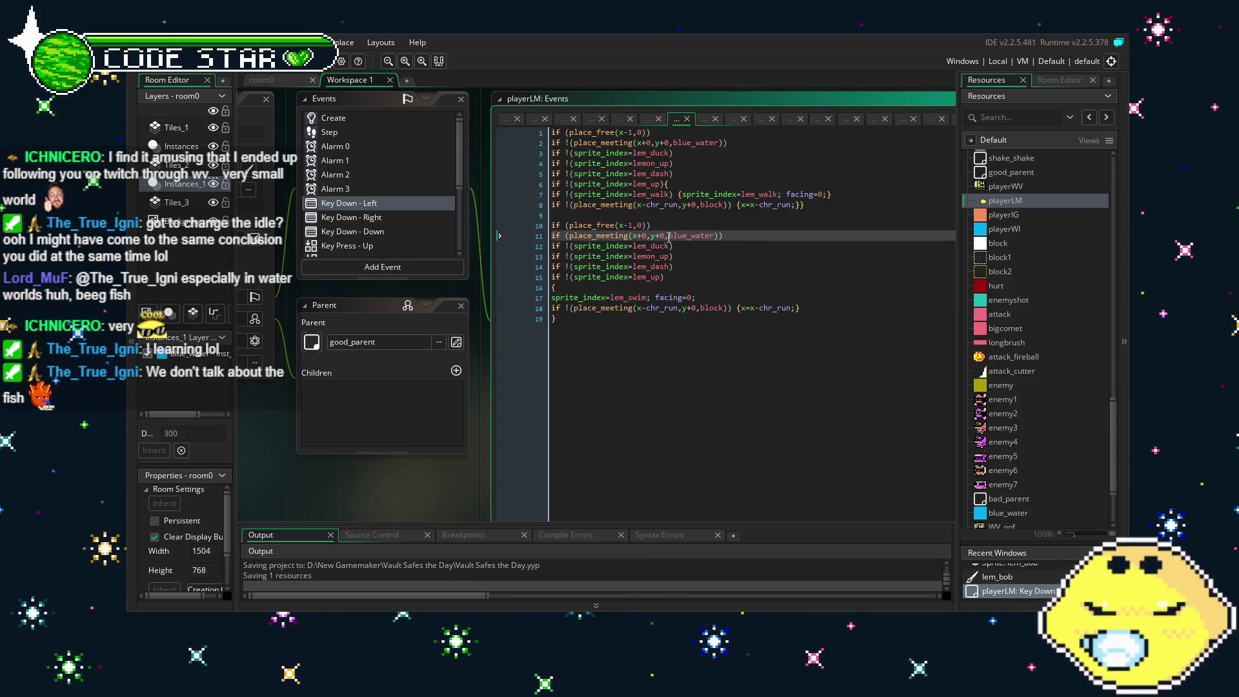
left_click(702, 286)
left_click(652, 409)
left_click_drag(652, 409, 631, 408)
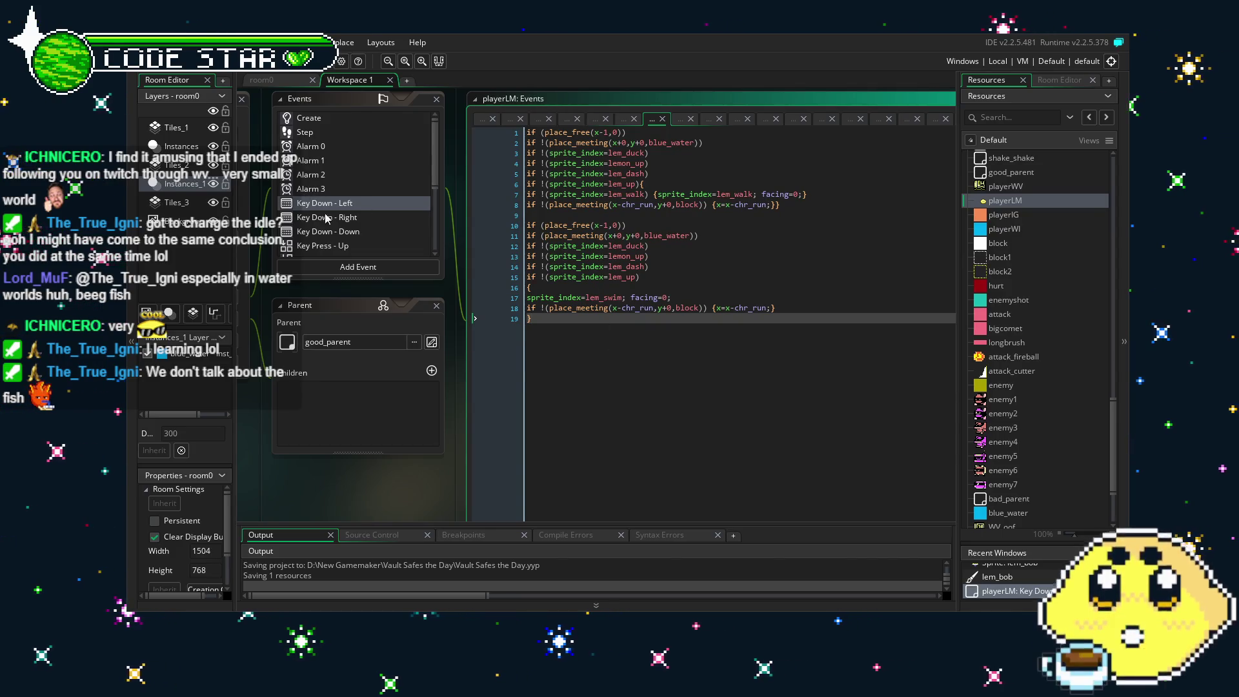
scroll(353, 230, "down", 2)
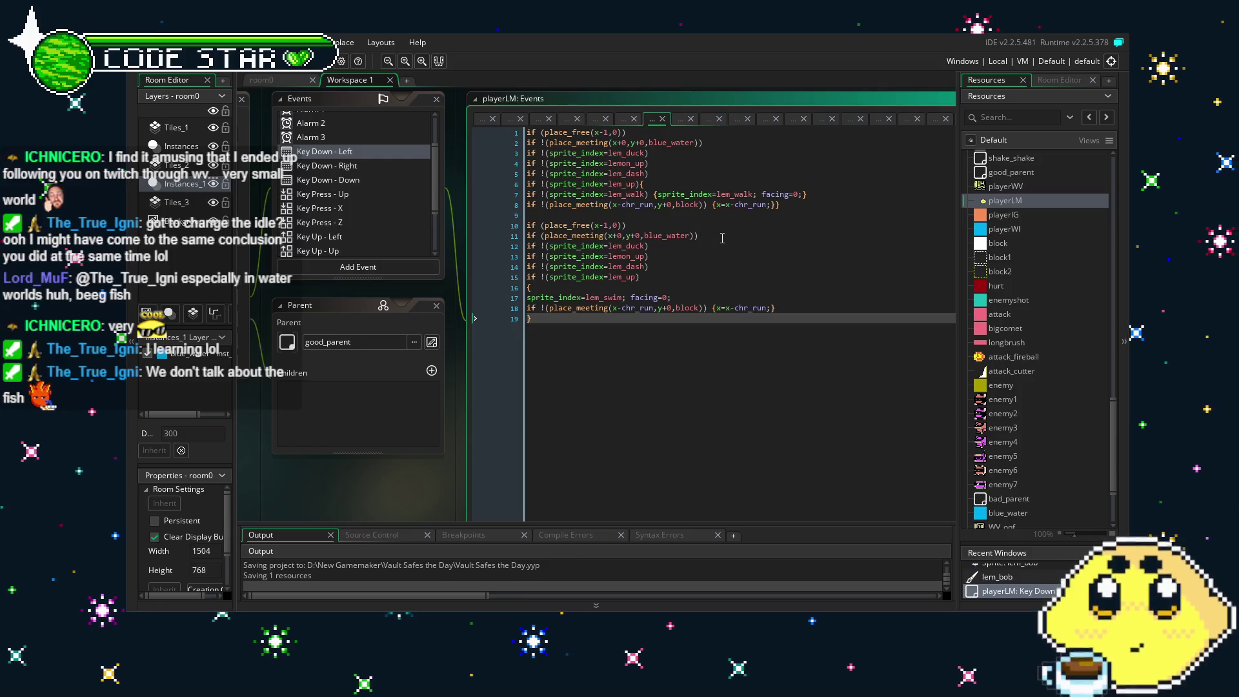
left_click_drag(722, 238, 492, 242)
key("ctrl+c")
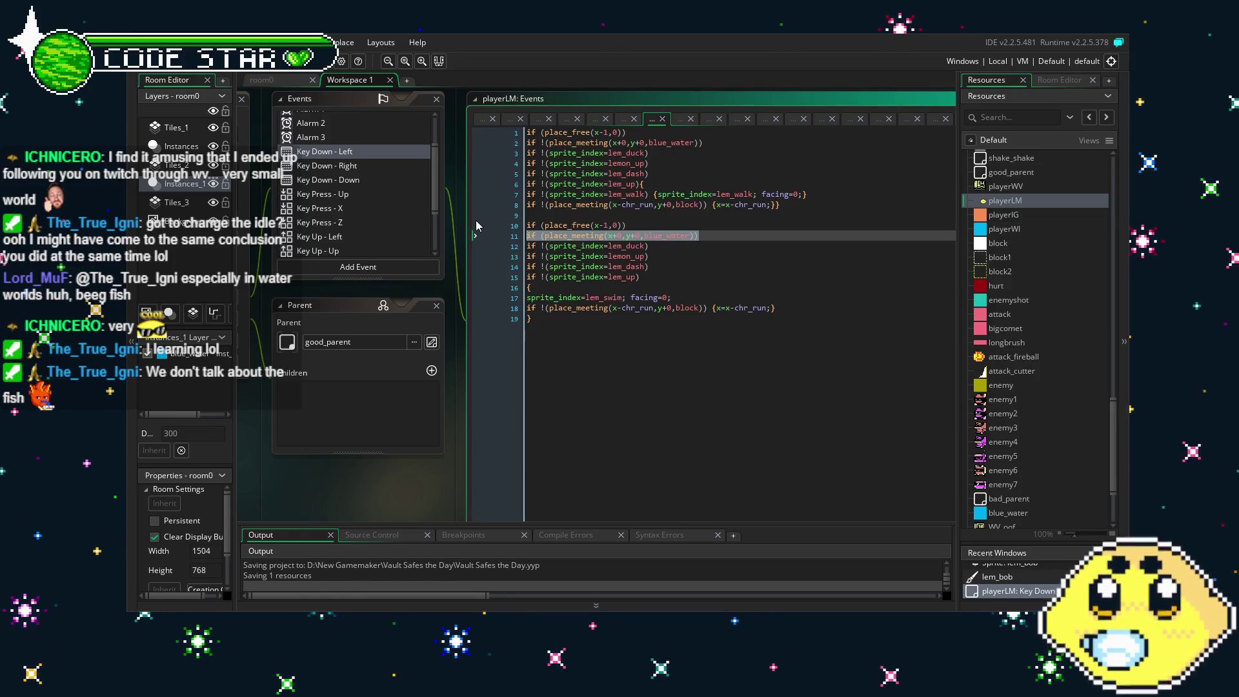
left_click(348, 194)
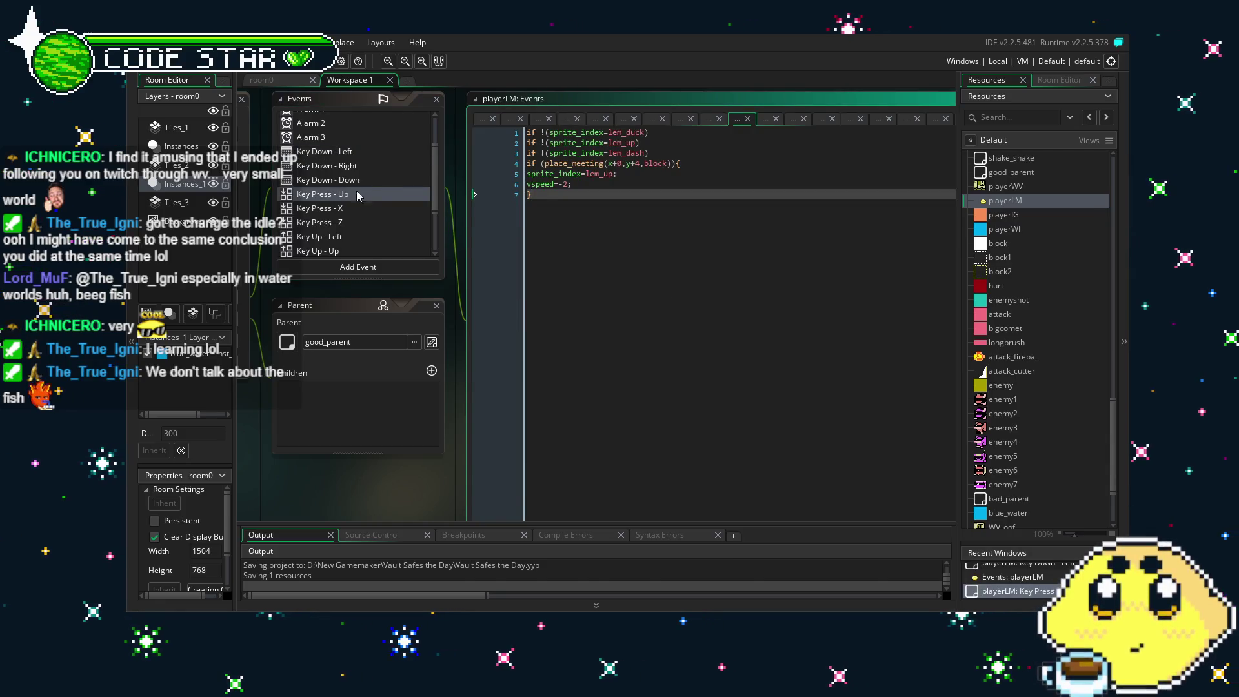
In Key Up - Left, add line 3 copying the idle sprite line, changed to lem_bob.
scroll(363, 226, "down", 2)
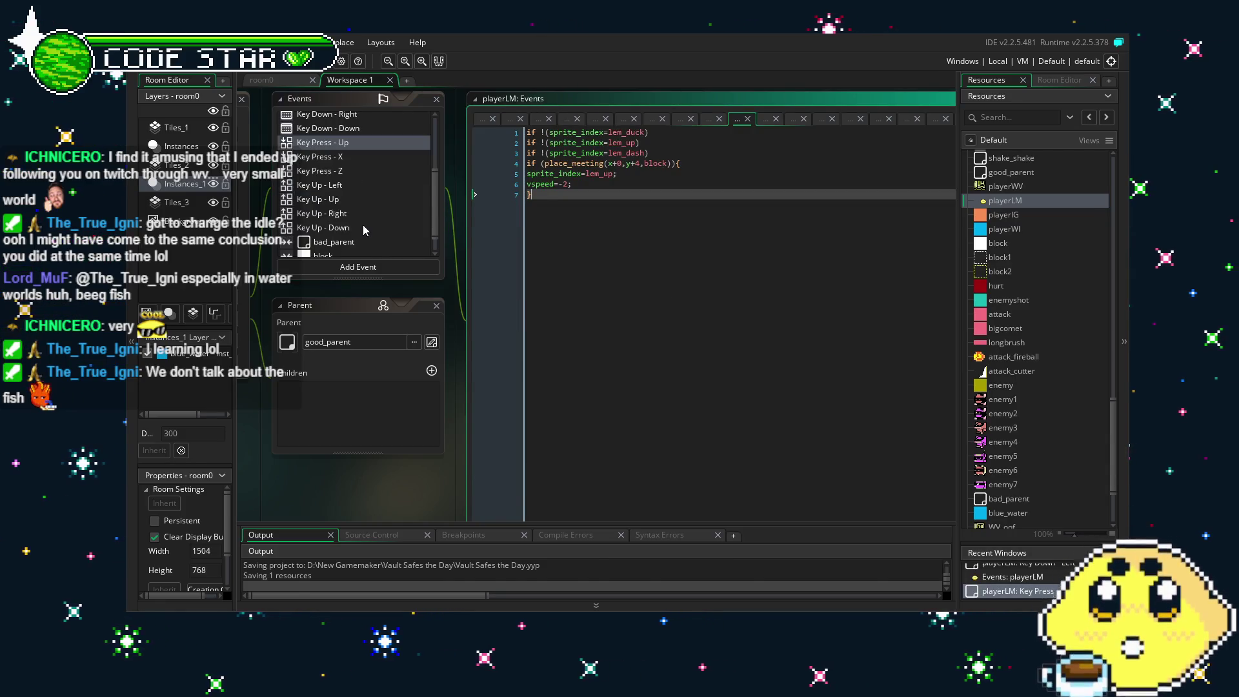
left_click(323, 185)
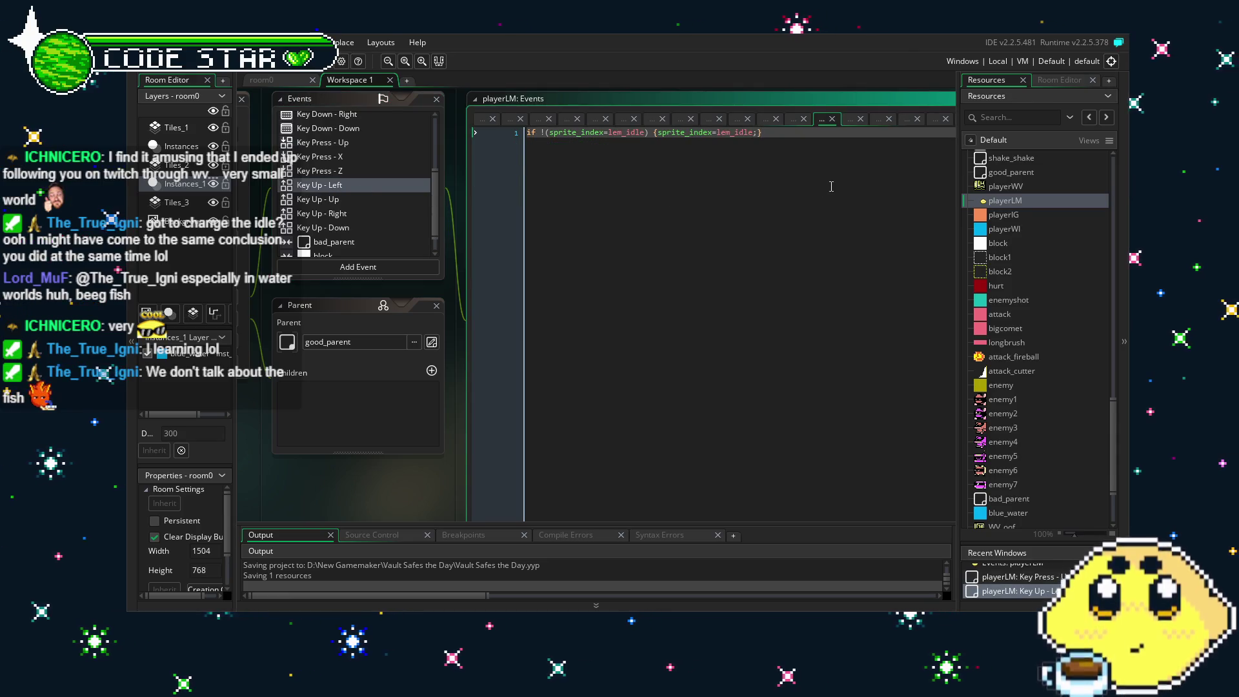
key("Return")
key("Return")
key("ctrl+v")
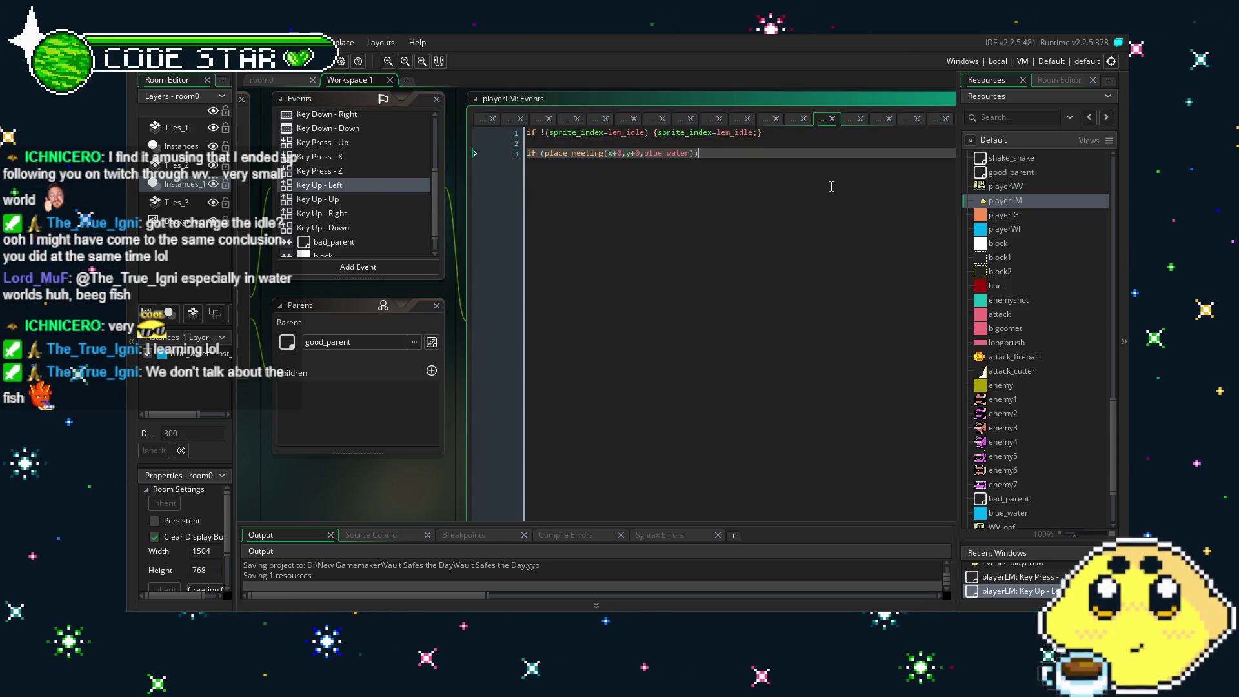
key("ctrl+z")
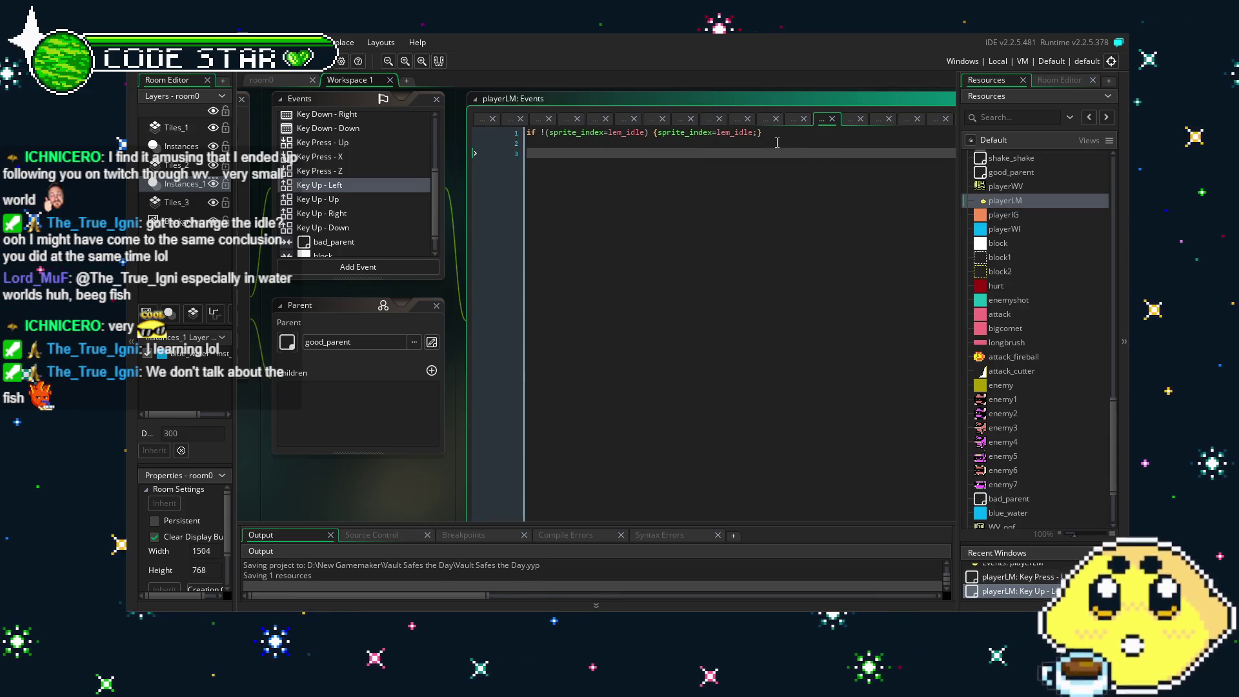
left_click_drag(763, 133, 479, 143)
key("ctrl+c")
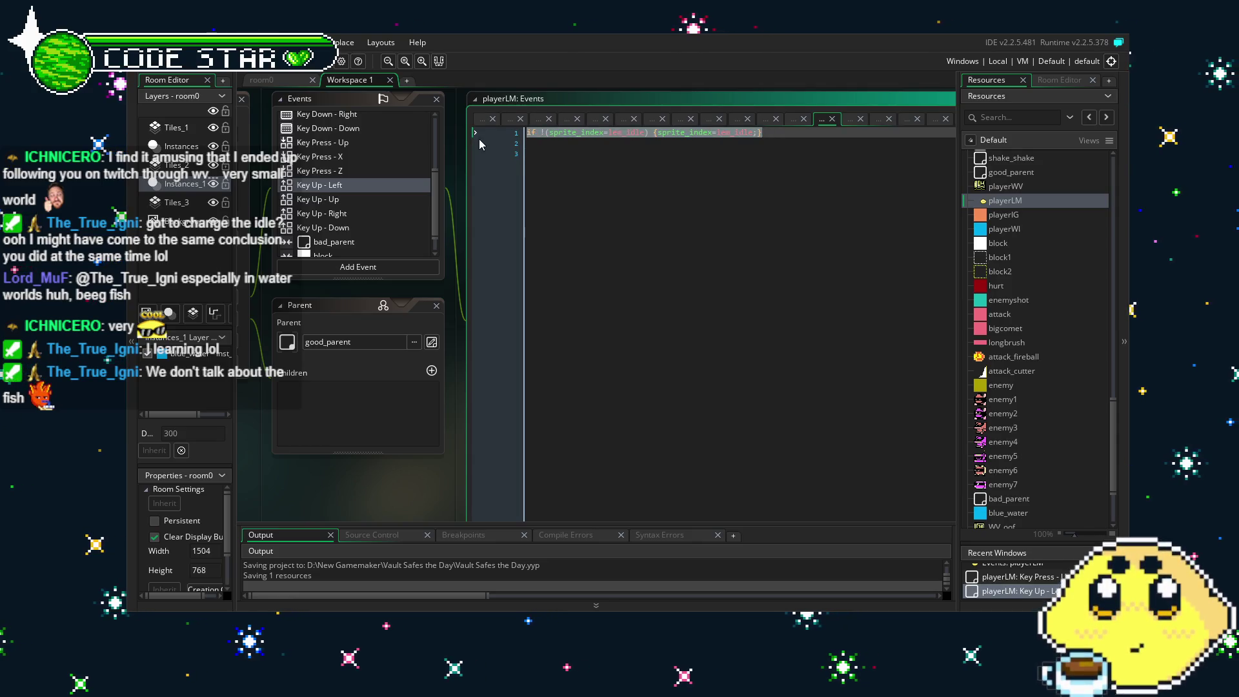
left_click(822, 164)
key("ctrl+v")
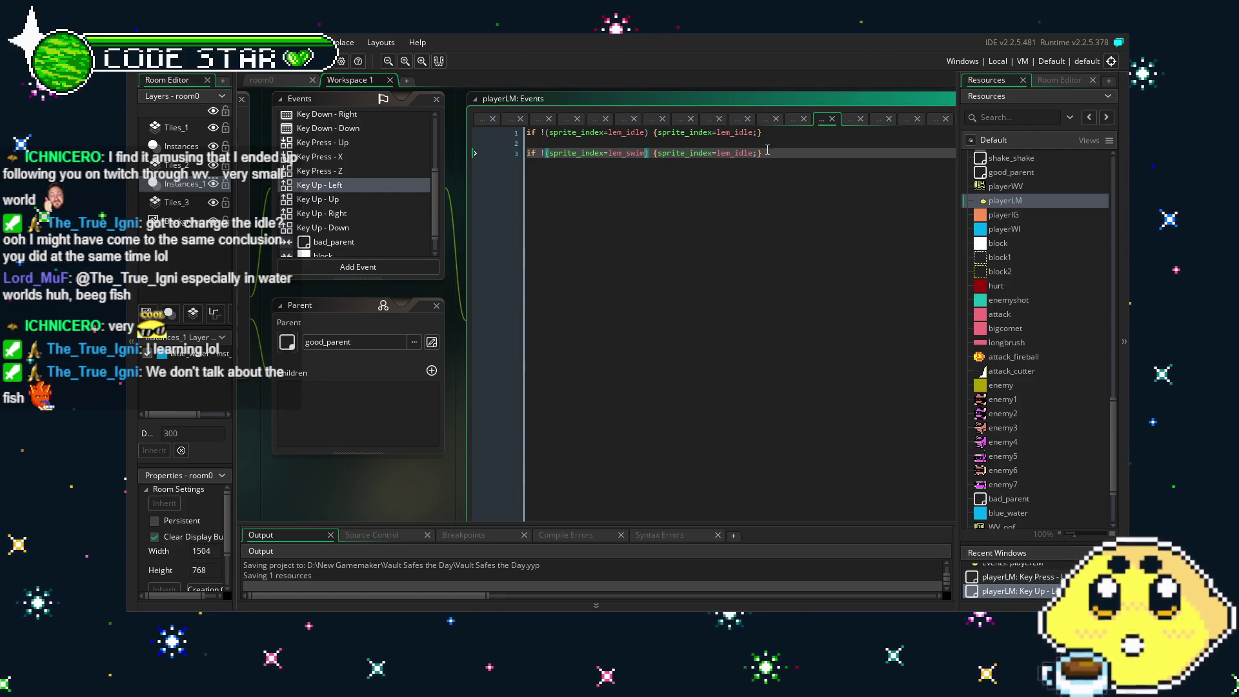
type("_bob")
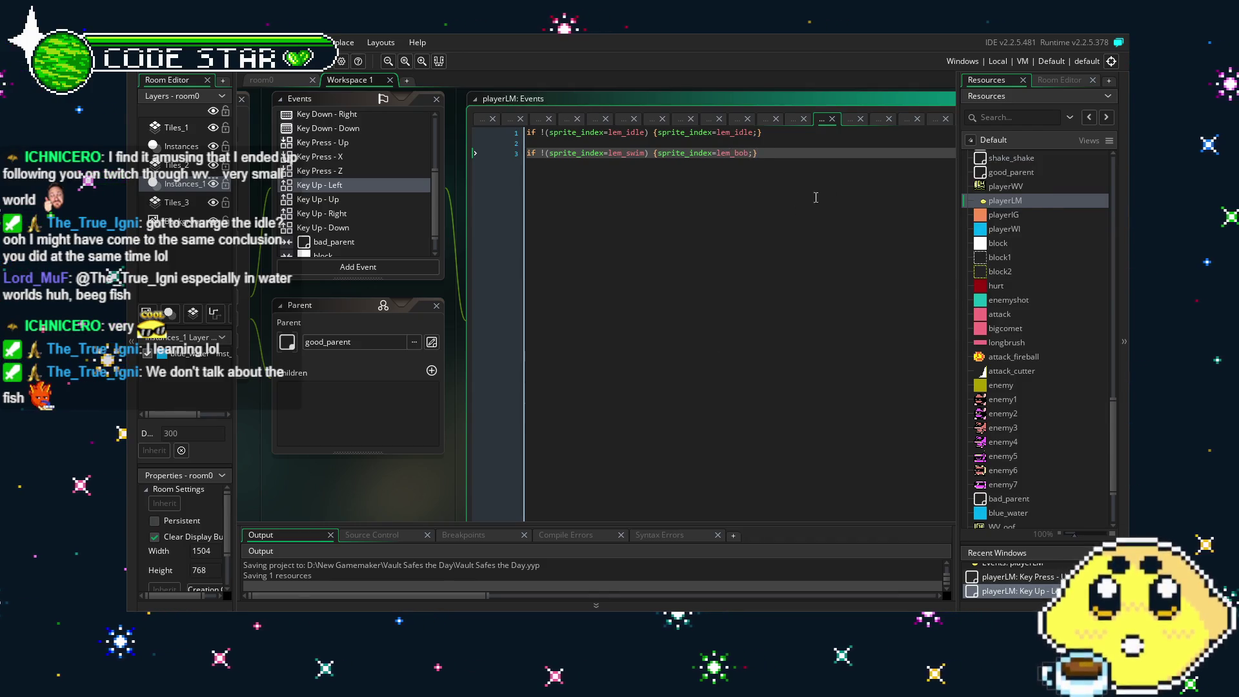
Paste the lem_swim/lem_bob line below line 1 of Key Up - Right, then run with F5.
key("shift+Home")
left_click(346, 215)
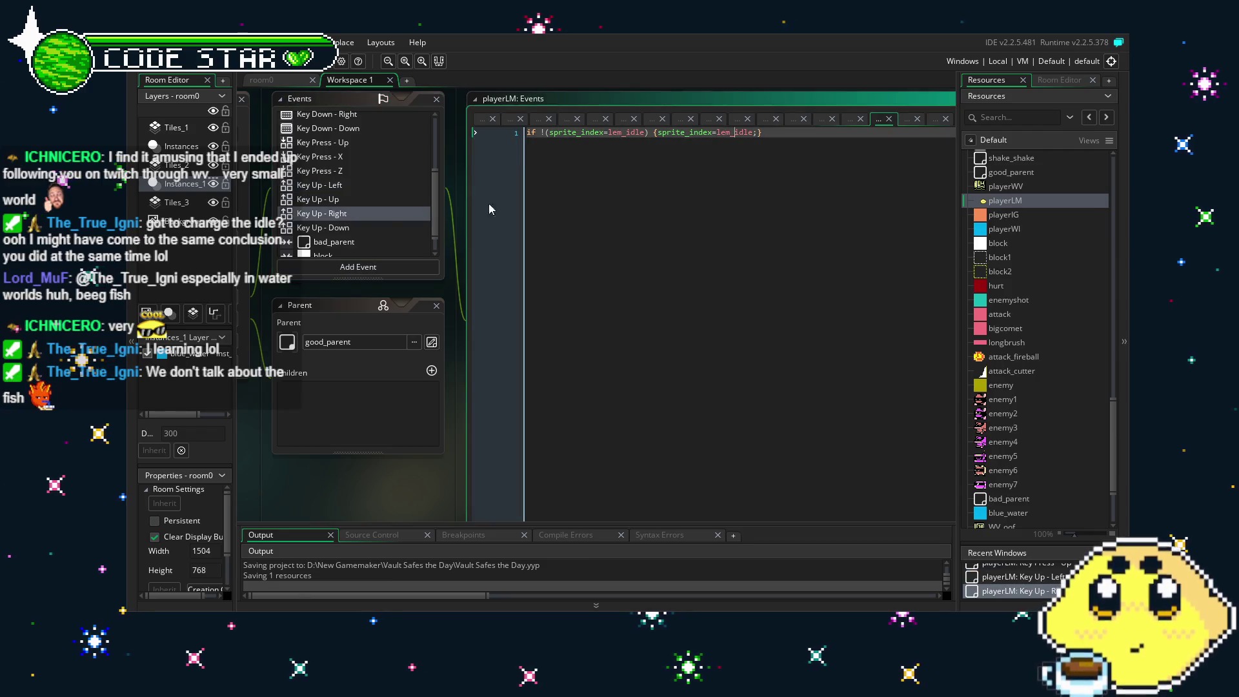
left_click(788, 171)
key("Return")
key("Return")
key("ctrl+v")
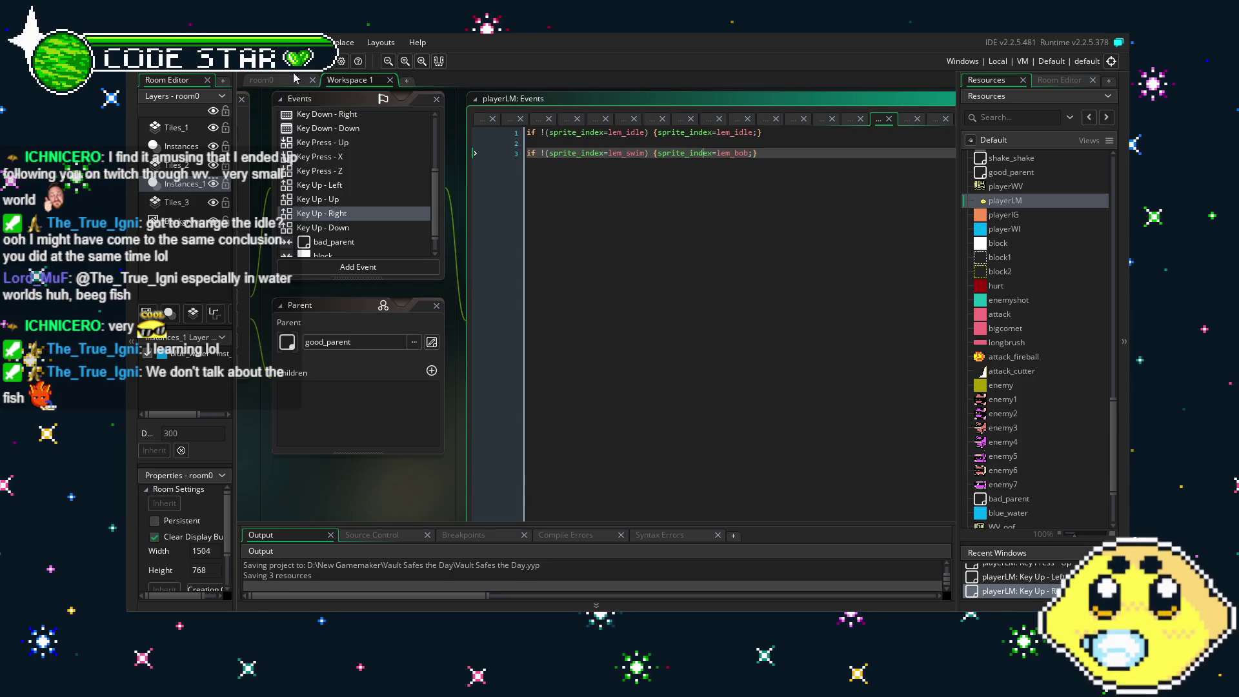
key("F5")
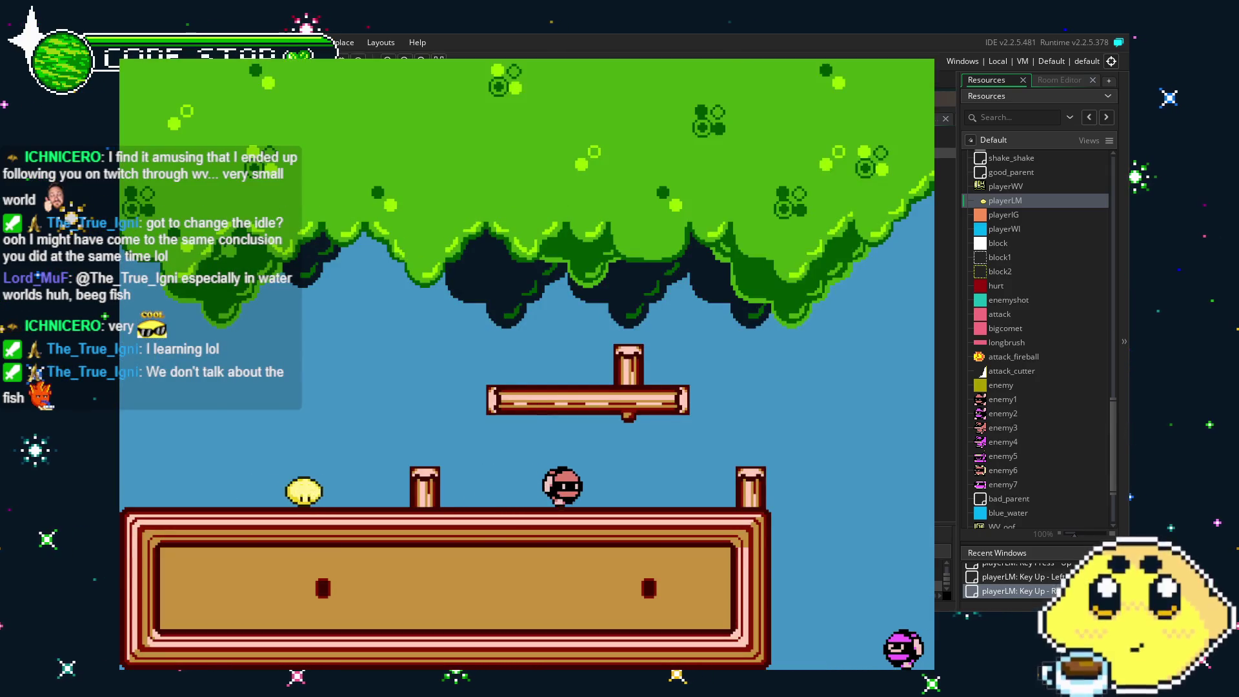
Walk and jump the lemon back and forth across the grass, then quit with Escape.
key("Up")
key("Right")
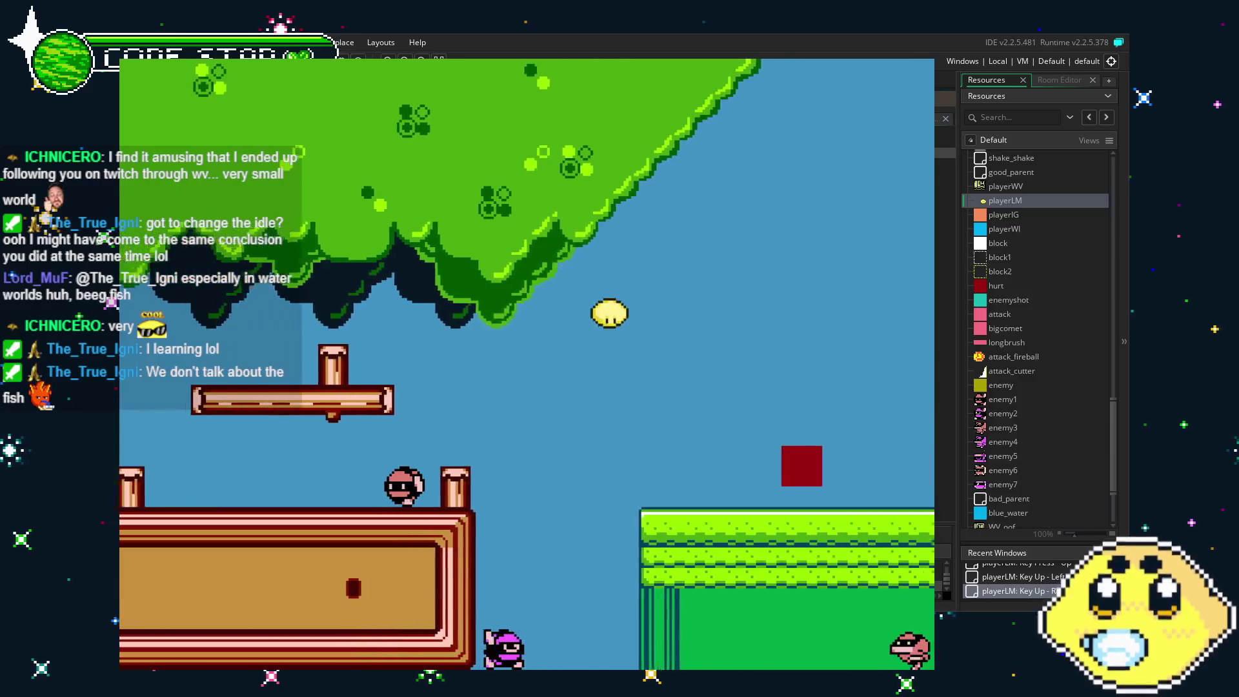
key("Right")
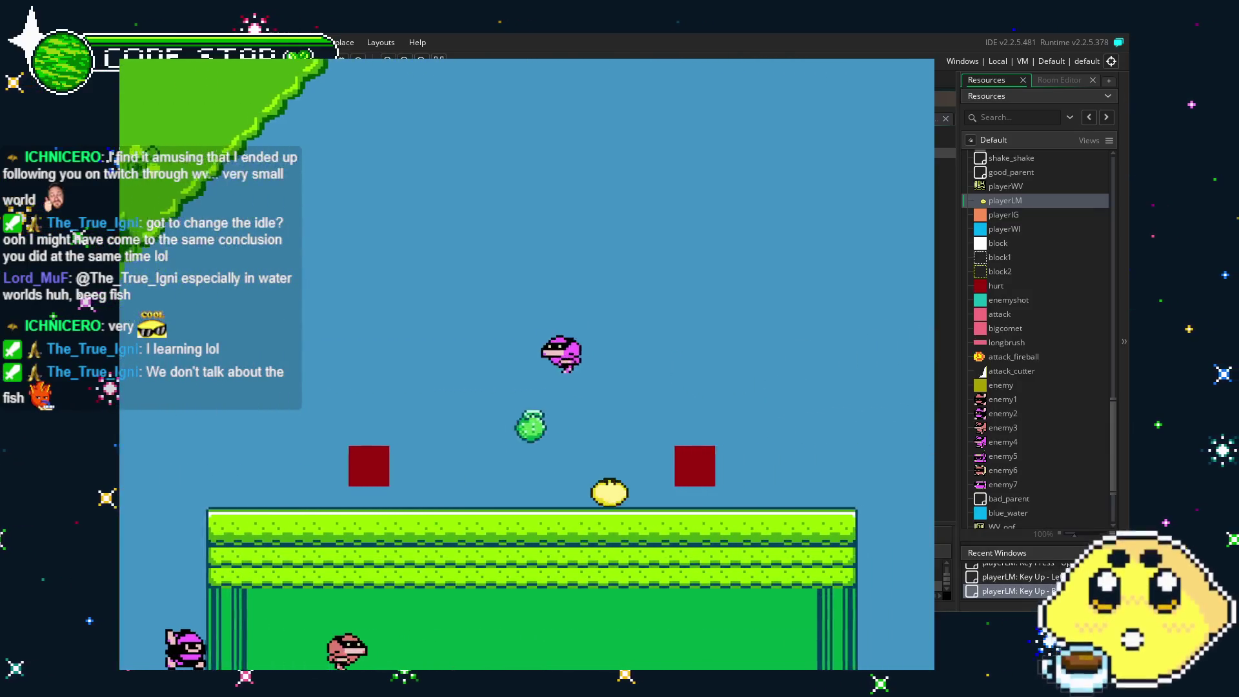
key("Up")
key("Left")
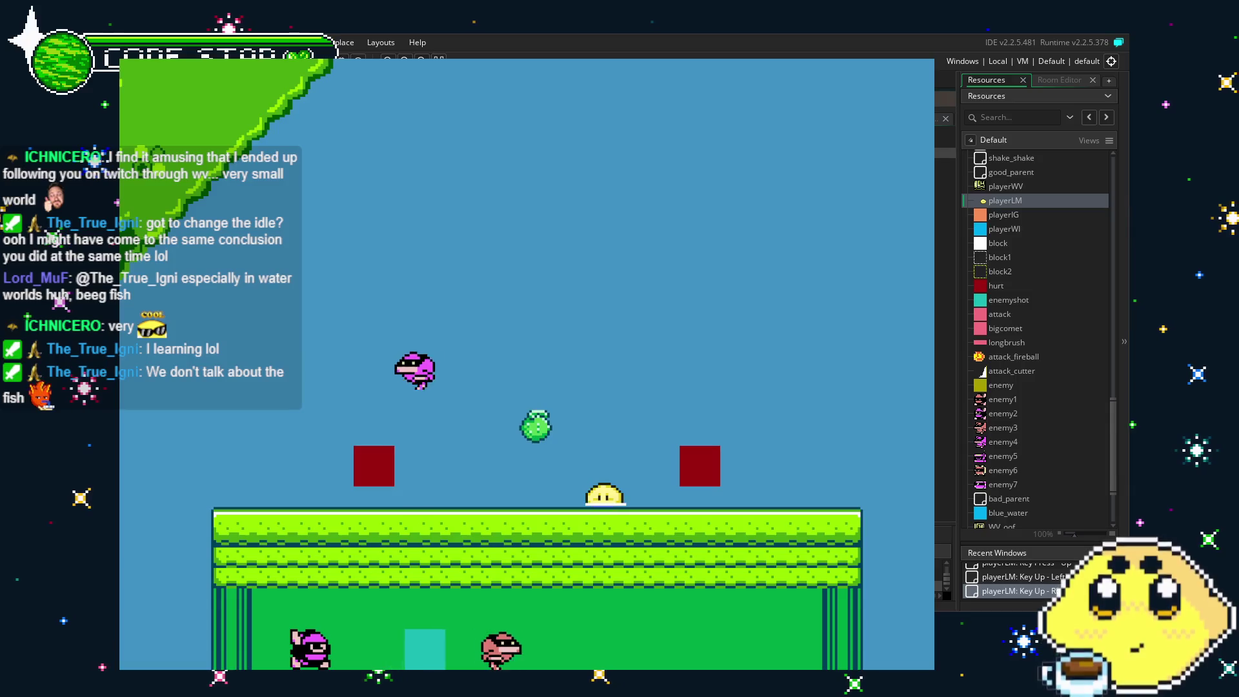
key("Left")
key("Right")
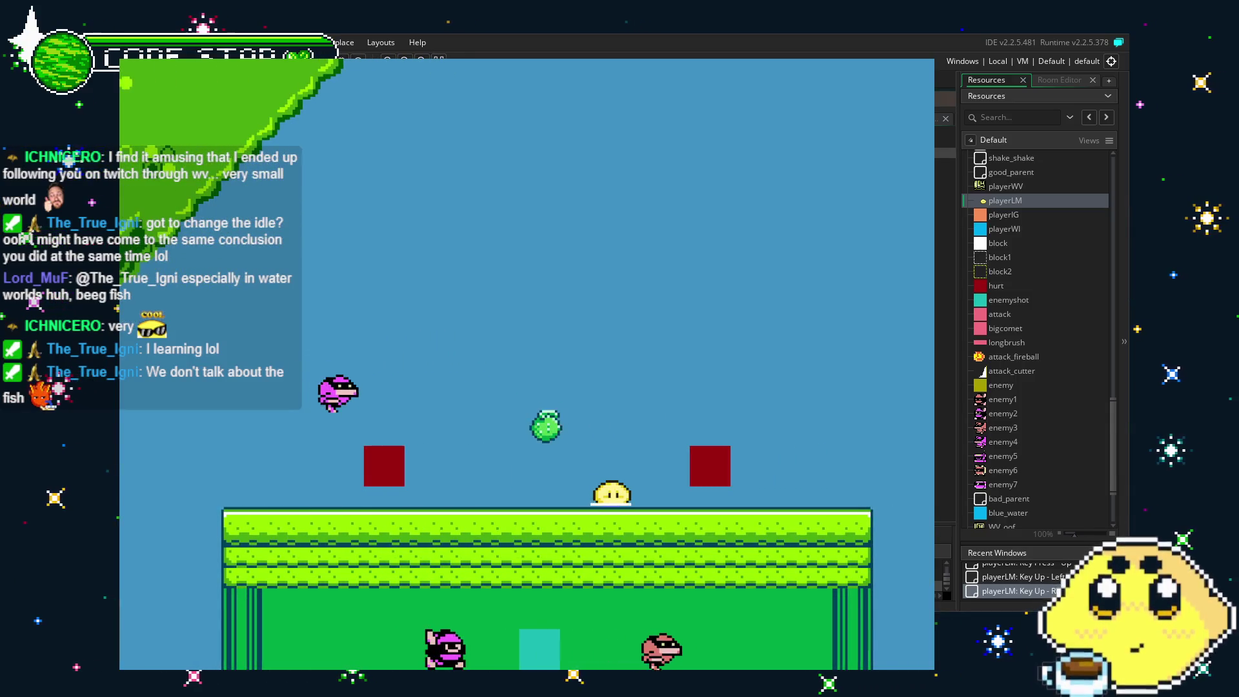
key("Left")
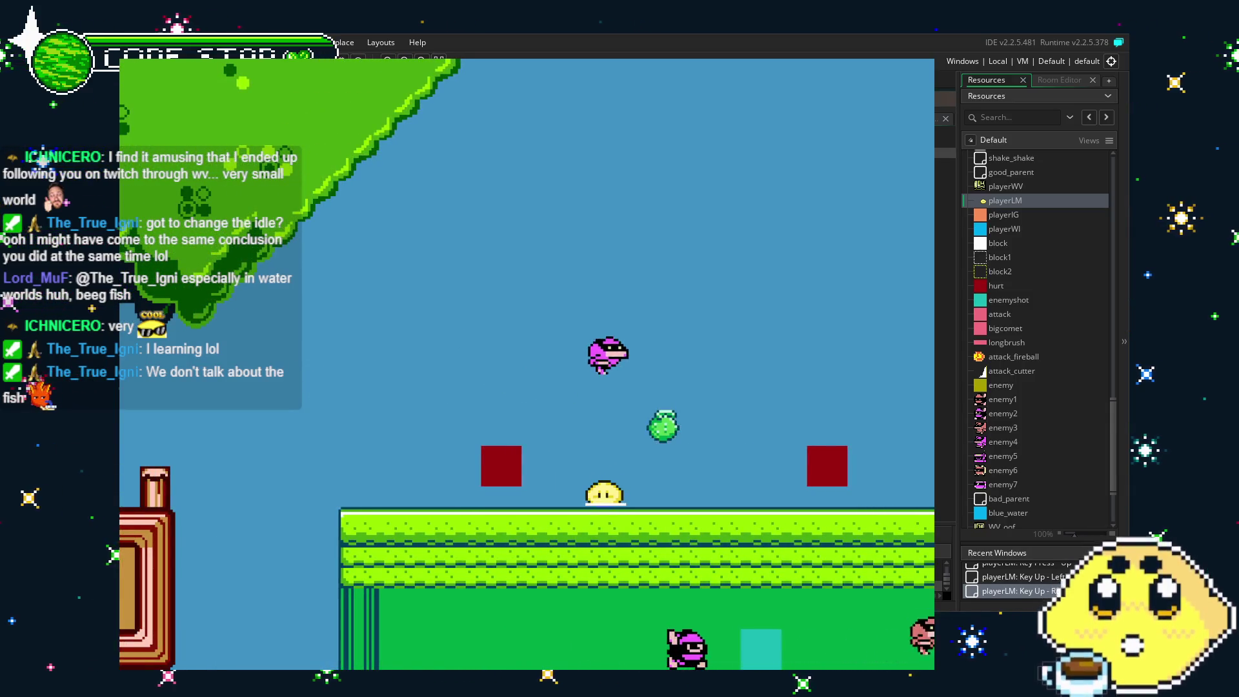
key("Left")
key("Up")
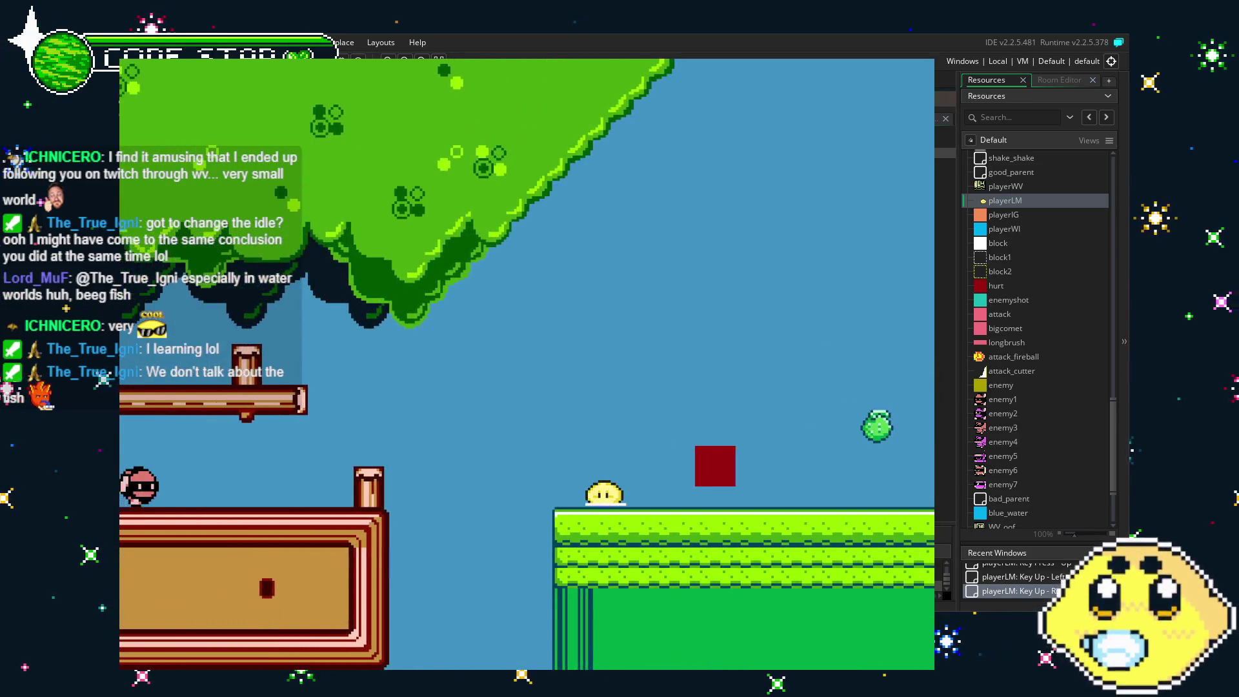
key("Right")
key("Left")
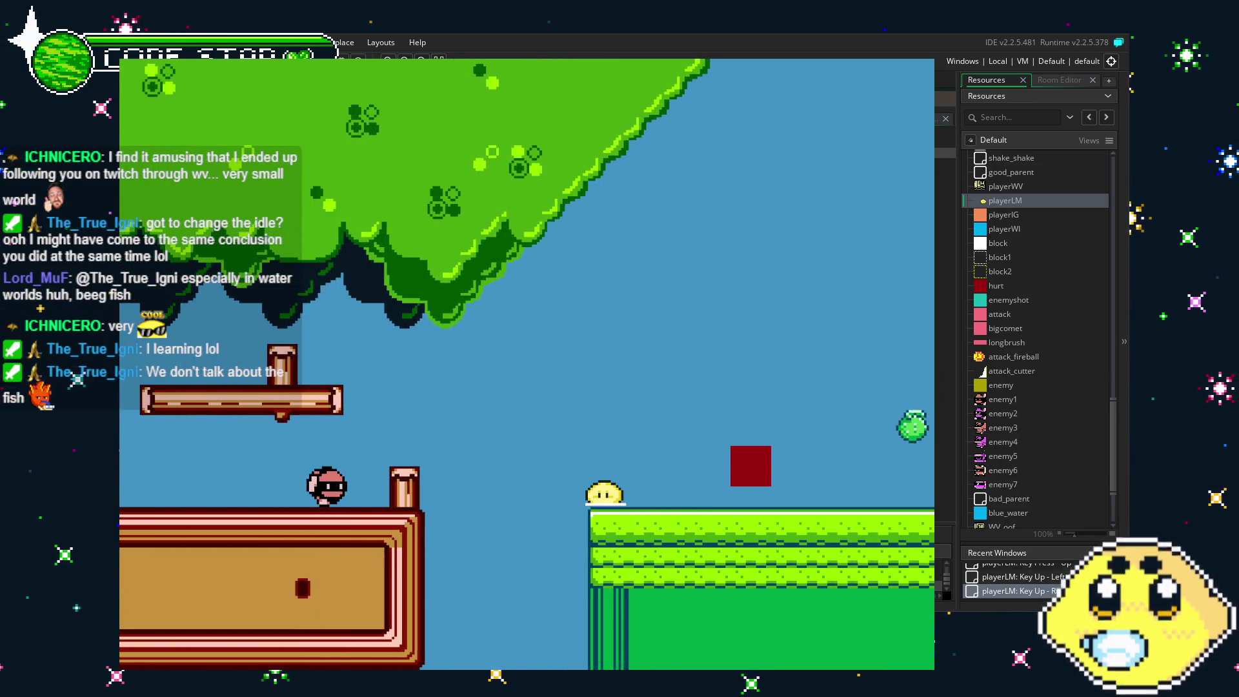
key("Up")
key("Up")
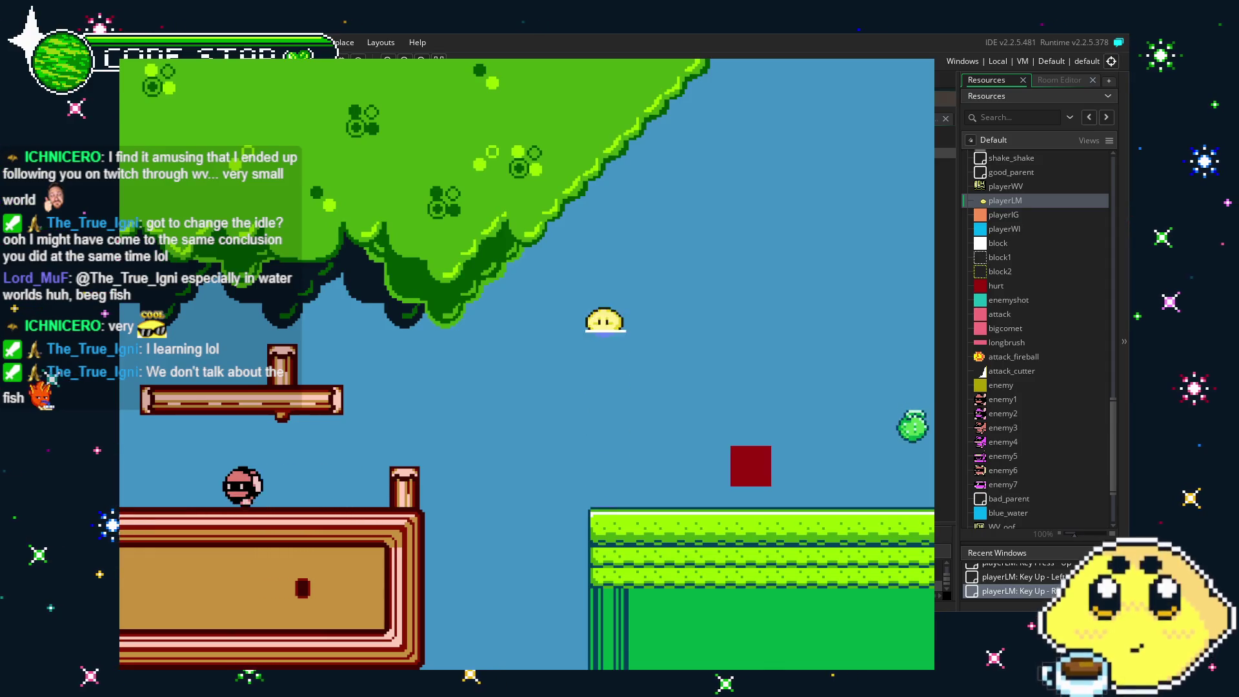
key("Right")
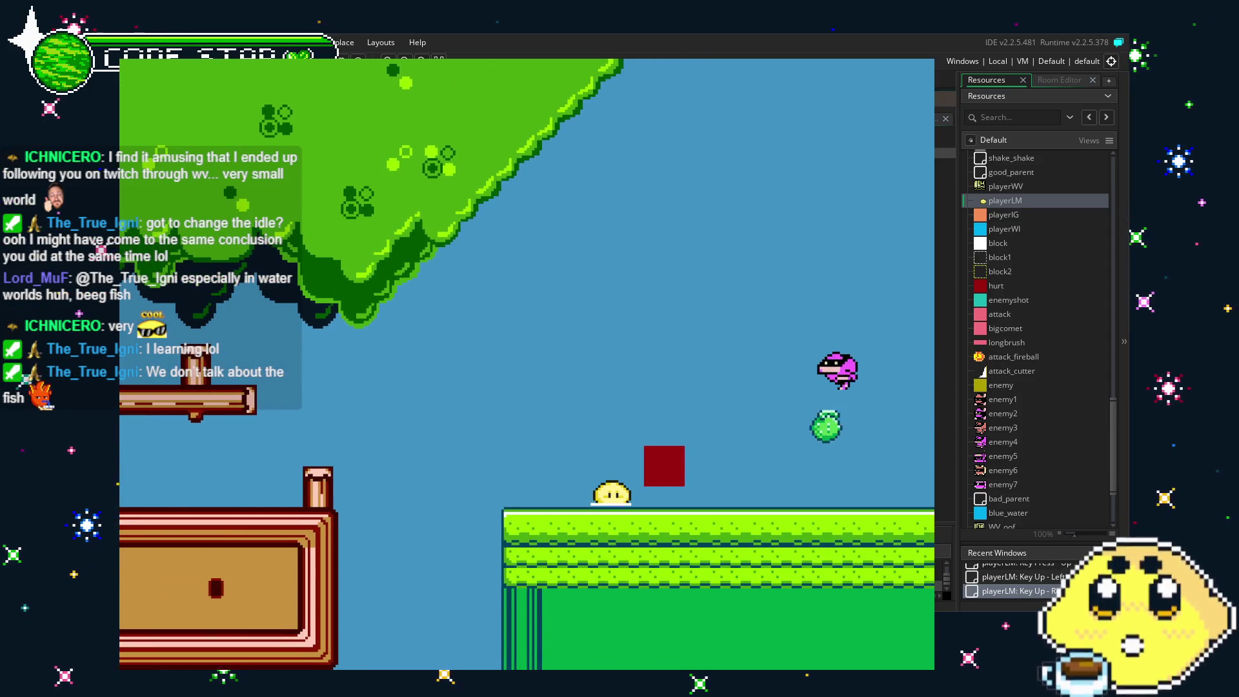
key("Escape")
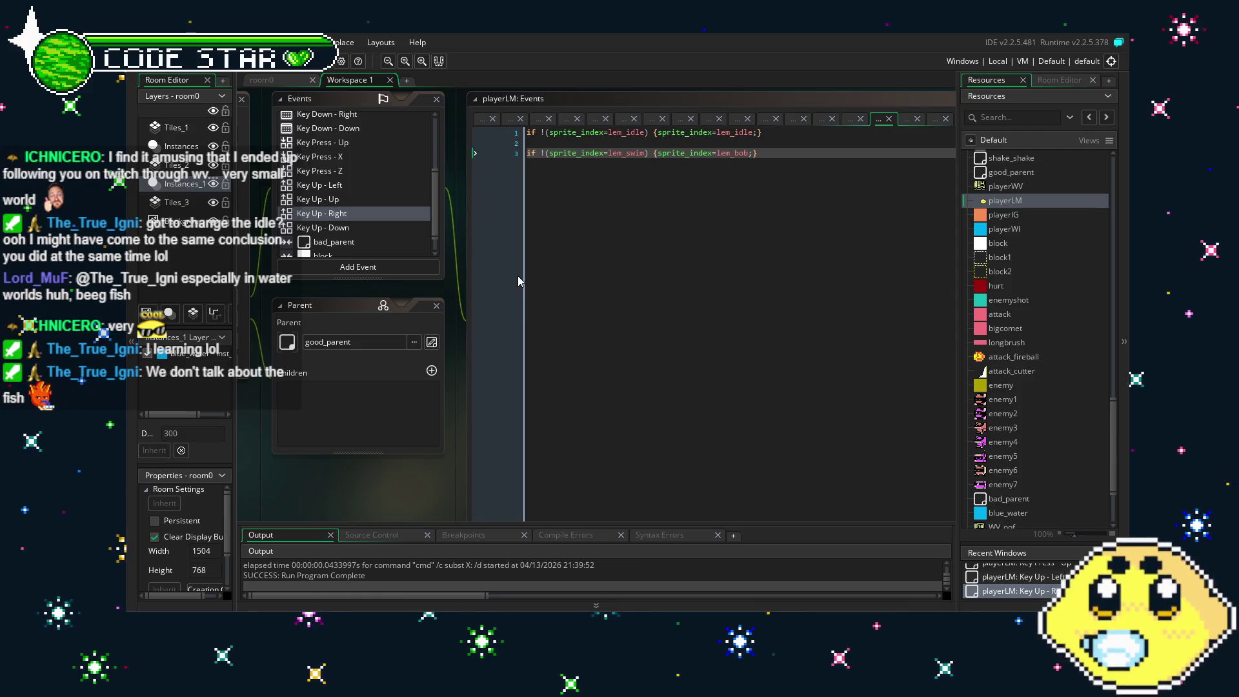
Remove the '!' before (sprite_index=lem_swim) in Key Up - Right and Key Up - Left.
left_click(546, 153)
key("BackSpace")
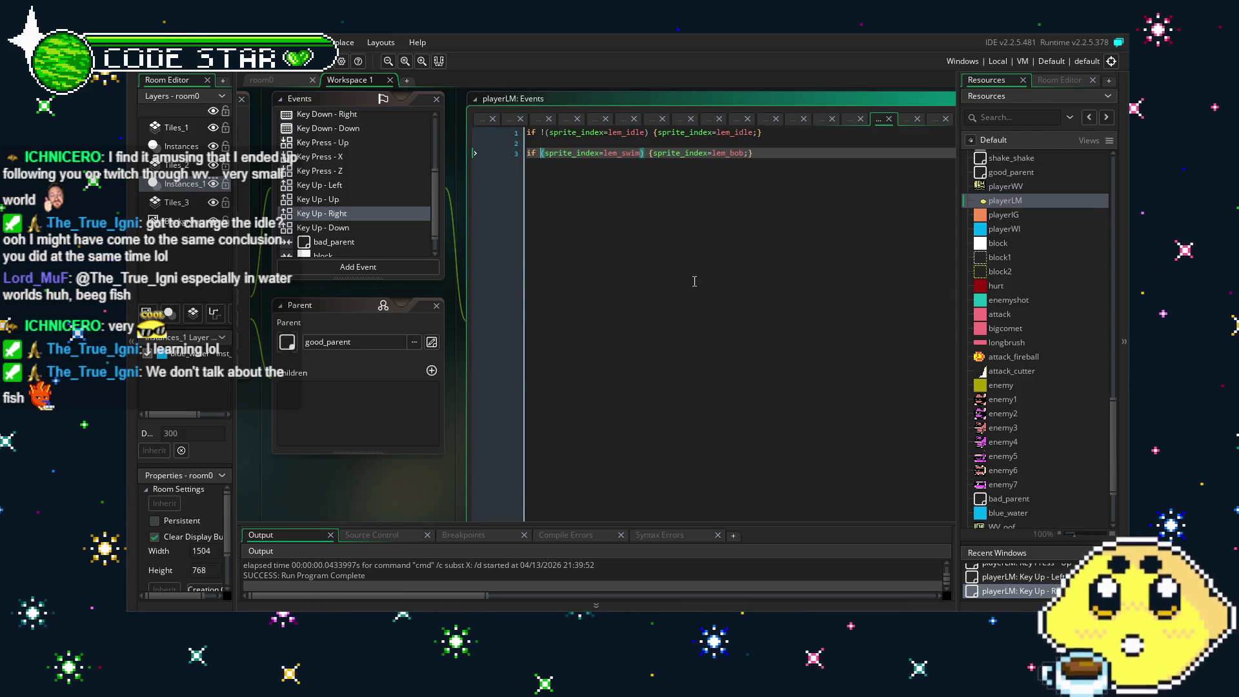
left_click(320, 185)
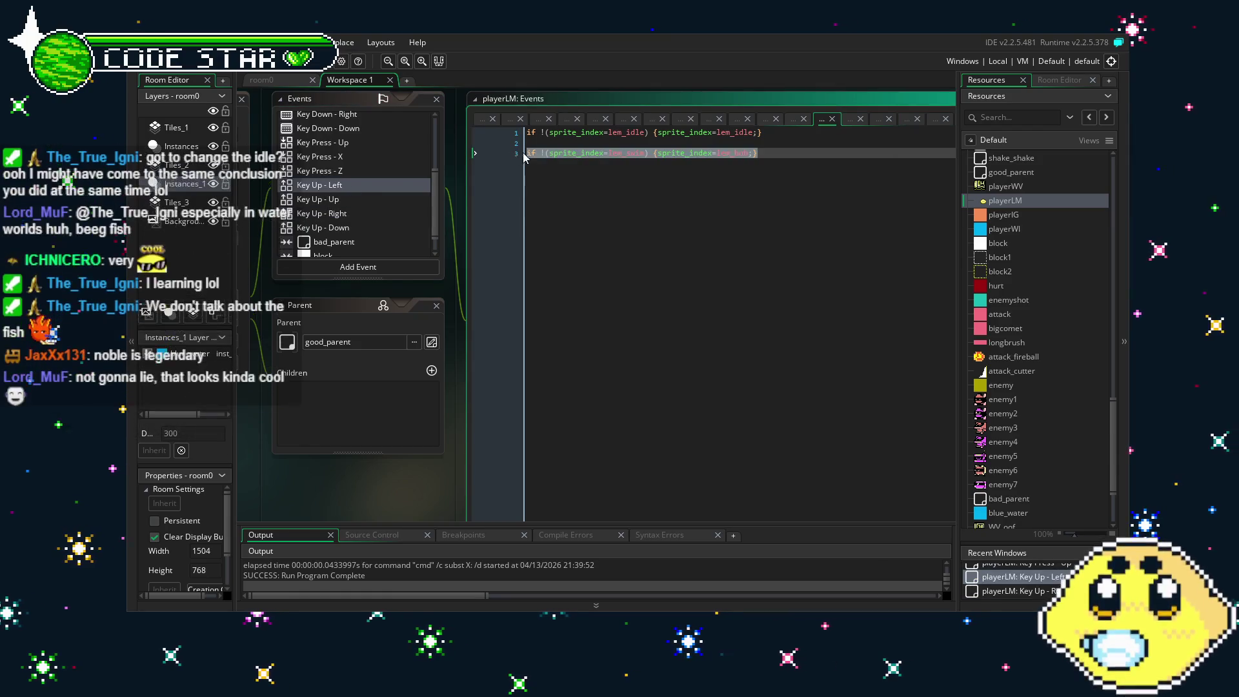
key("BackSpace")
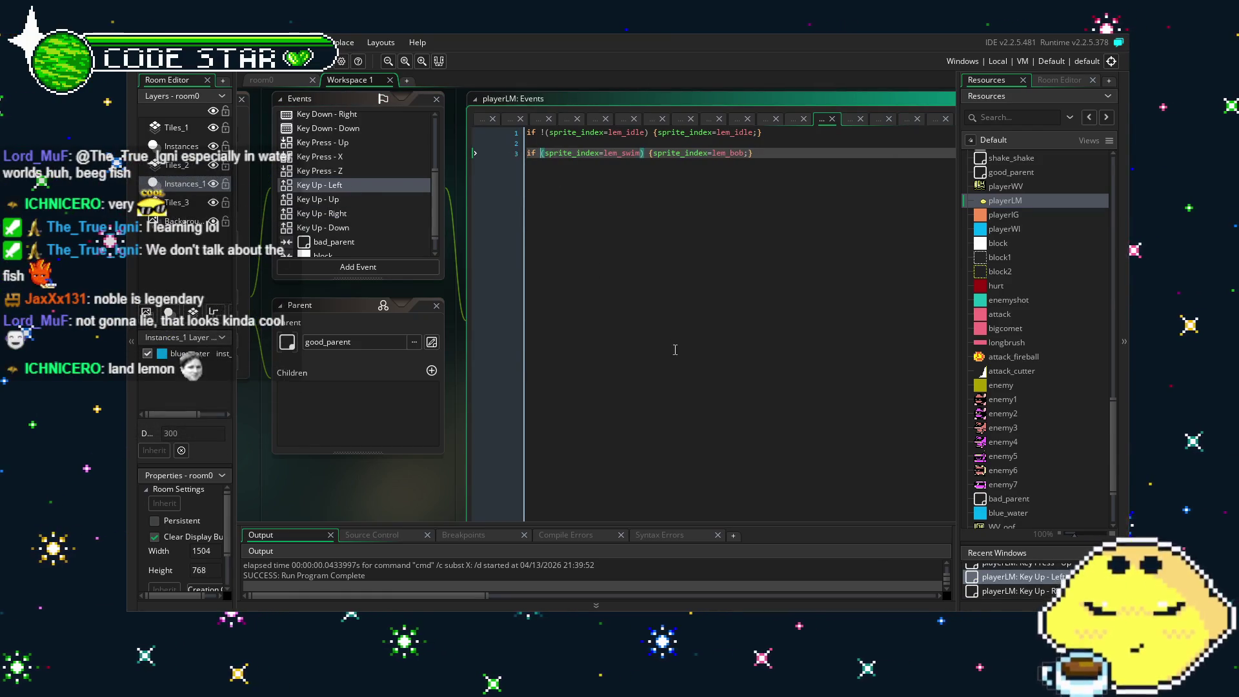
Save the project, rebuild with F5, and move the lemon right.
key("ctrl+s")
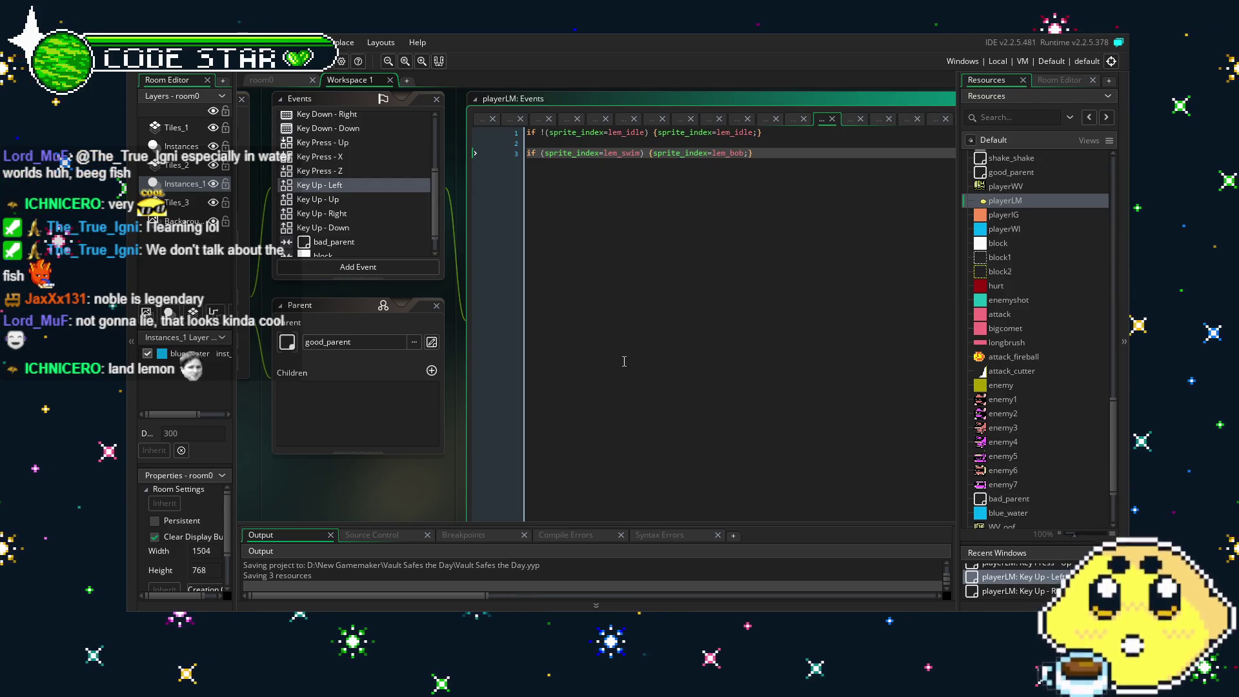
key("F5")
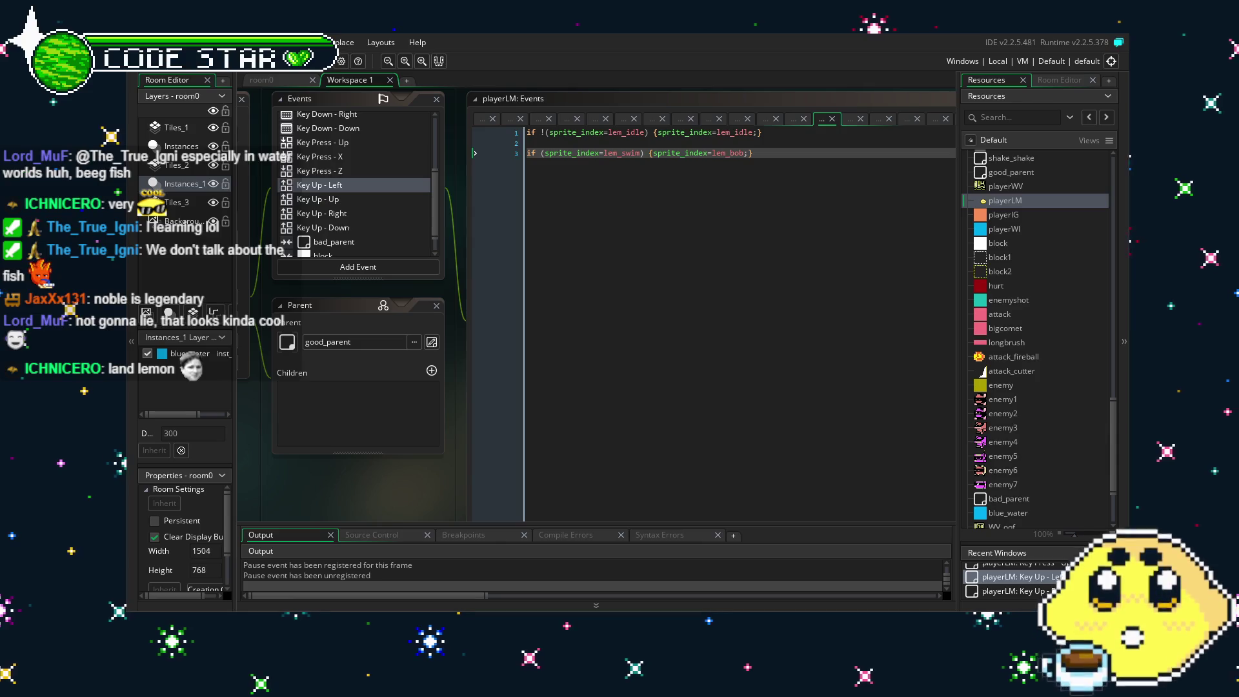
key("Right")
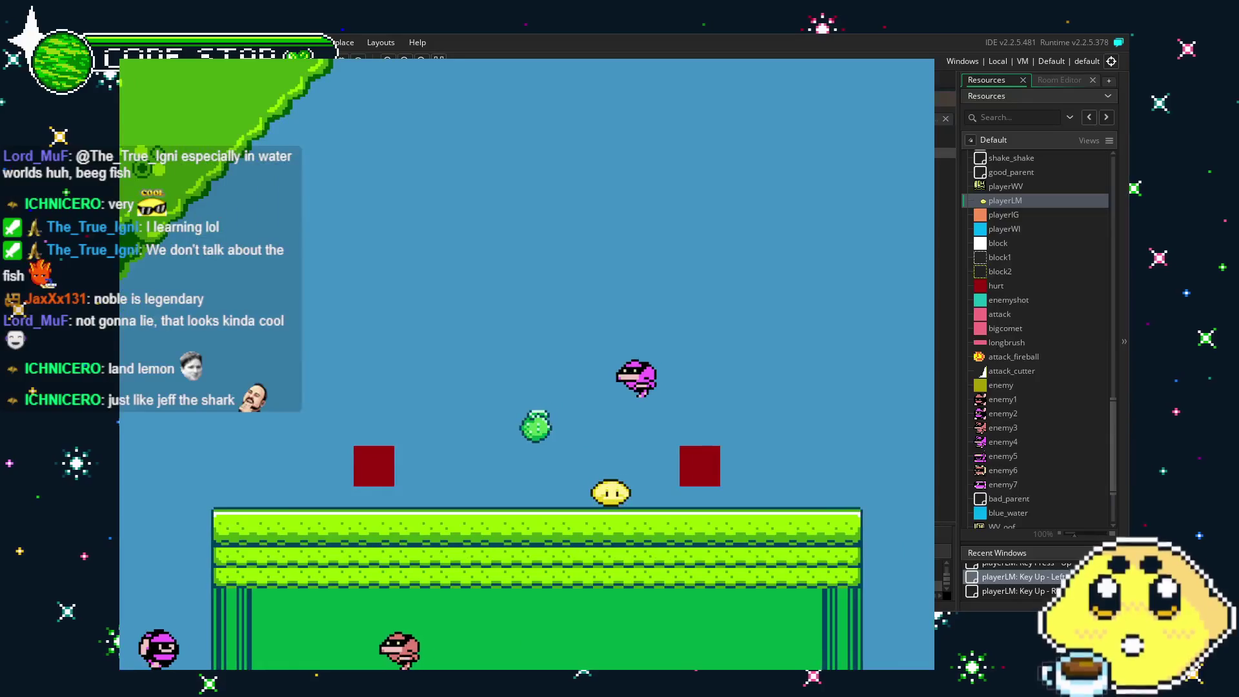
Jump the lemon up the stairs onto the green building and walk off into the water.
key("Up")
key("Right")
key("Right")
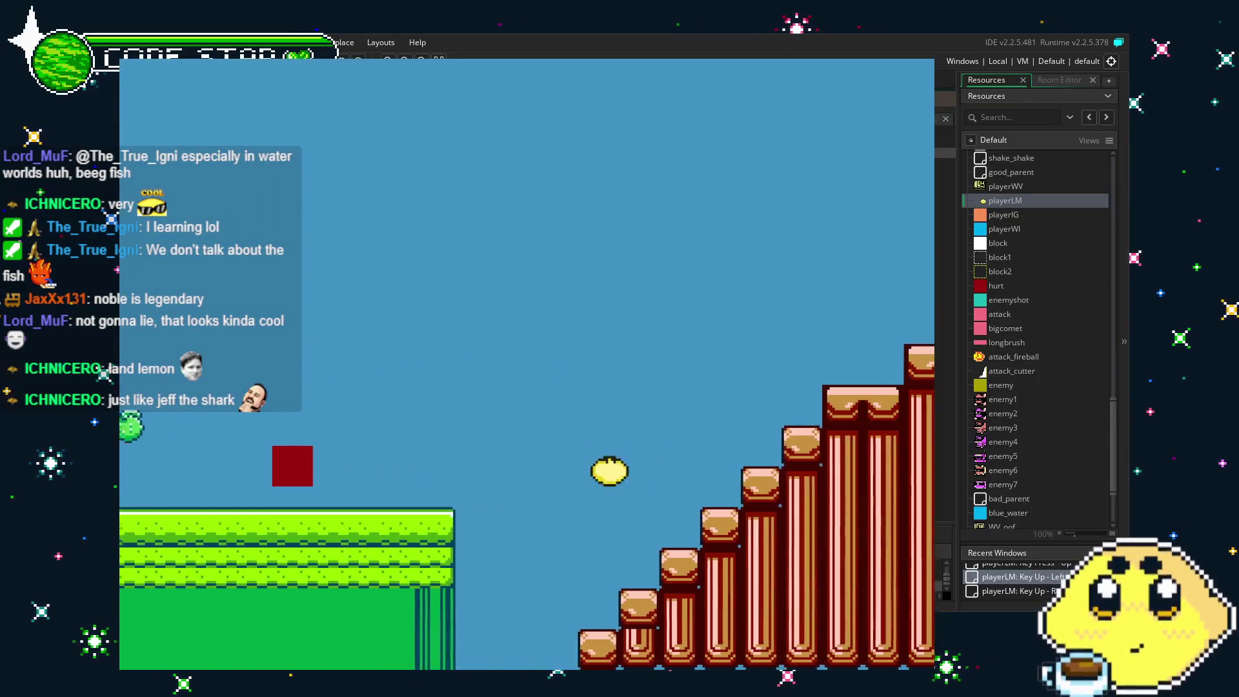
key("Up")
key("Right")
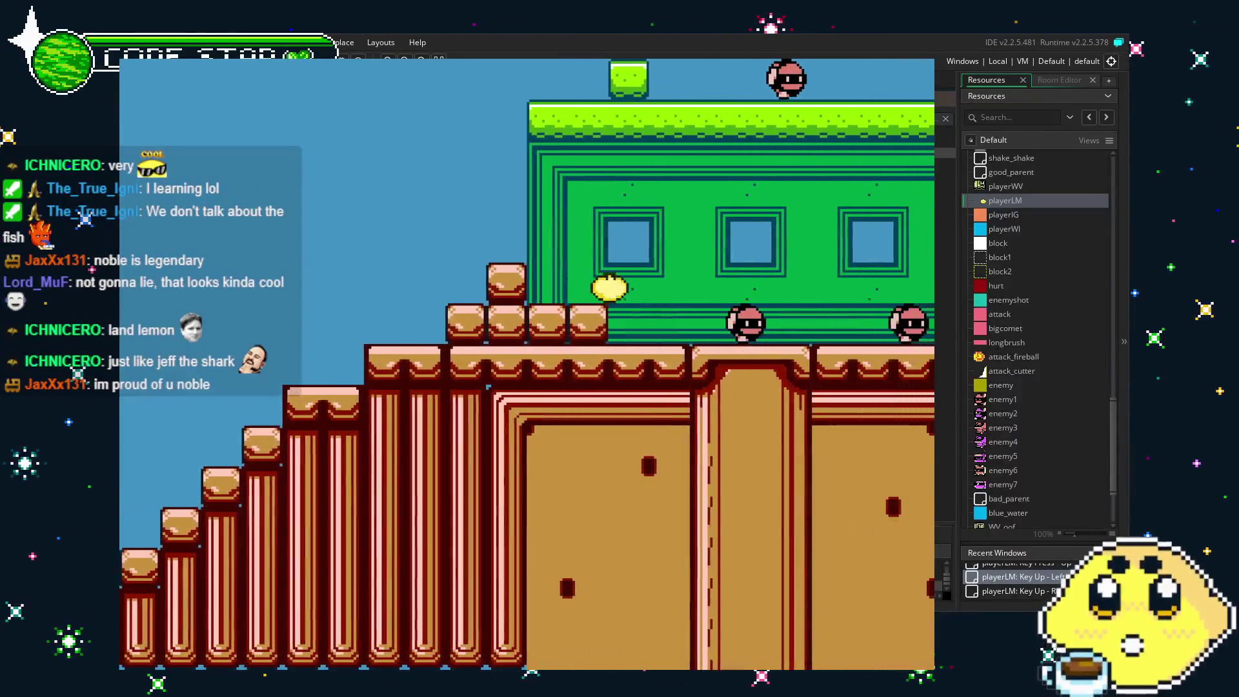
key("Up")
key("Right")
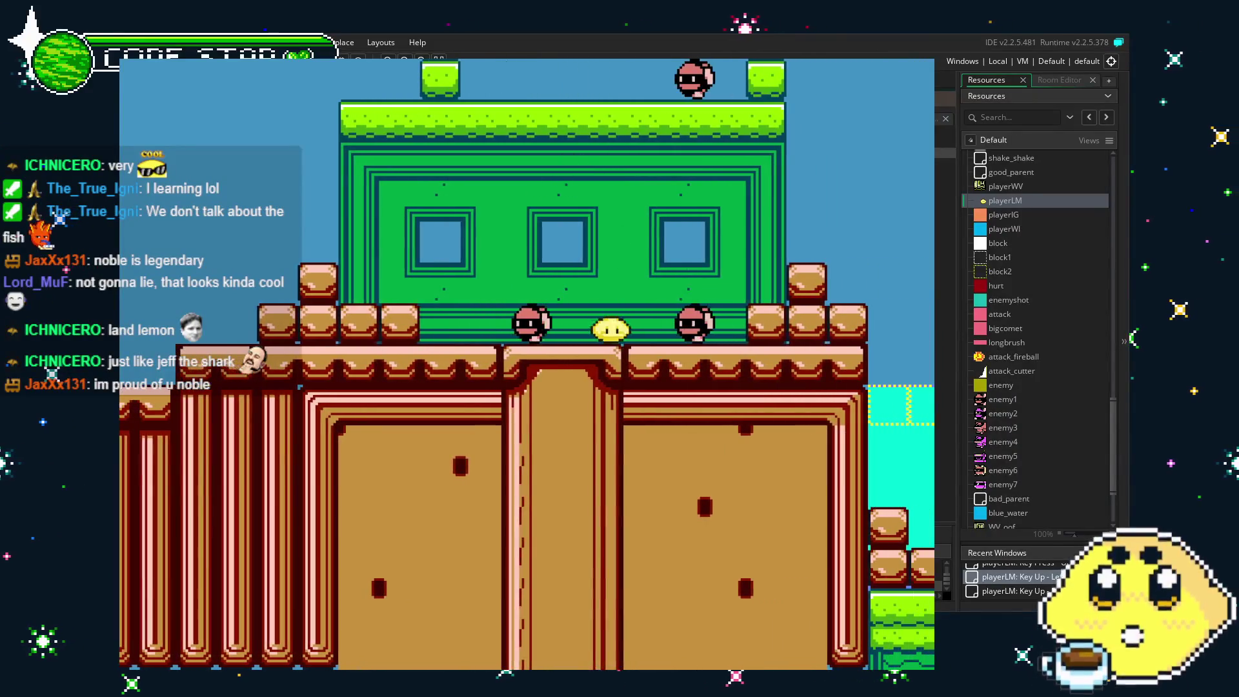
Swim back and forth along the surface, jump onto the platform, then quit with Escape.
key("Right")
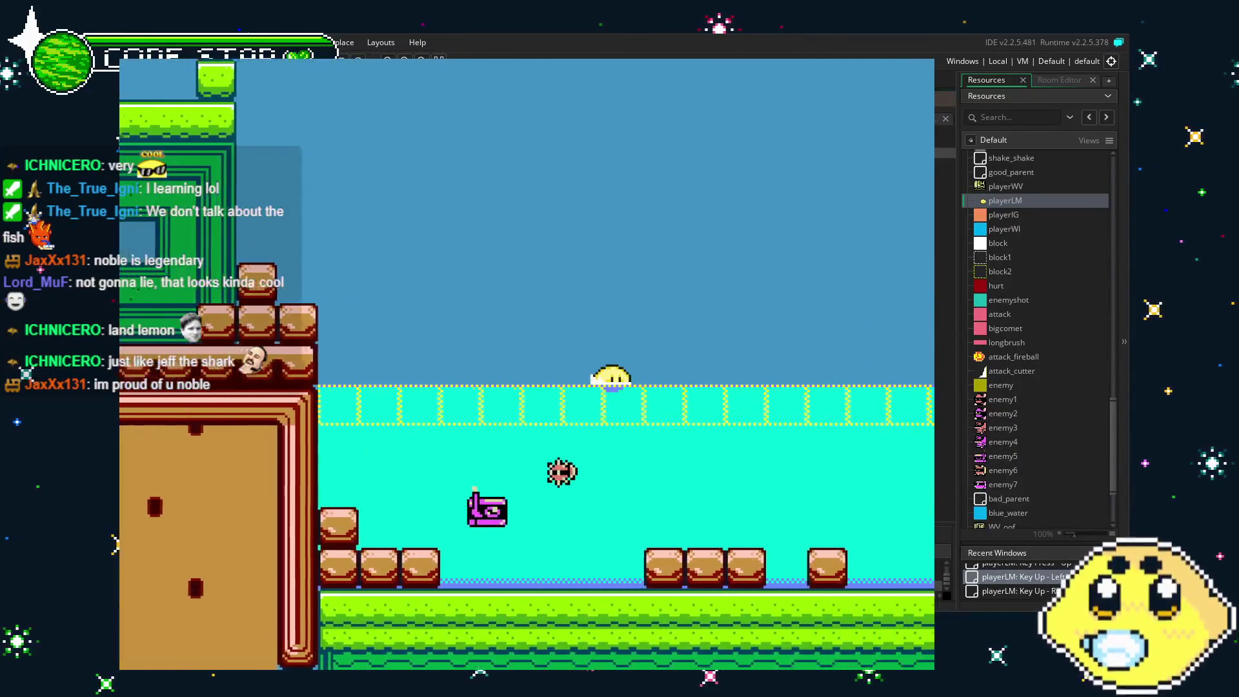
key("Right")
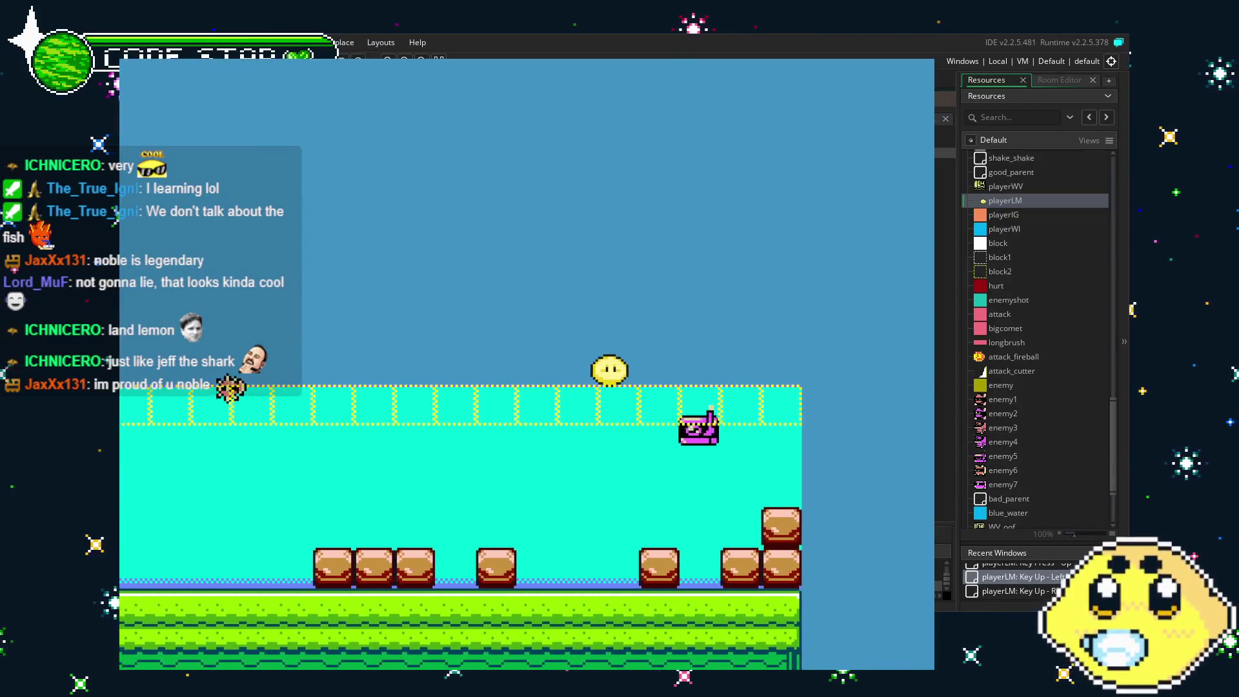
key("Left")
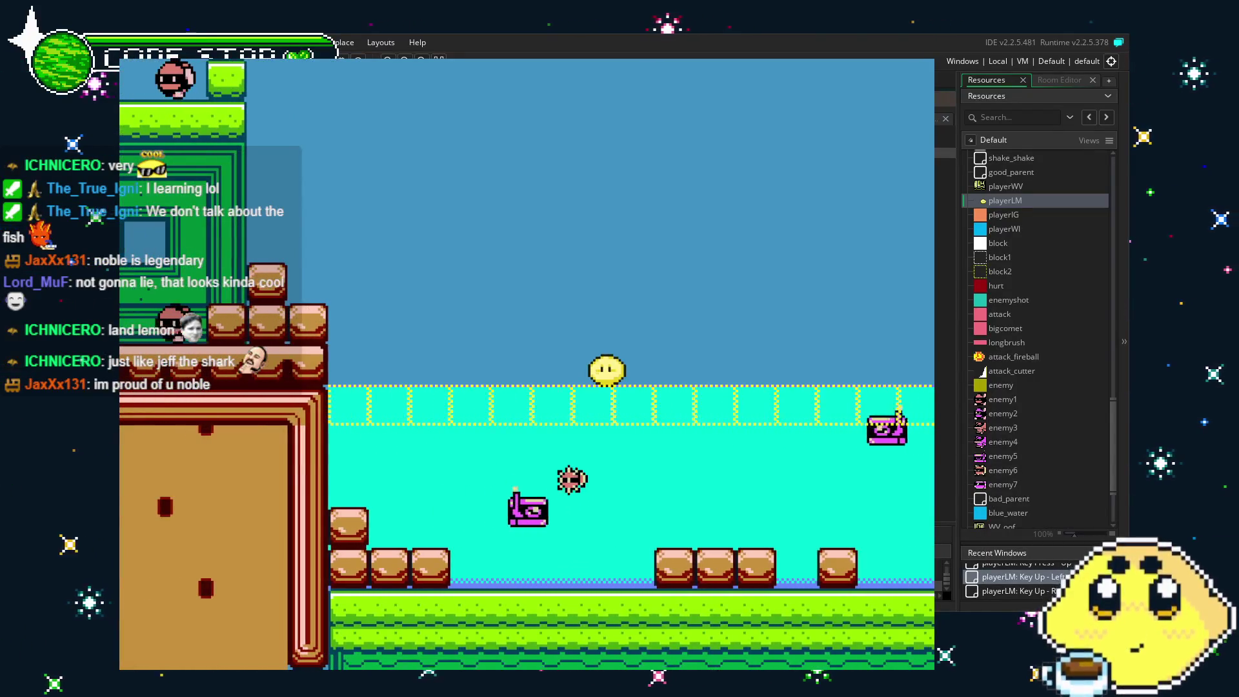
key("Right")
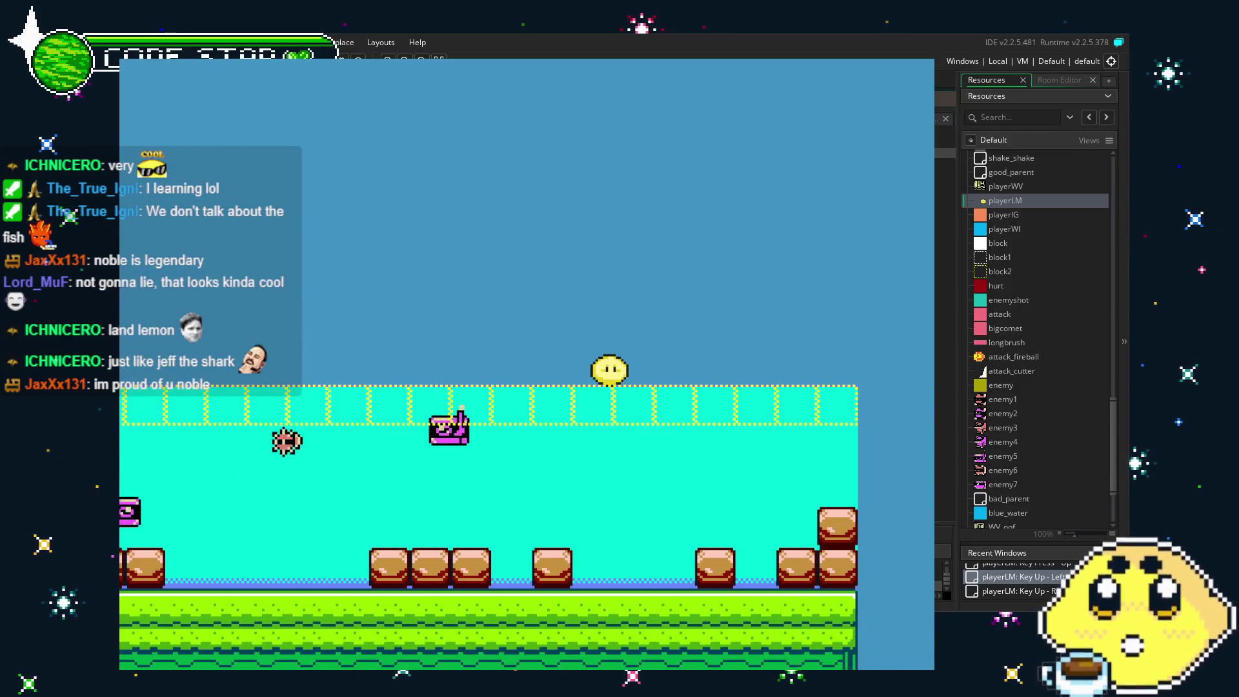
key("Left")
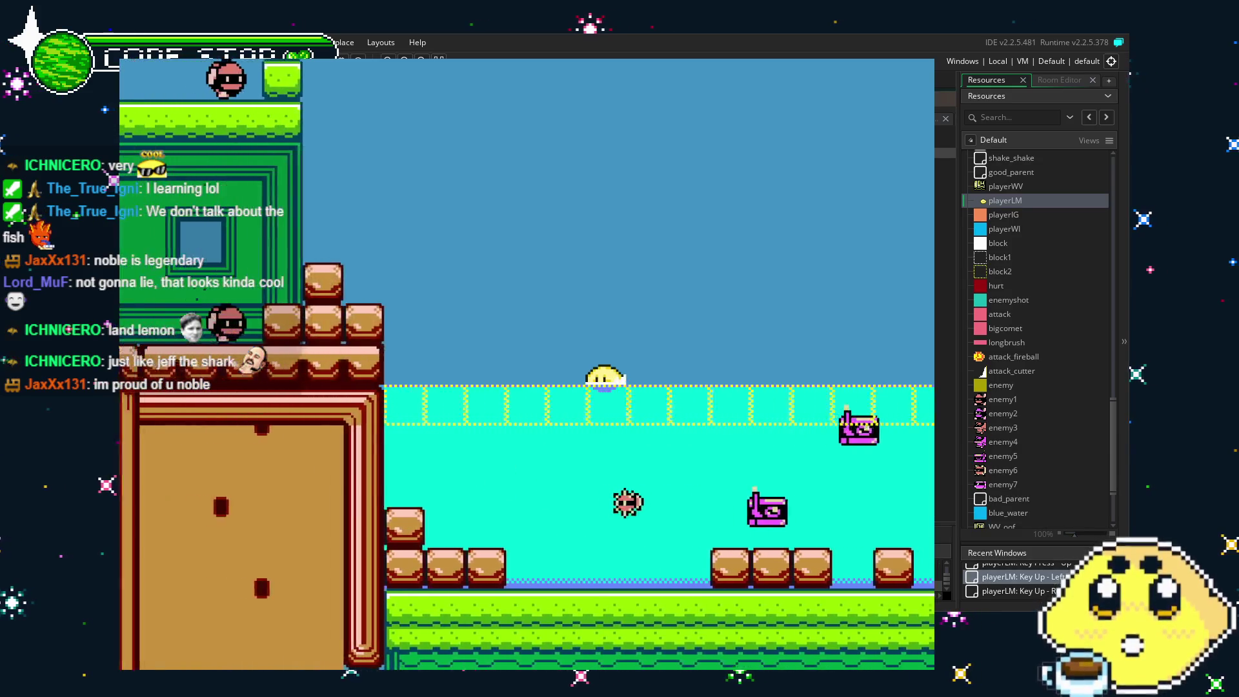
key("Right")
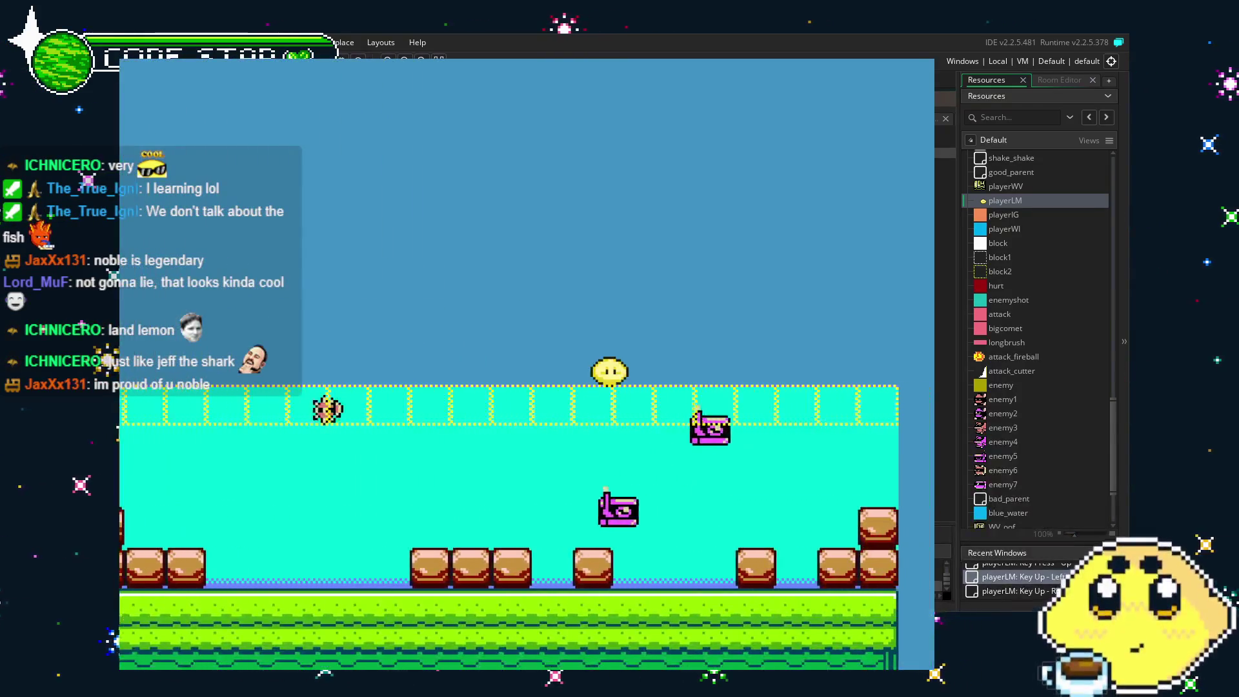
key("Left")
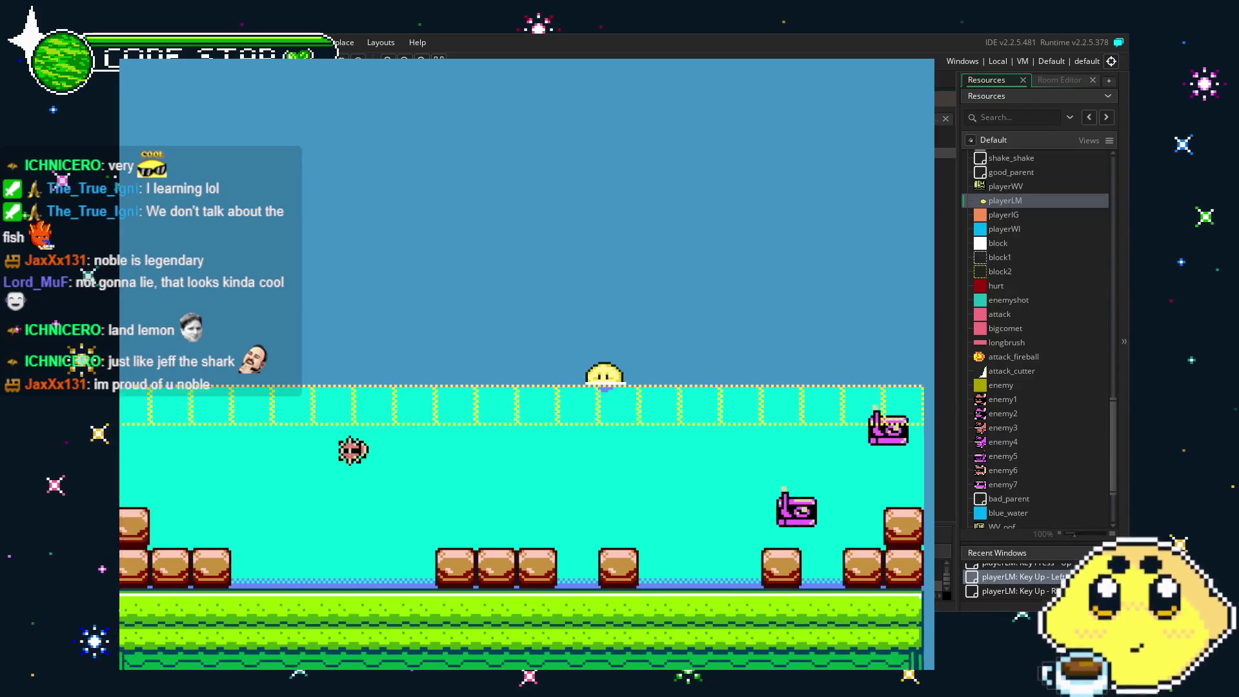
key("Right")
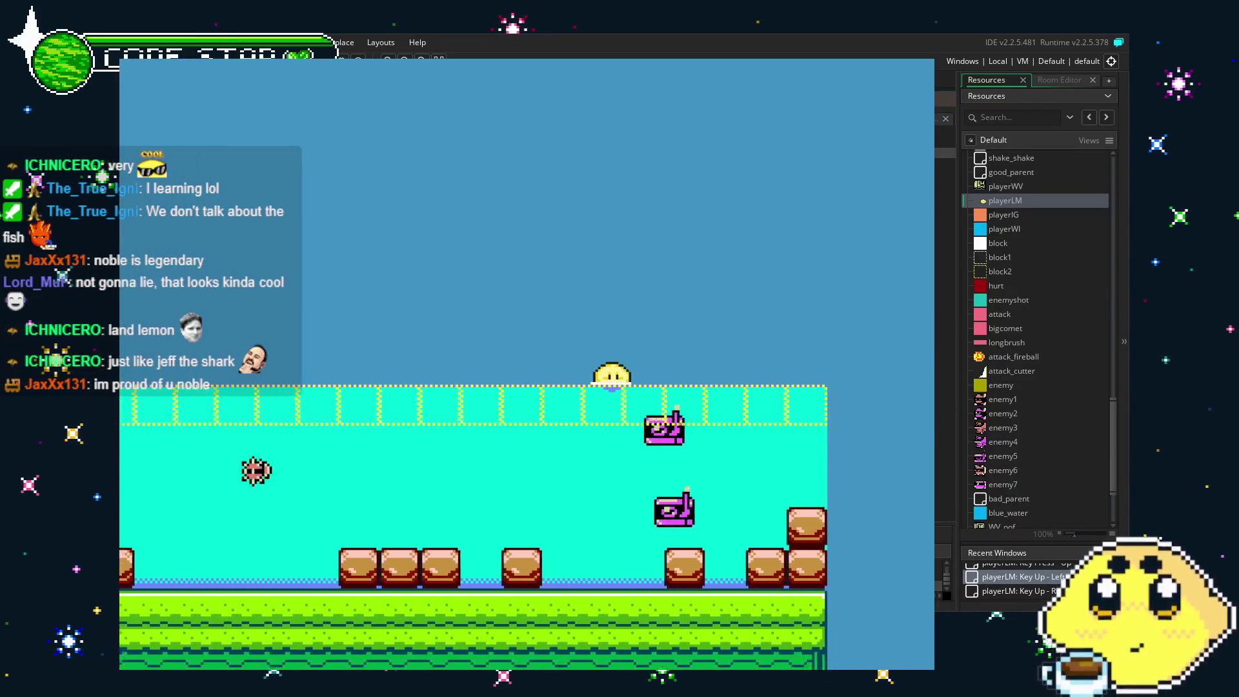
key("Up")
key("Left")
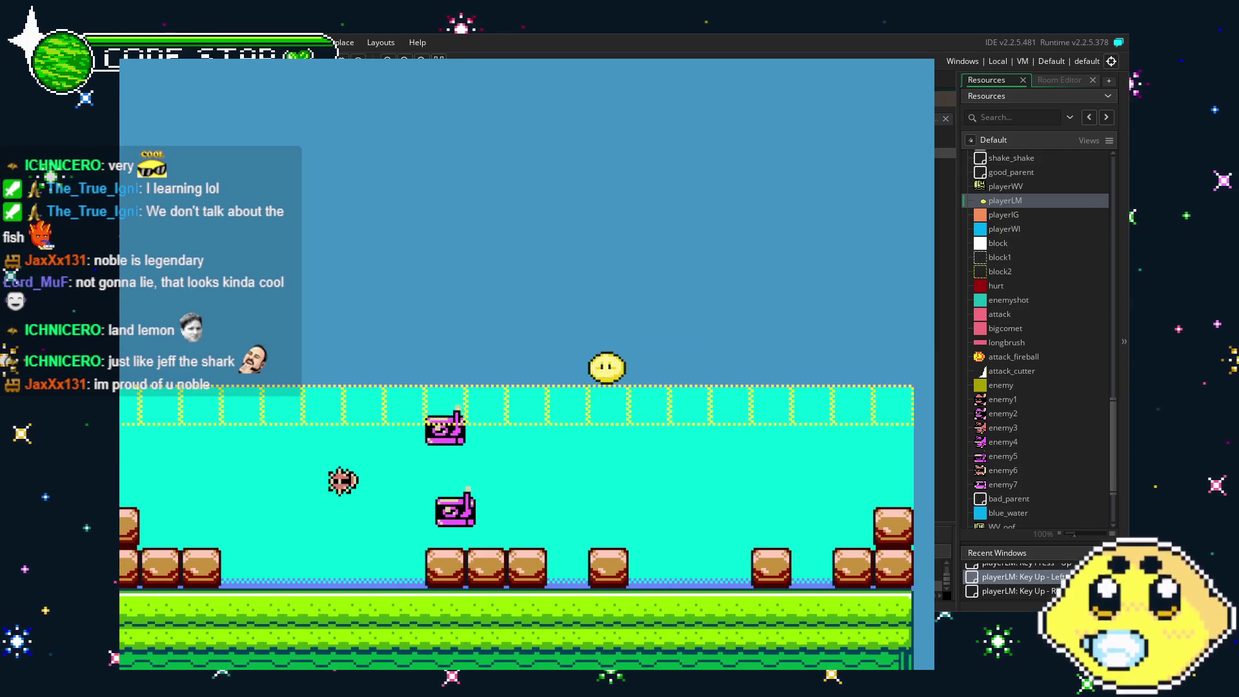
key("Escape")
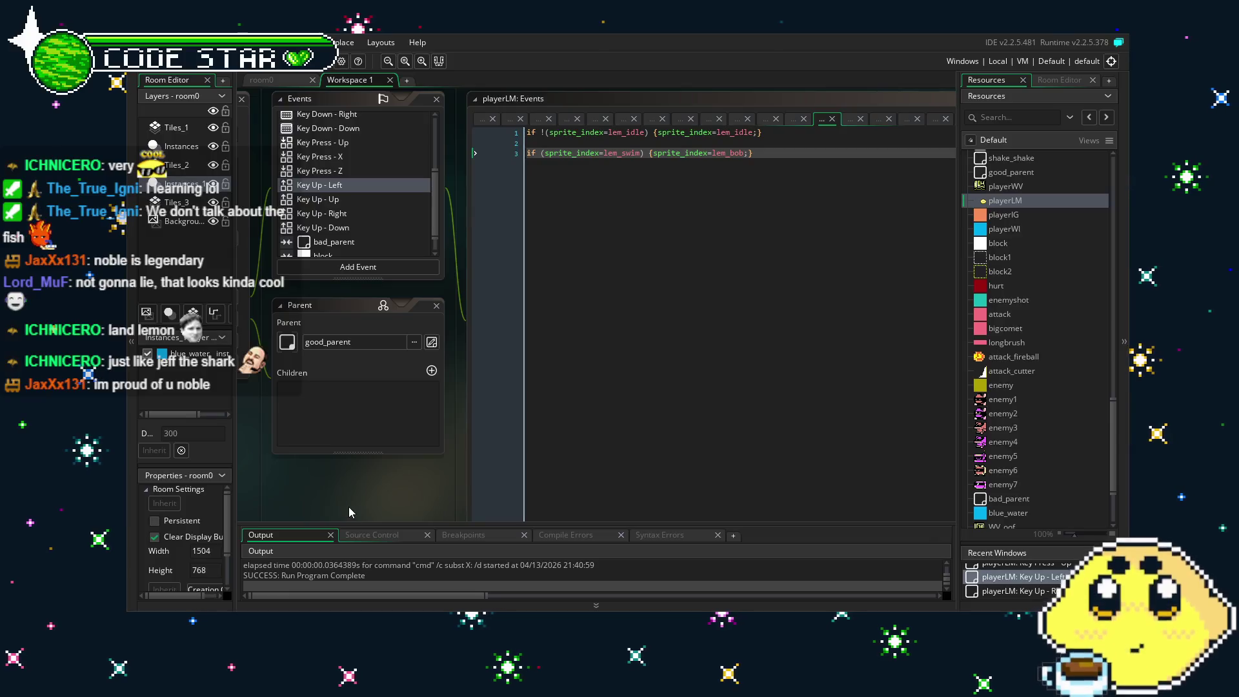
Inspect playerLM's Key Down - Right and Key Up - Left movement code.
left_click_drag(318, 485, 359, 497)
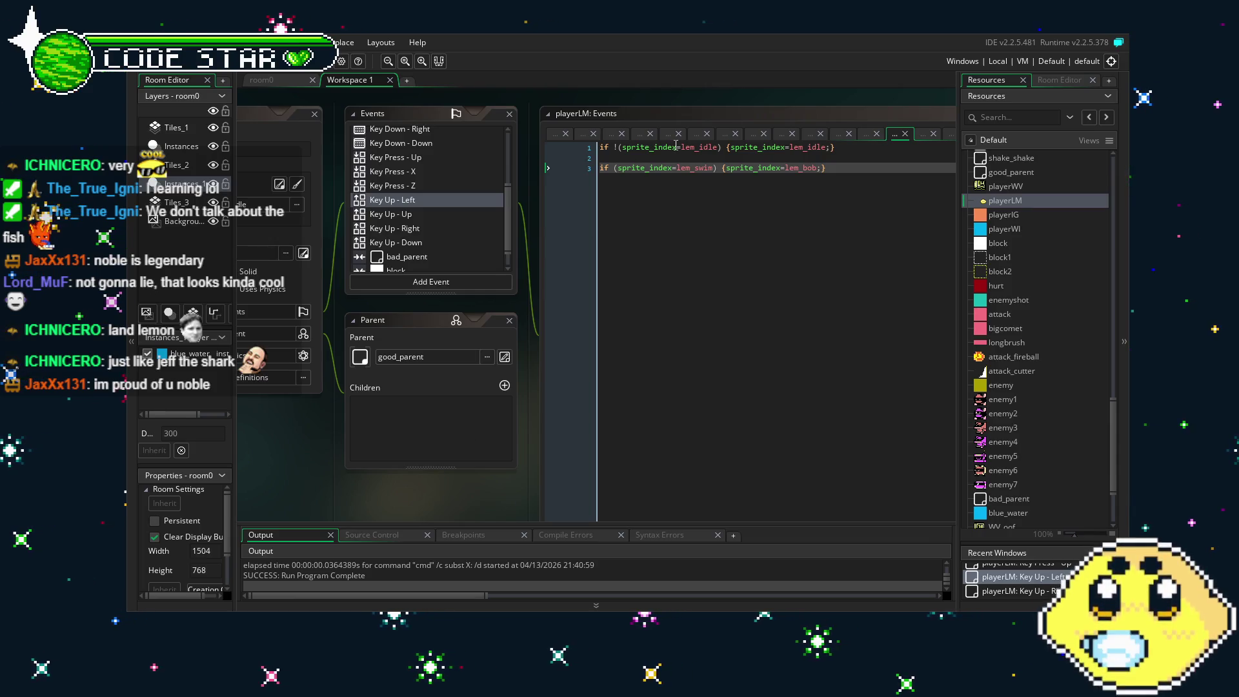
scroll(411, 219, "up", 3)
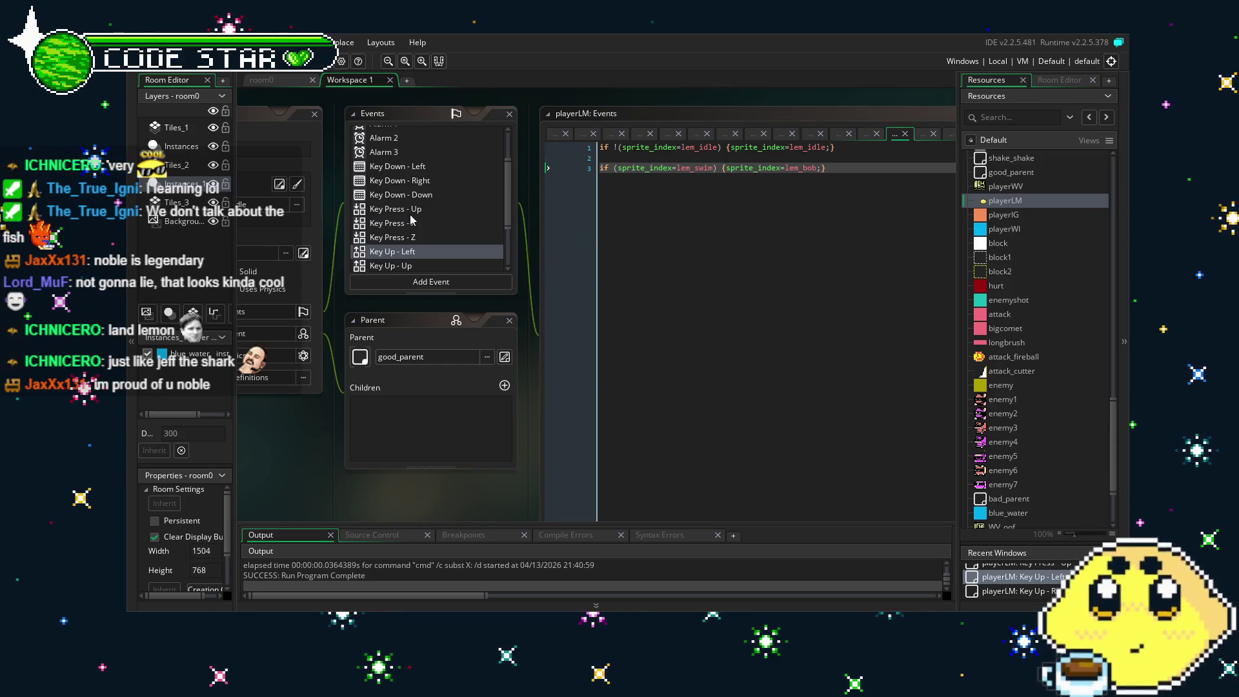
left_click(418, 184)
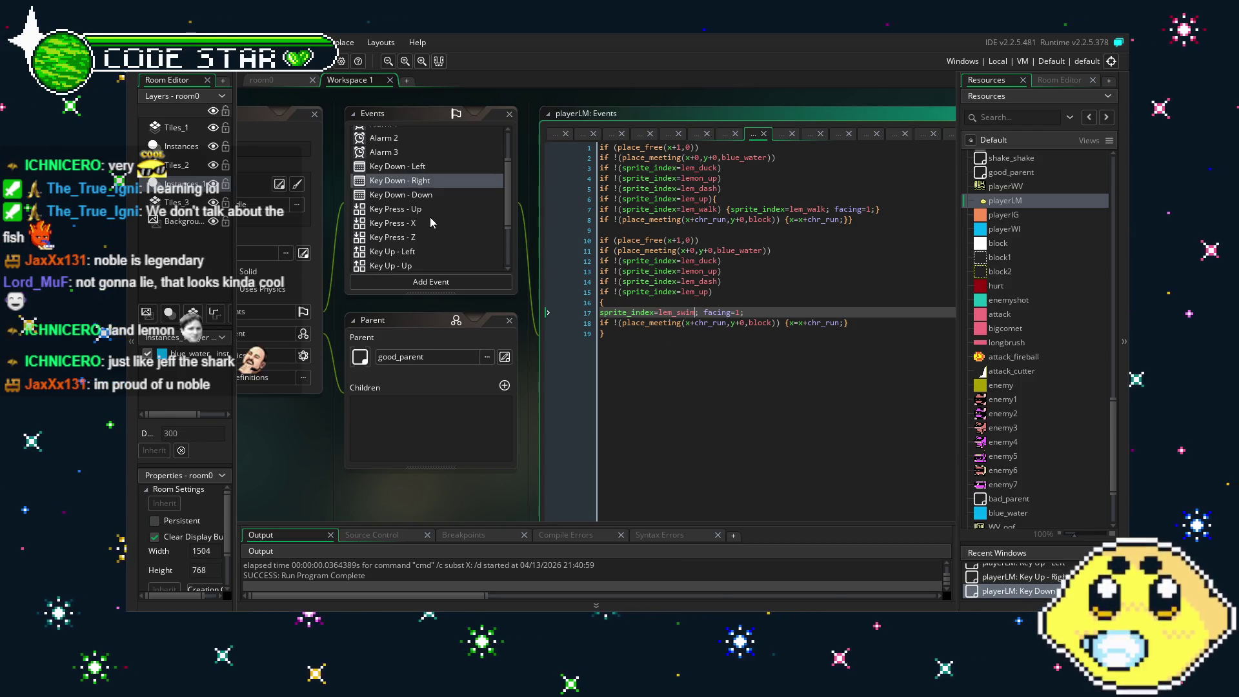
scroll(429, 240, "down", 2)
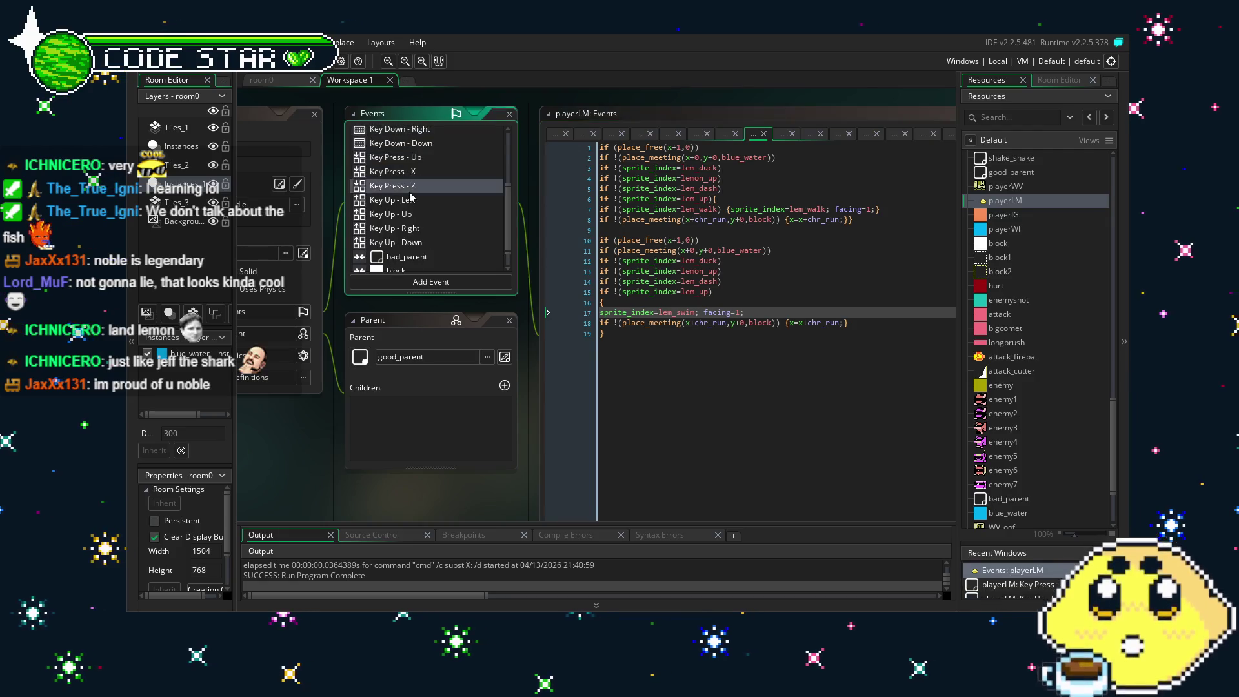
left_click(417, 200)
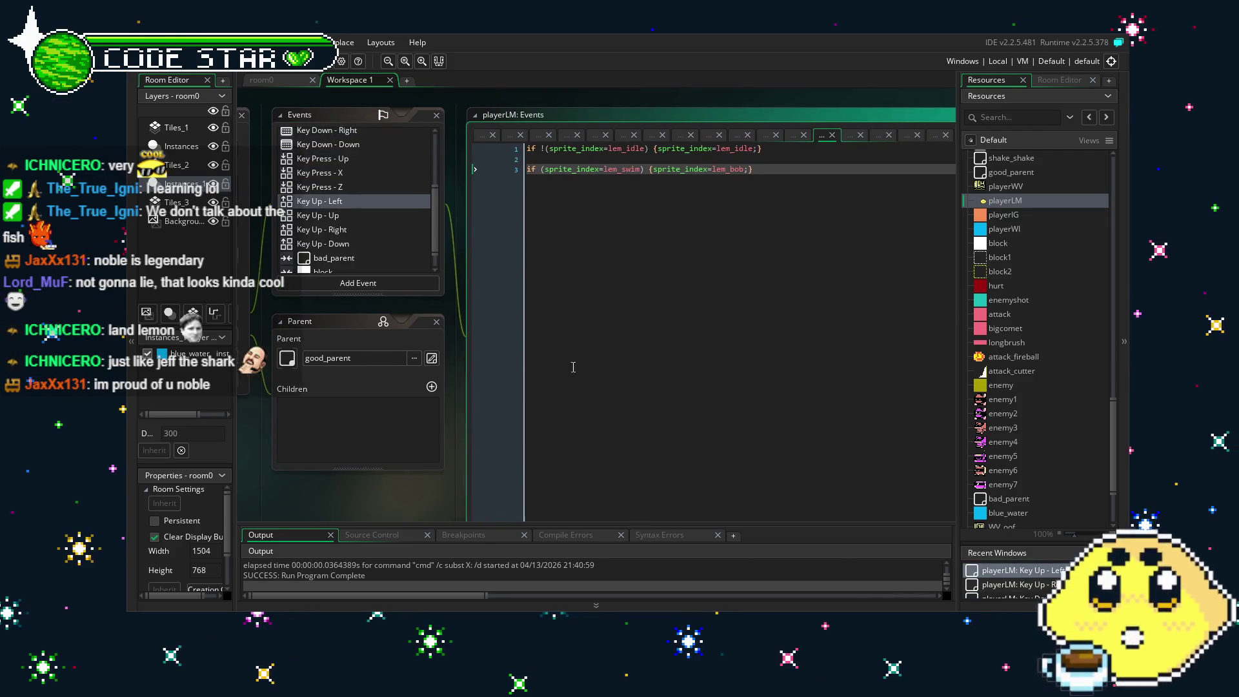
left_click(627, 395)
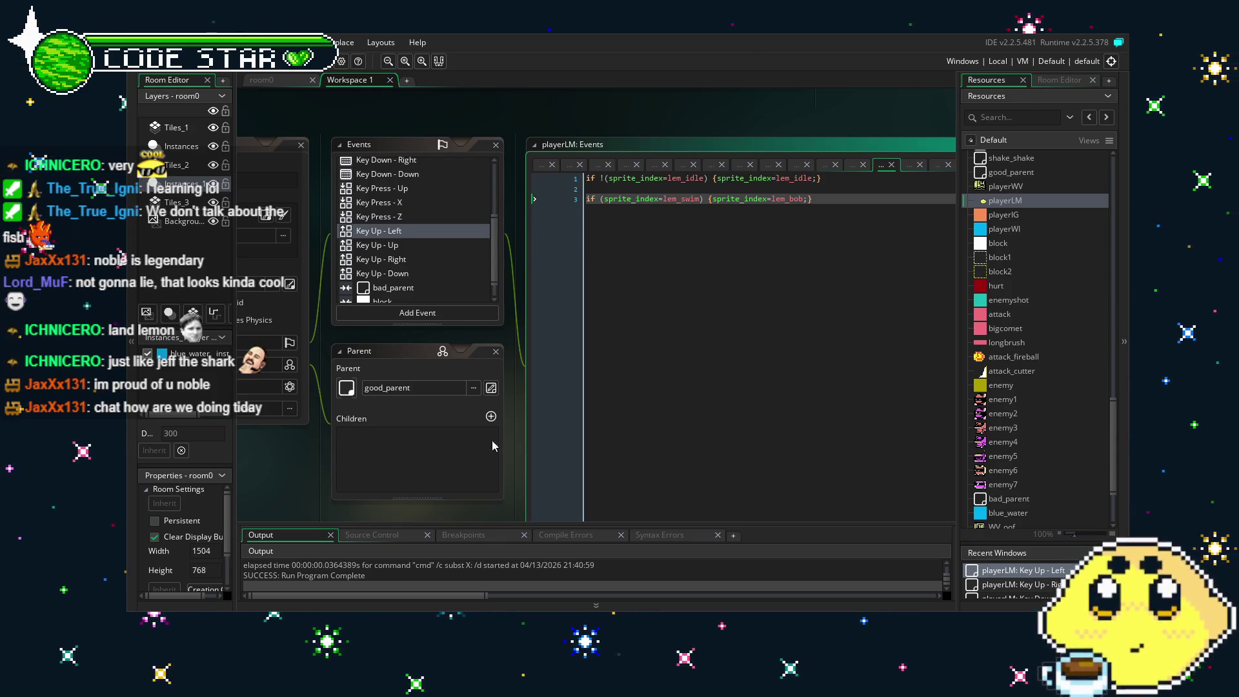
Check the bad_parent collision code, then return to the room0 level editor.
left_click(422, 297)
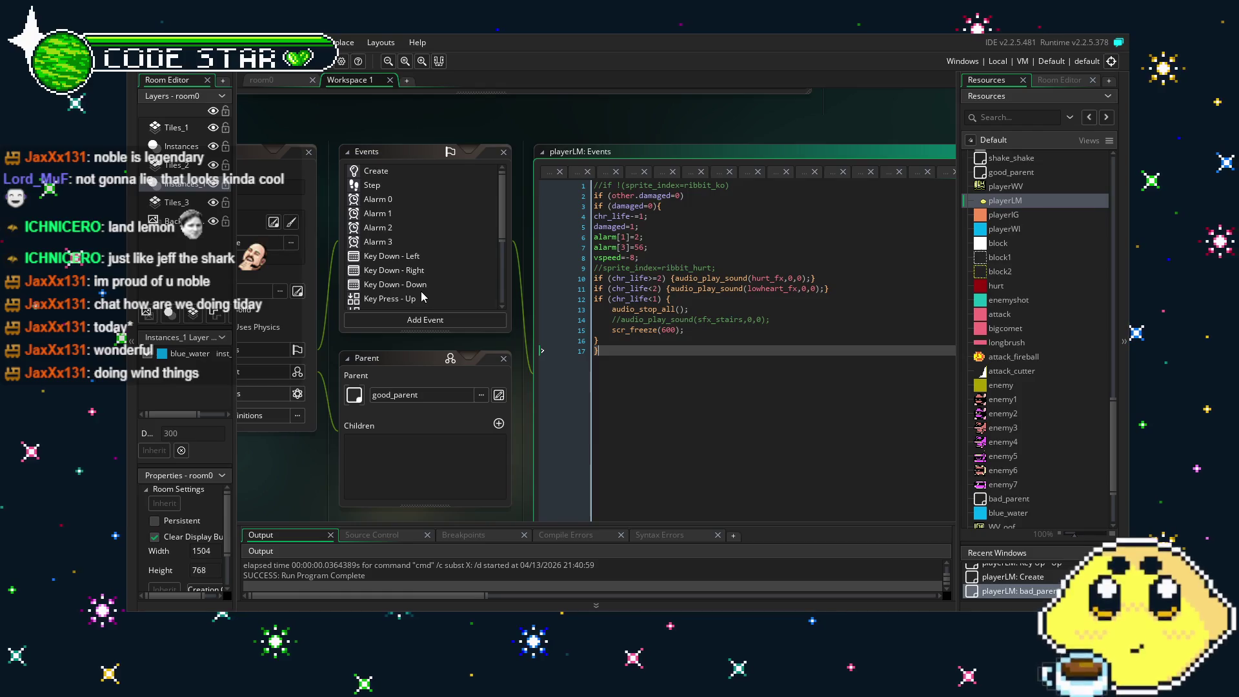
scroll(423, 297, "down", 3)
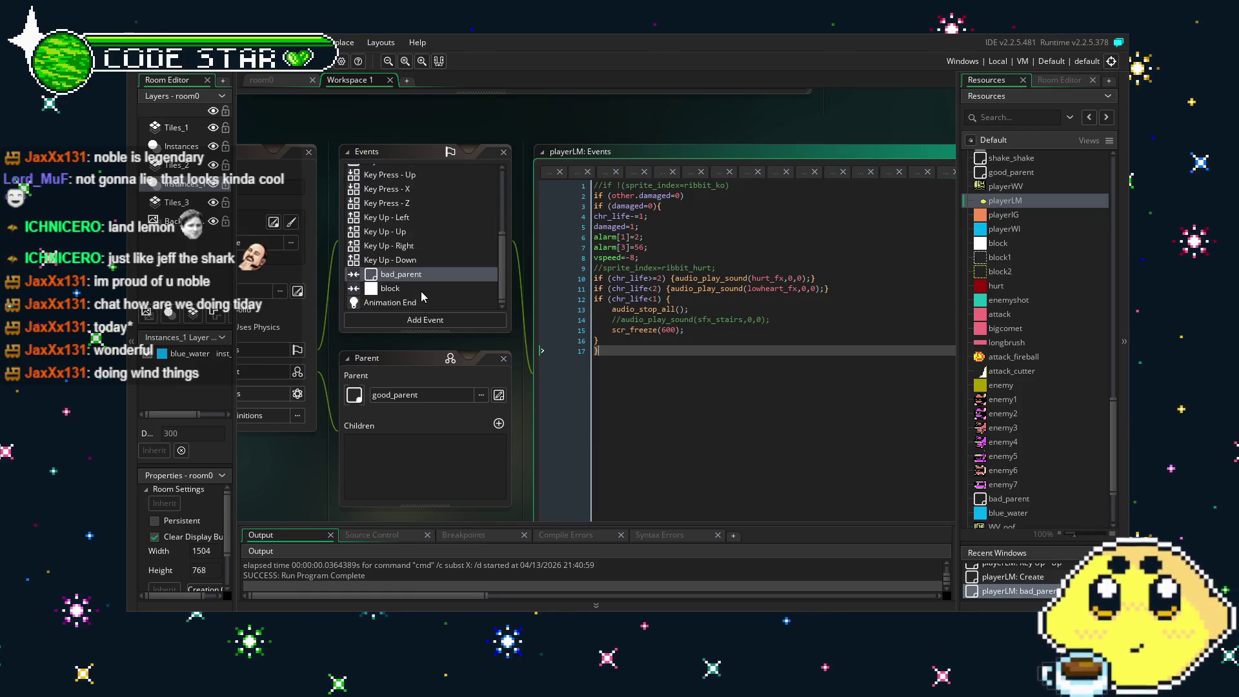
left_click(287, 79)
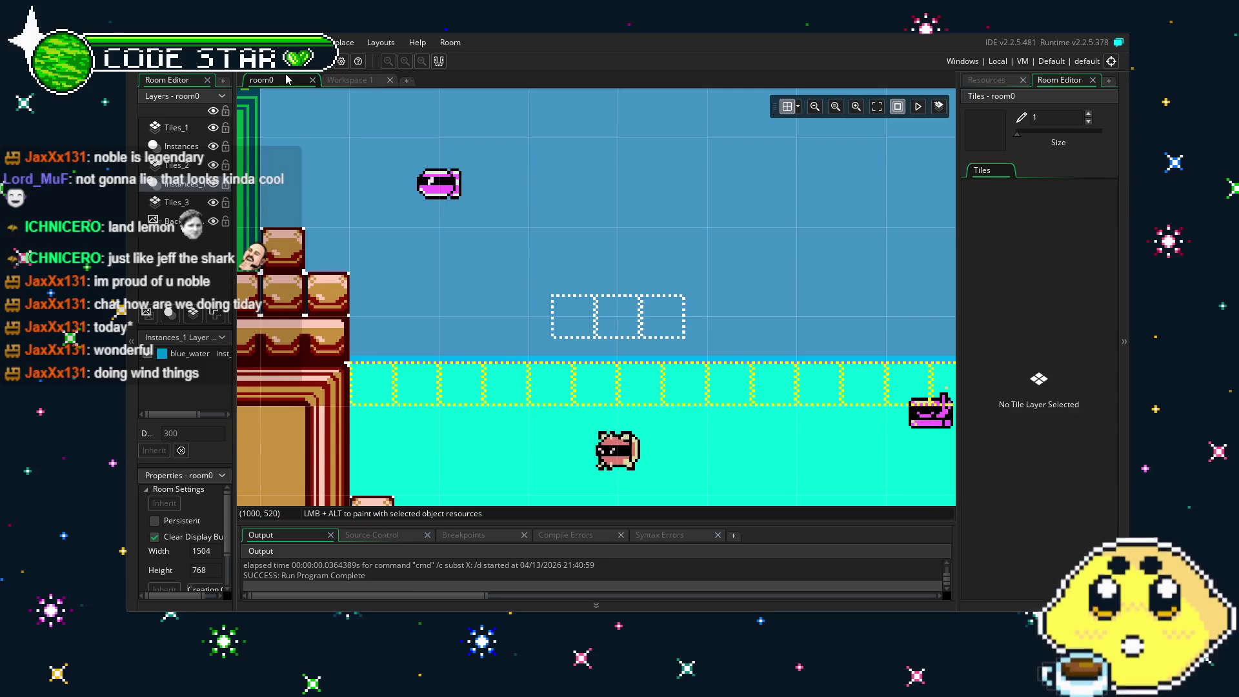
Scroll around room0's water area with the player, invisible blocks and pink enemies.
scroll(467, 305, "left", 5)
scroll(414, 335, "up", 2)
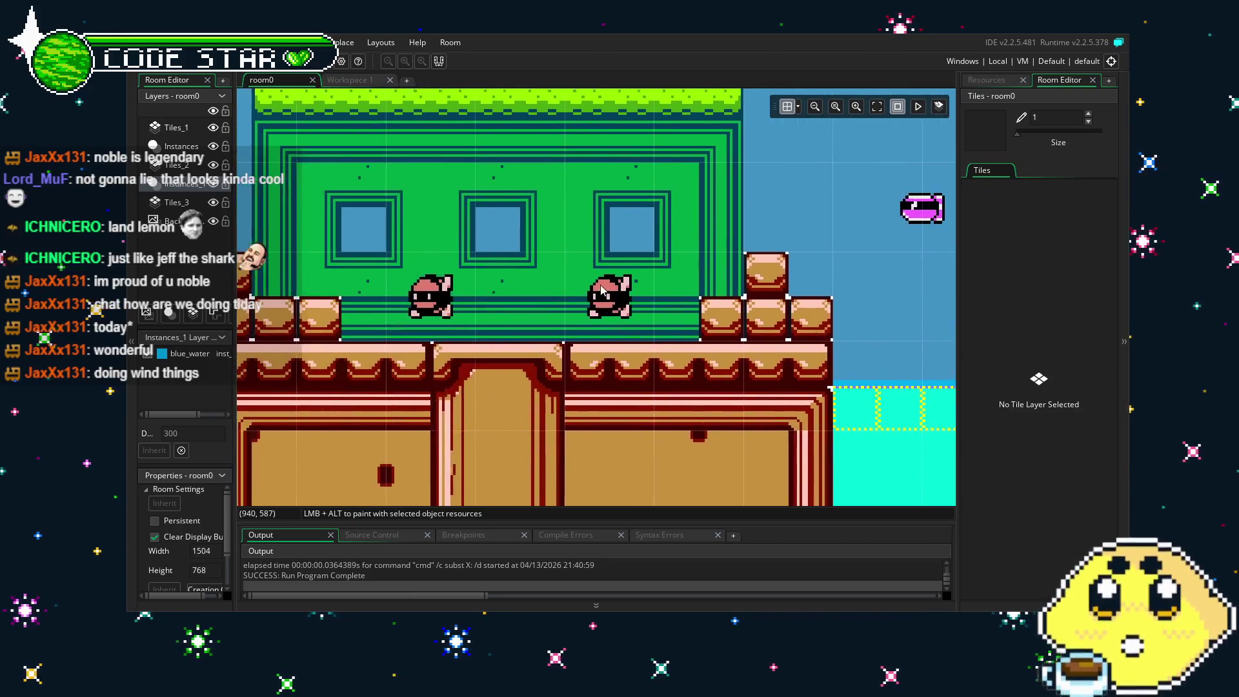
scroll(400, 347, "right", 8)
scroll(419, 291, "down", 3)
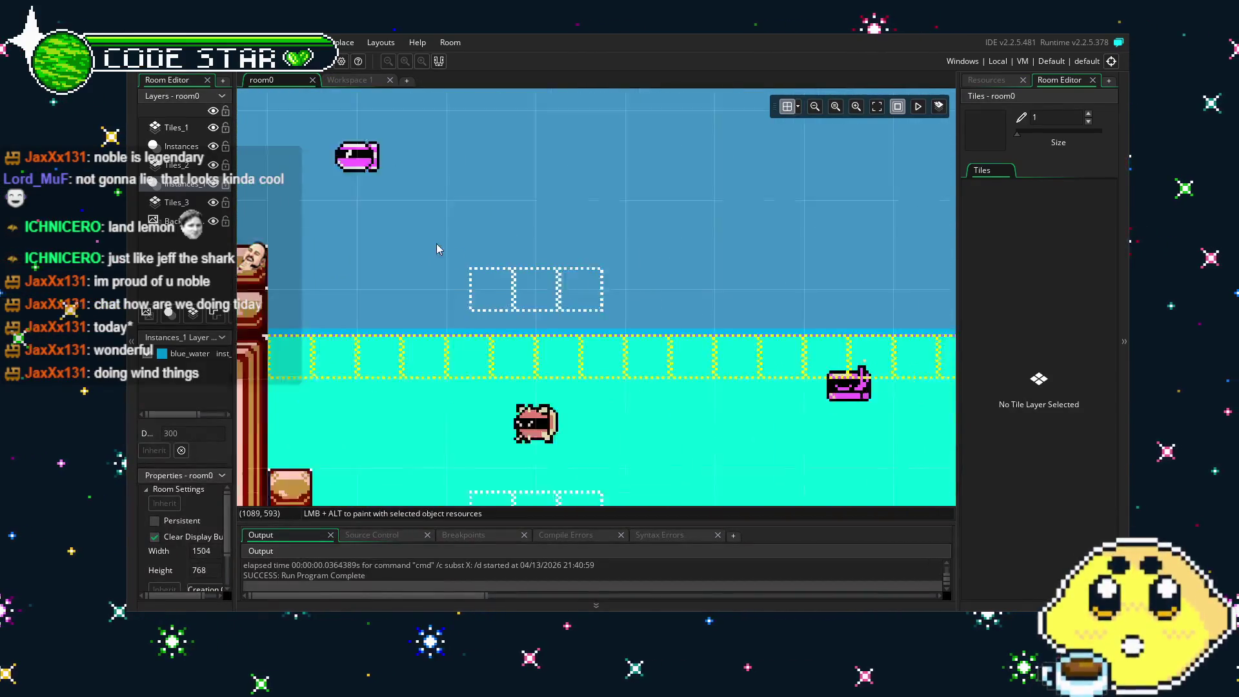
scroll(343, 222, "right", 5)
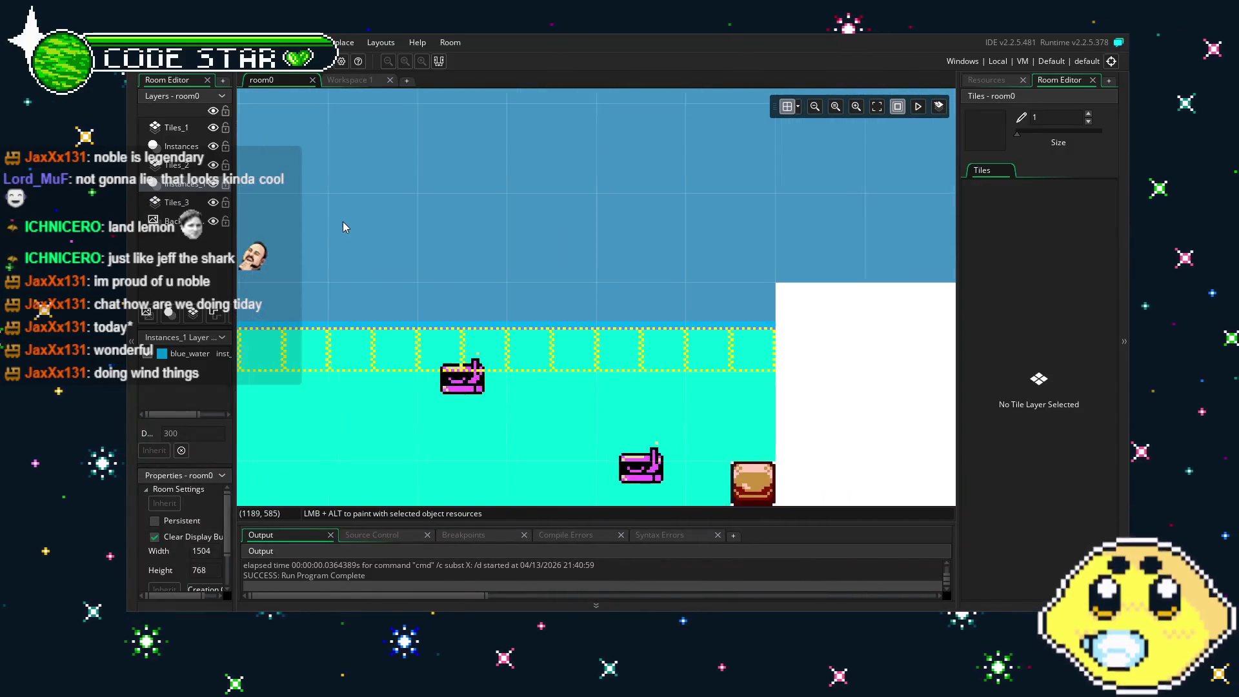
scroll(419, 222, "left", 7)
scroll(548, 260, "left", 3)
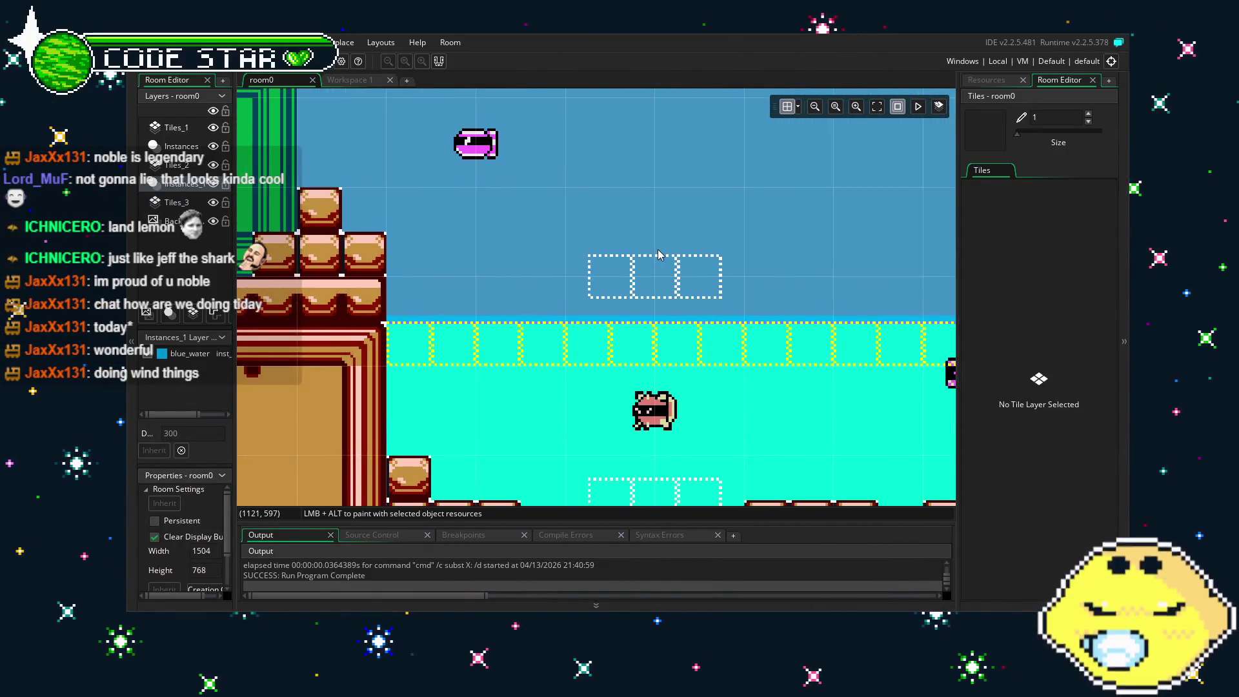
Open the playerLM object editor from the Resources tree.
left_click(982, 80)
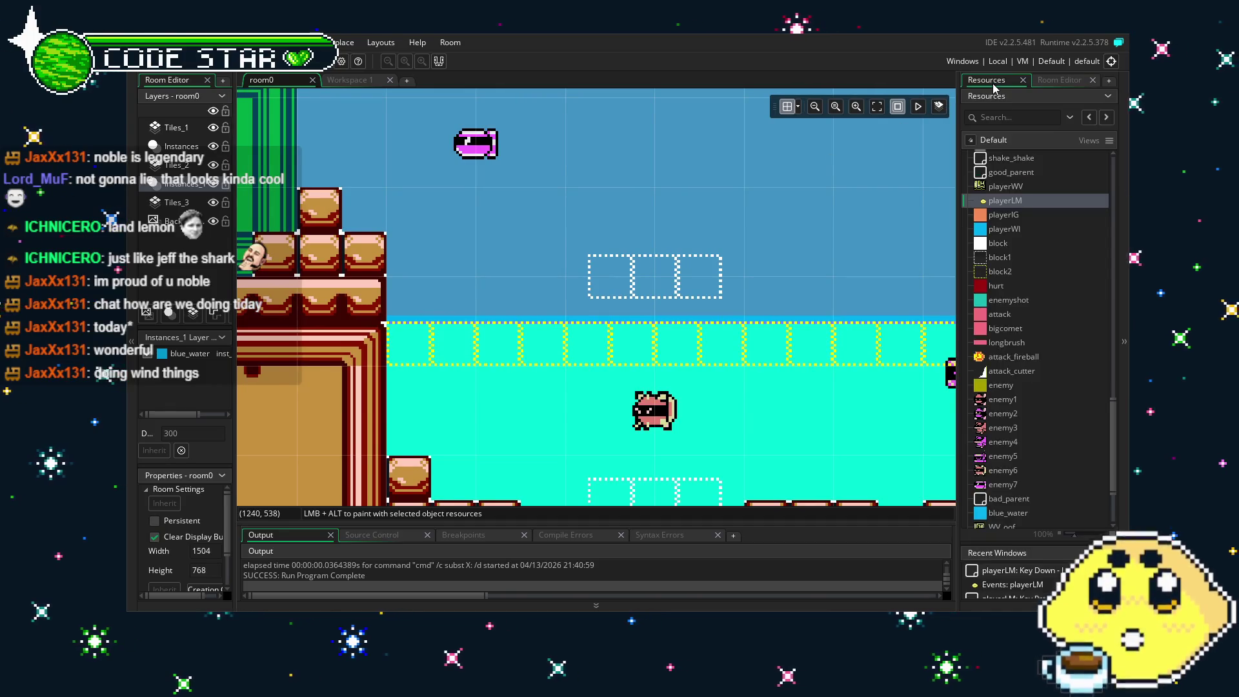
double_click(998, 203)
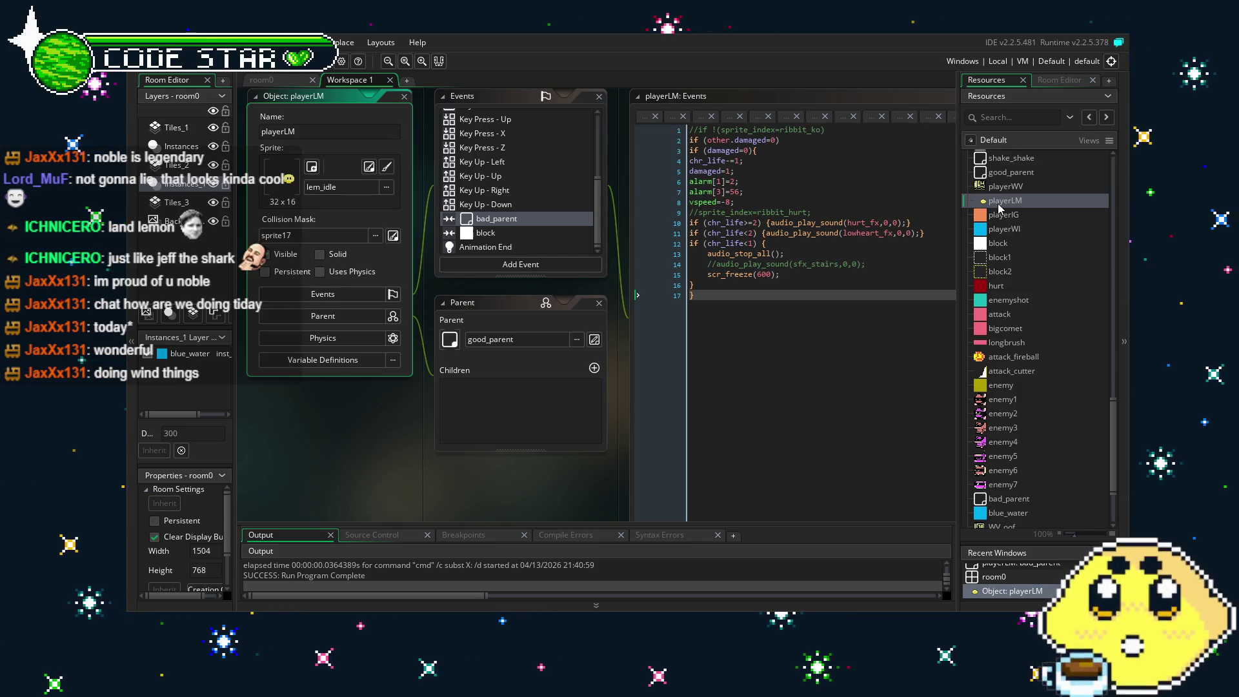
scroll(524, 206, "up", 3)
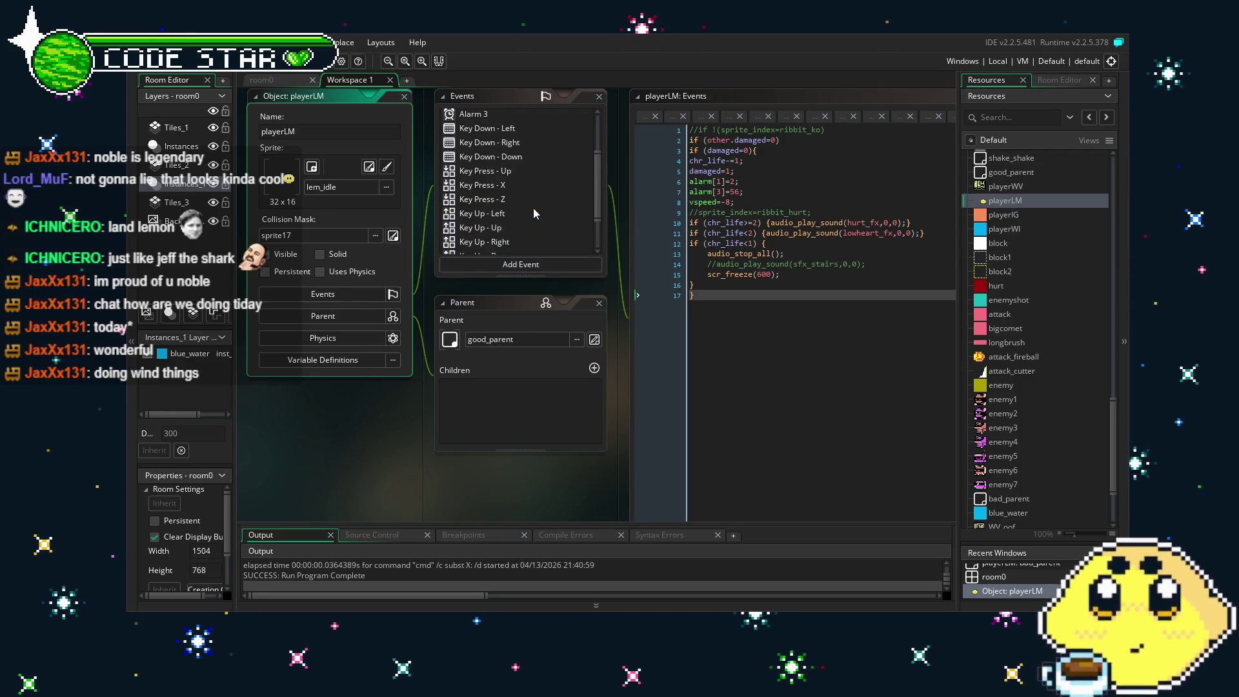
Look over playerLM's Key Down - Left and Animation End event code.
left_click(505, 129)
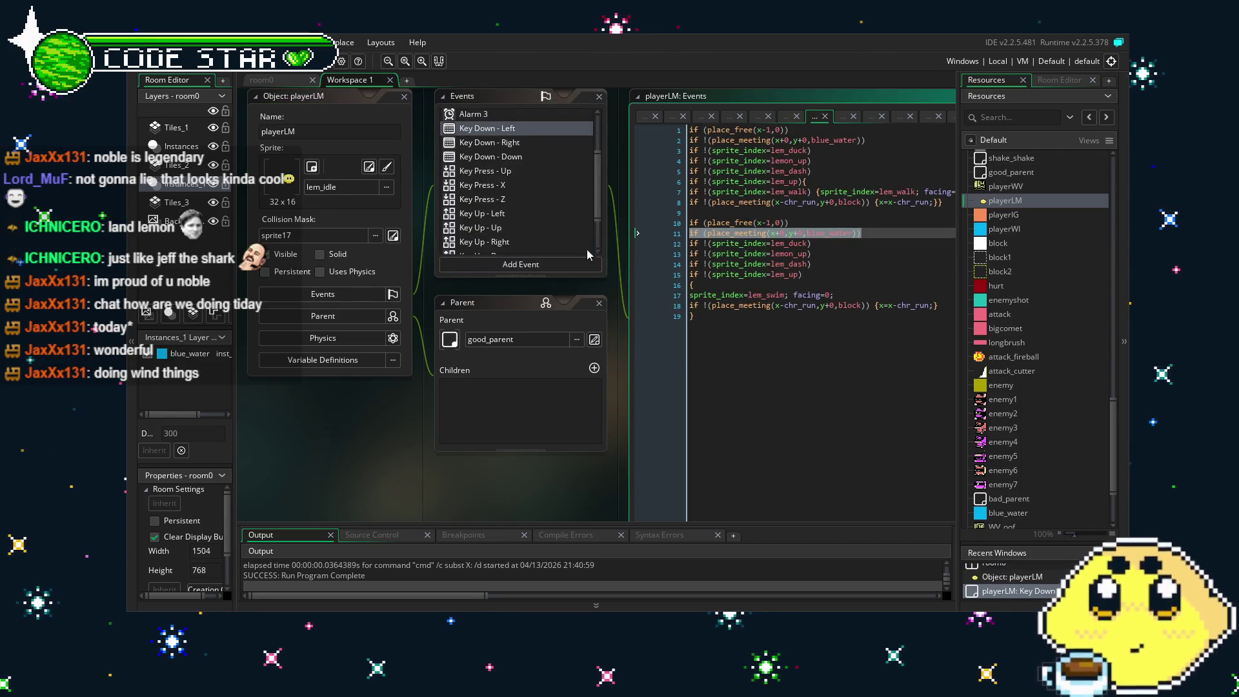
left_click(658, 437)
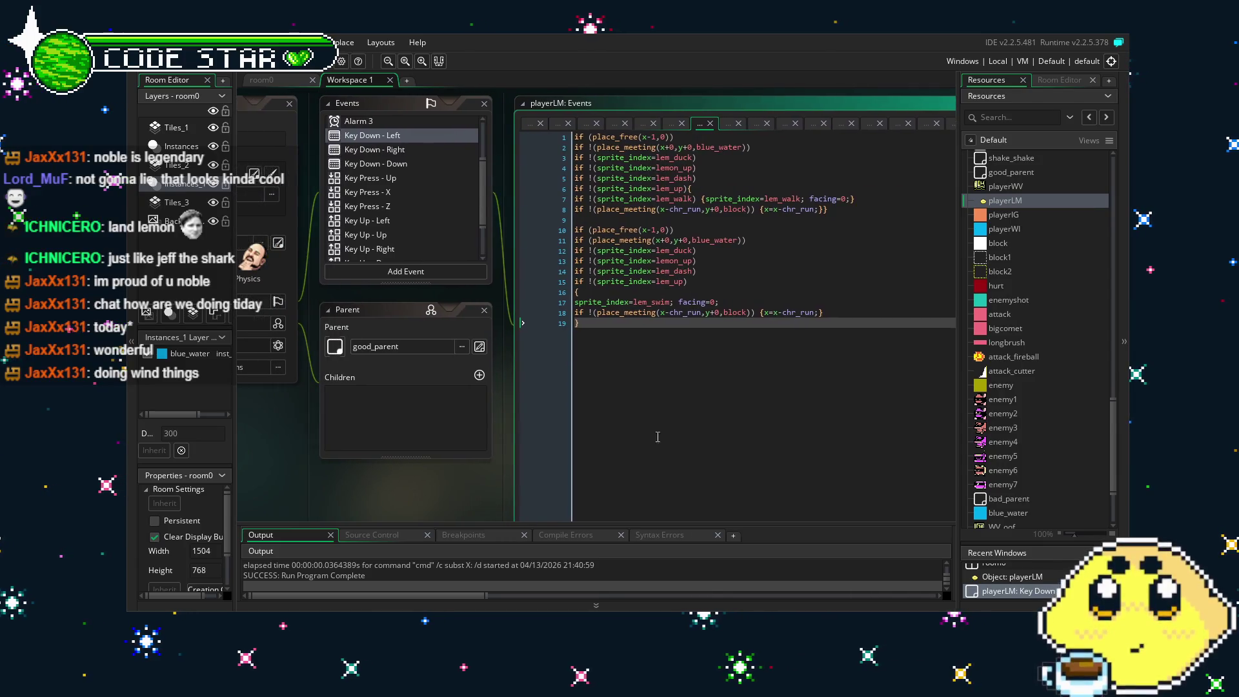
scroll(409, 222, "down", 2)
left_click(401, 252)
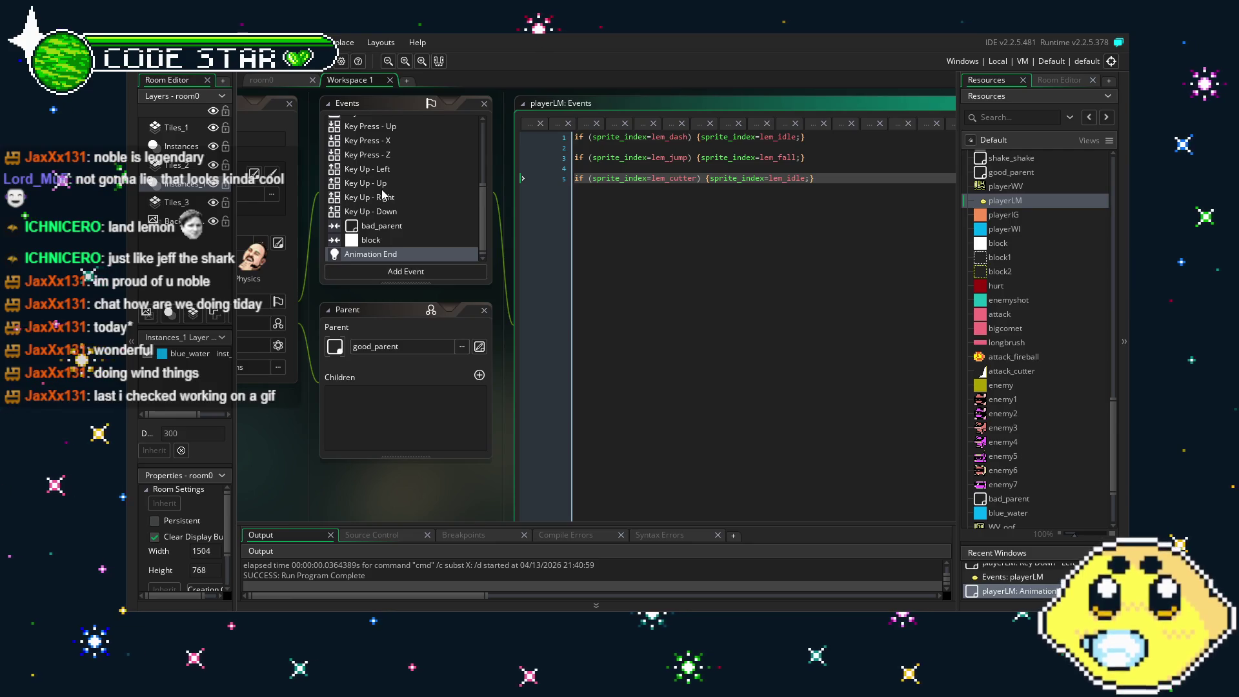
scroll(383, 194, "up", 2)
scroll(384, 193, "up", 2)
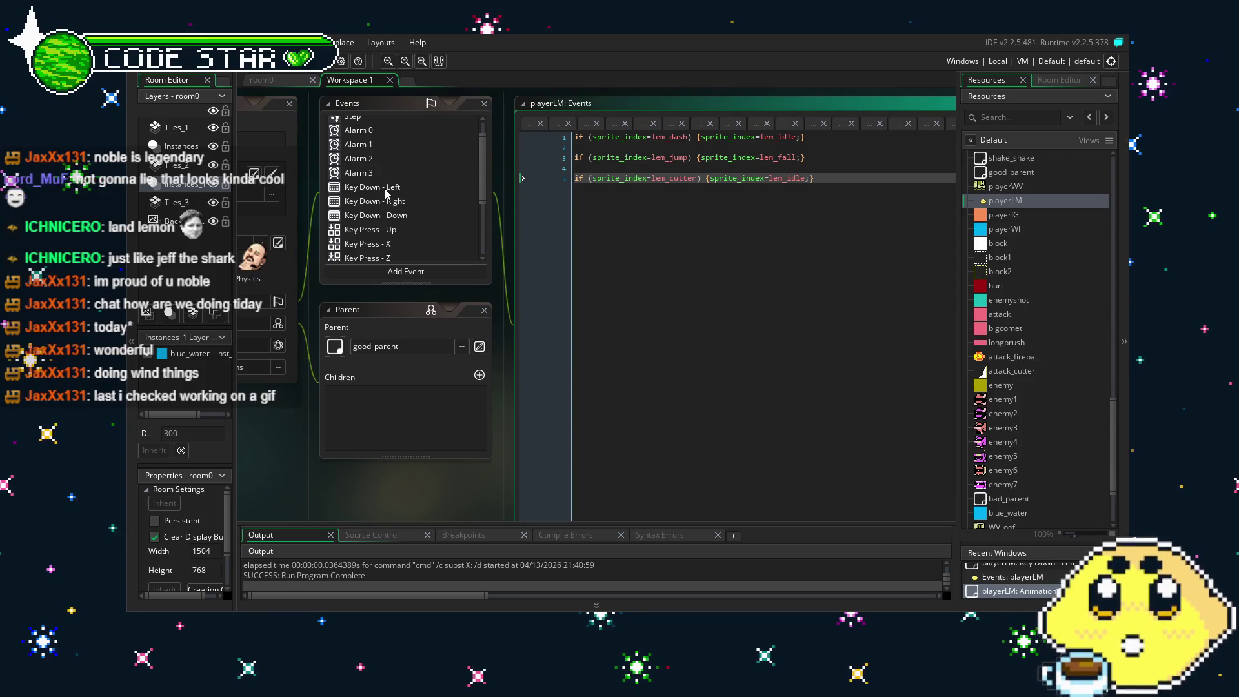
Compare Key Down - Left with Key Down - Right, ending on Right's lem_swim water branch.
left_click(385, 189)
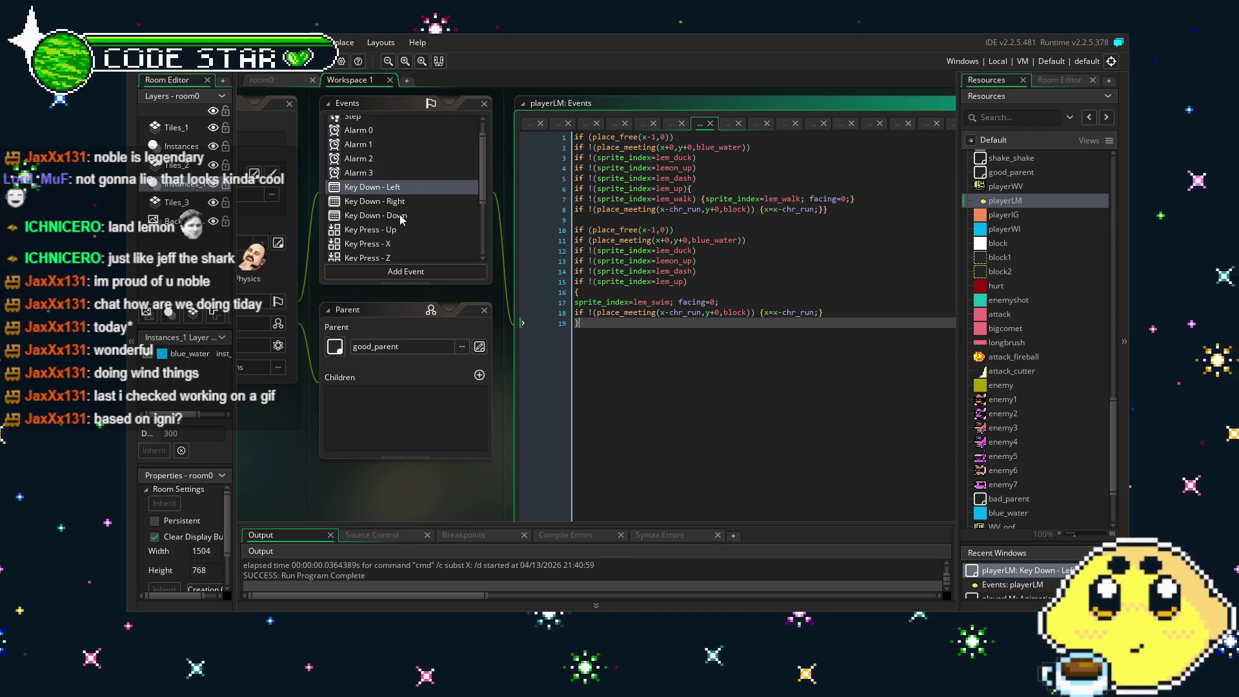
left_click(397, 204)
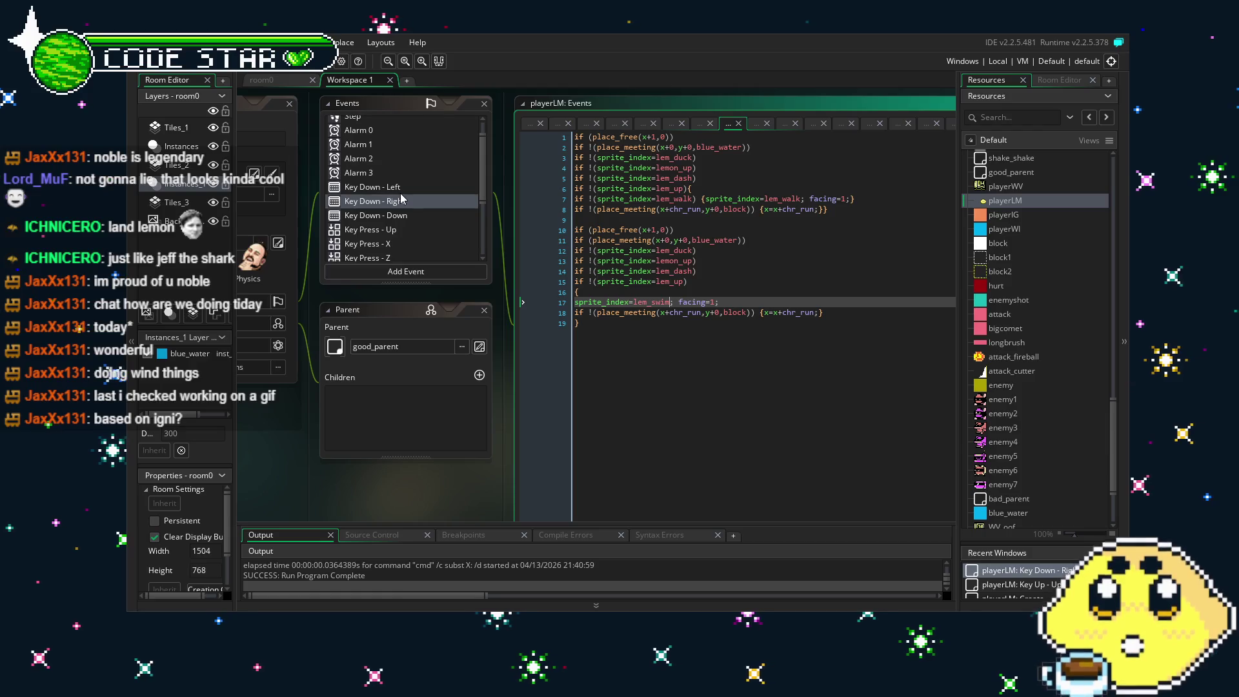
left_click(401, 193)
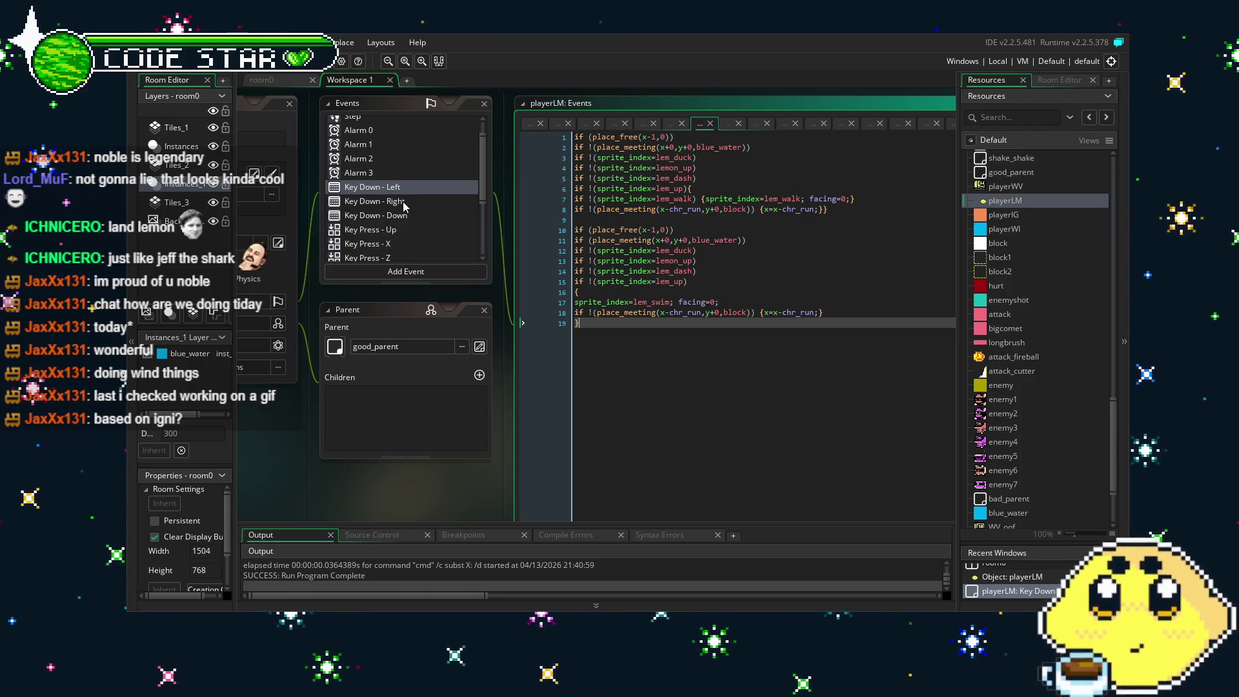
left_click(405, 204)
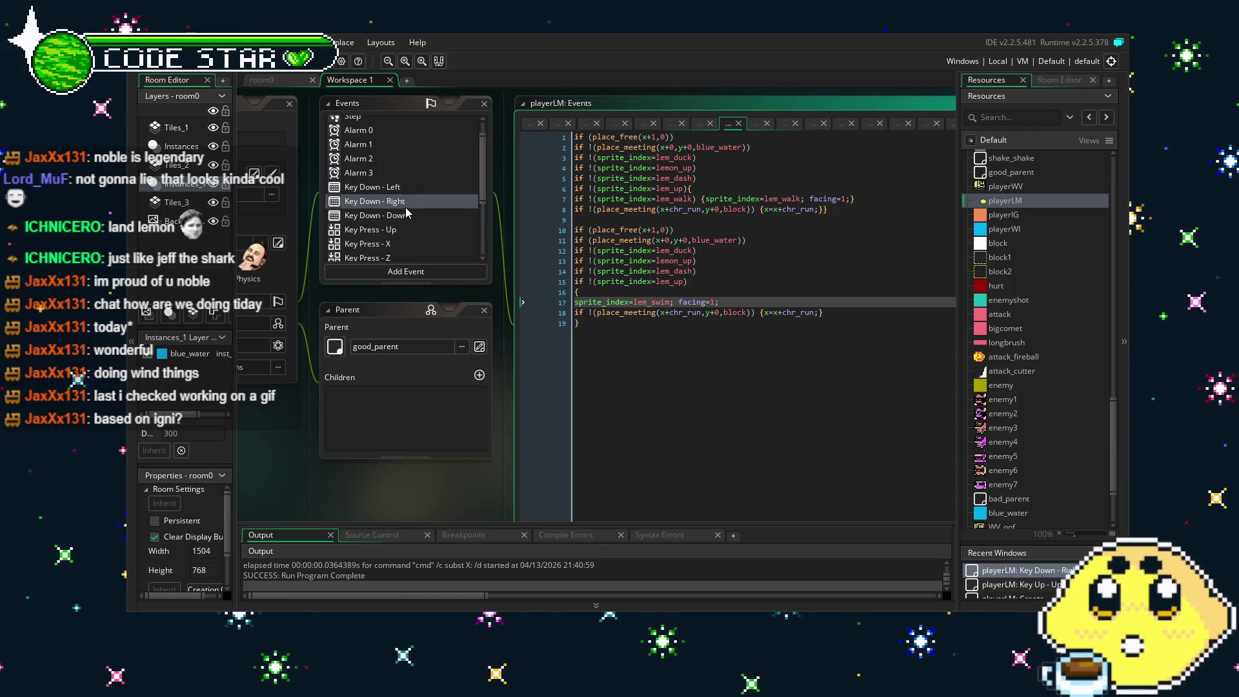
mouse_move(420, 471)
left_mouse_down()
mouse_move(475, 447)
mouse_move(420, 466)
left_mouse_up()
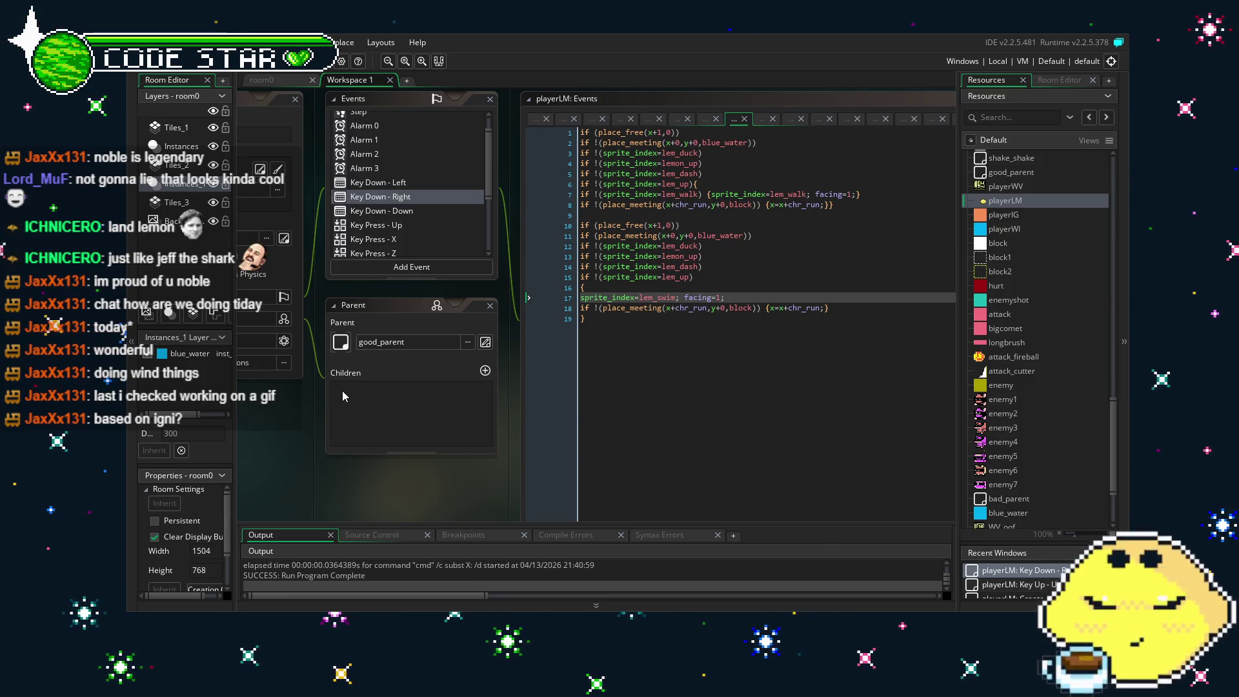
Try pasting the lem_bob condition into Key Up - Left line 3, then undo it.
left_click(411, 226)
scroll(404, 213, "down", 2)
left_click(402, 193)
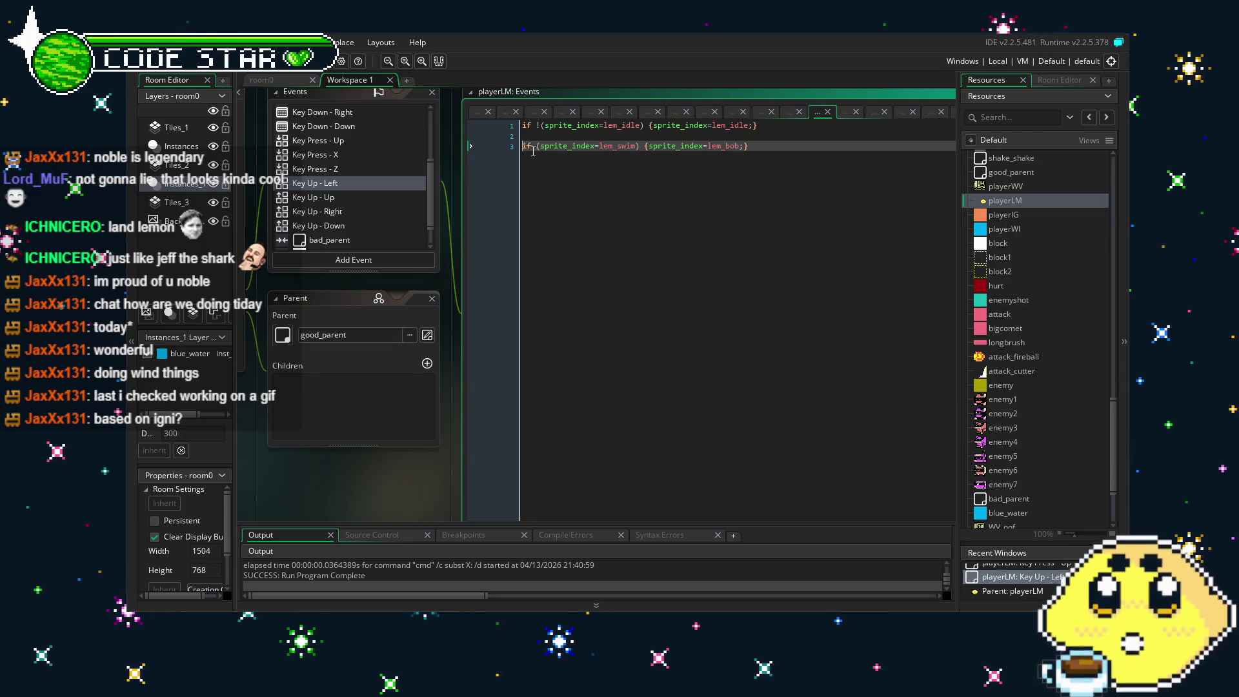
type("if !(sprite_index=lem_swim) {sprite_index=lem_bob;}")
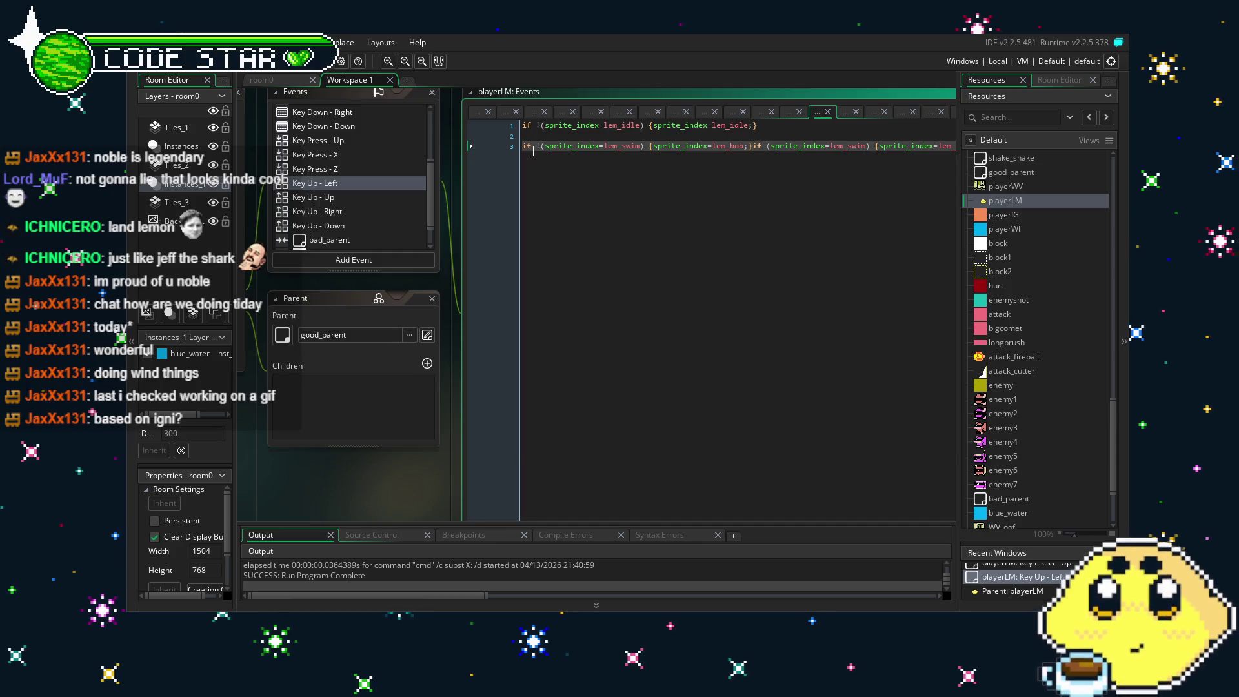
key("ctrl+z")
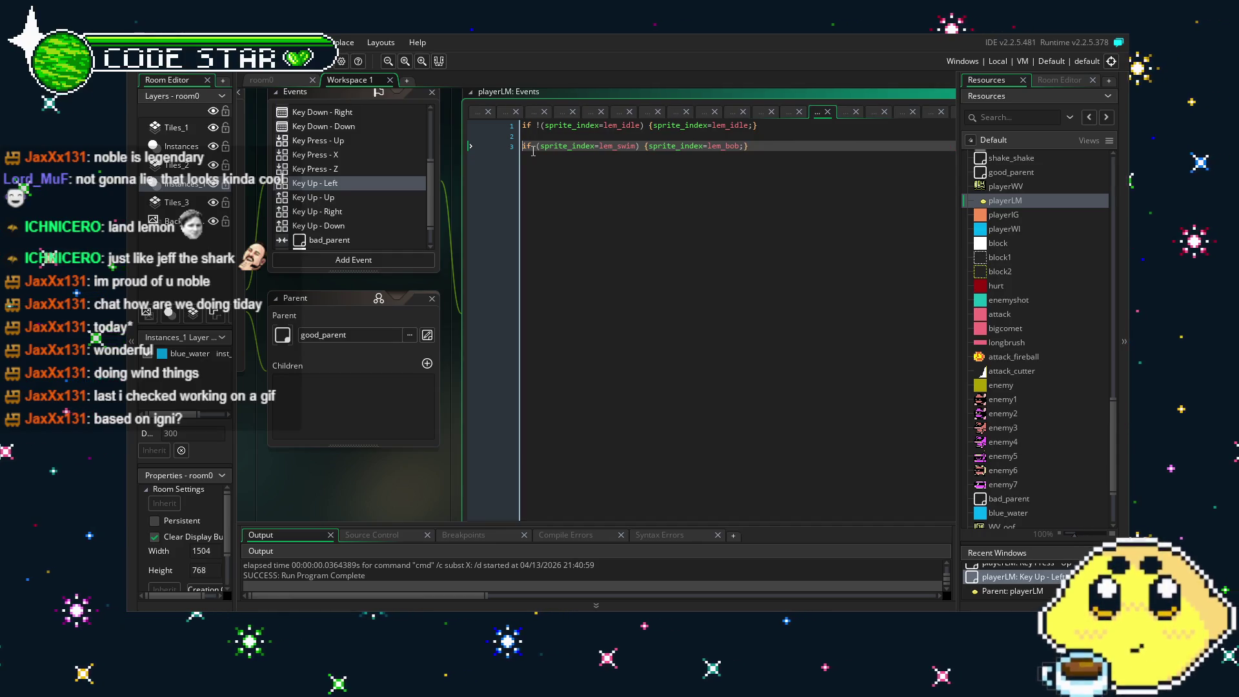
Select and copy the blue_water collision check on line 11 of Key Down - Left.
scroll(368, 216, "up", 2)
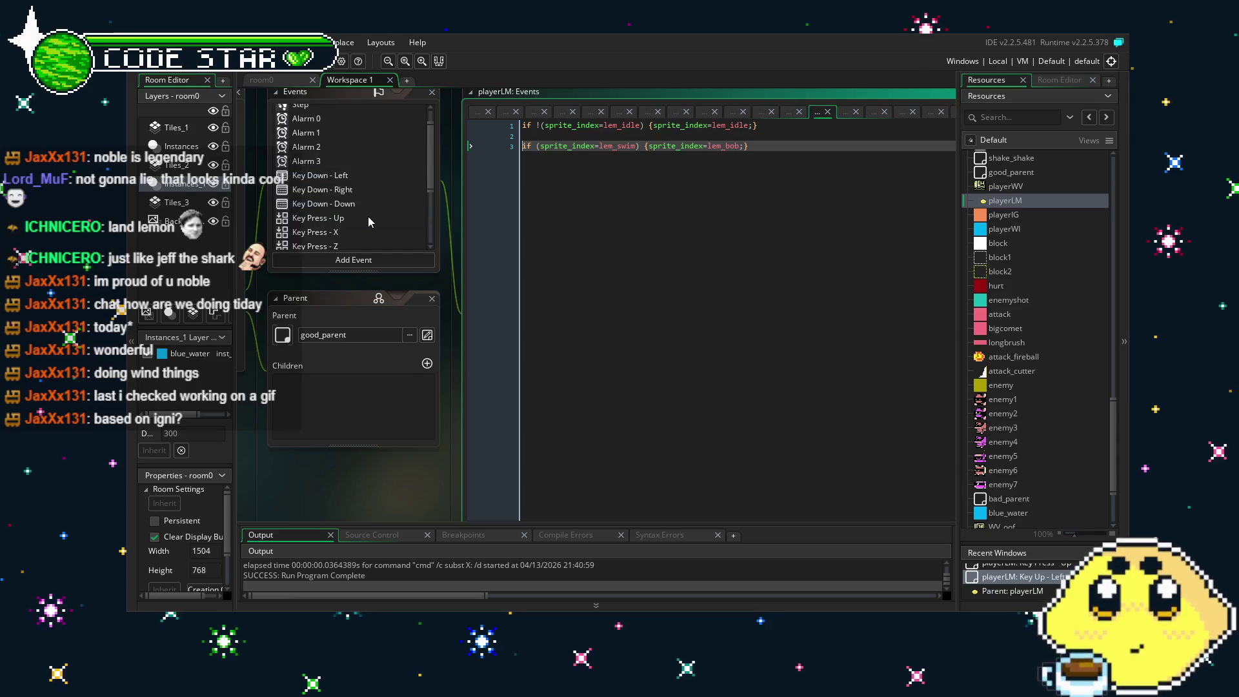
left_click(357, 175)
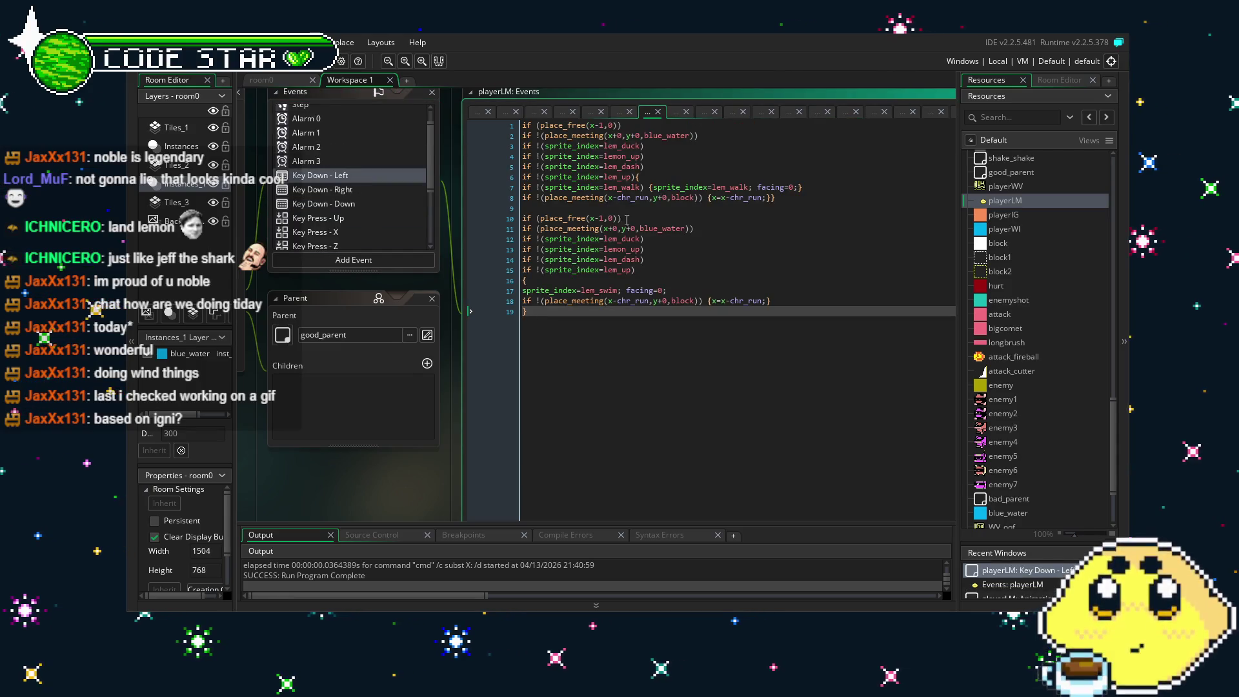
triple_click(716, 231)
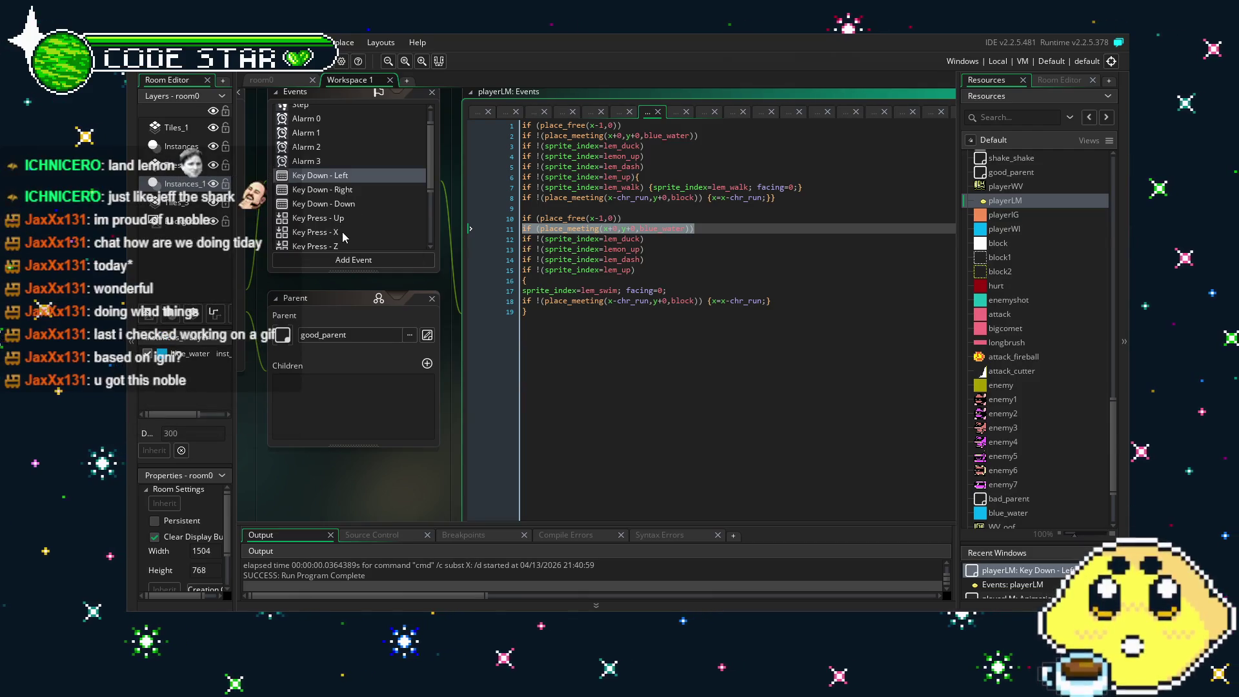
scroll(342, 231, "down", 2)
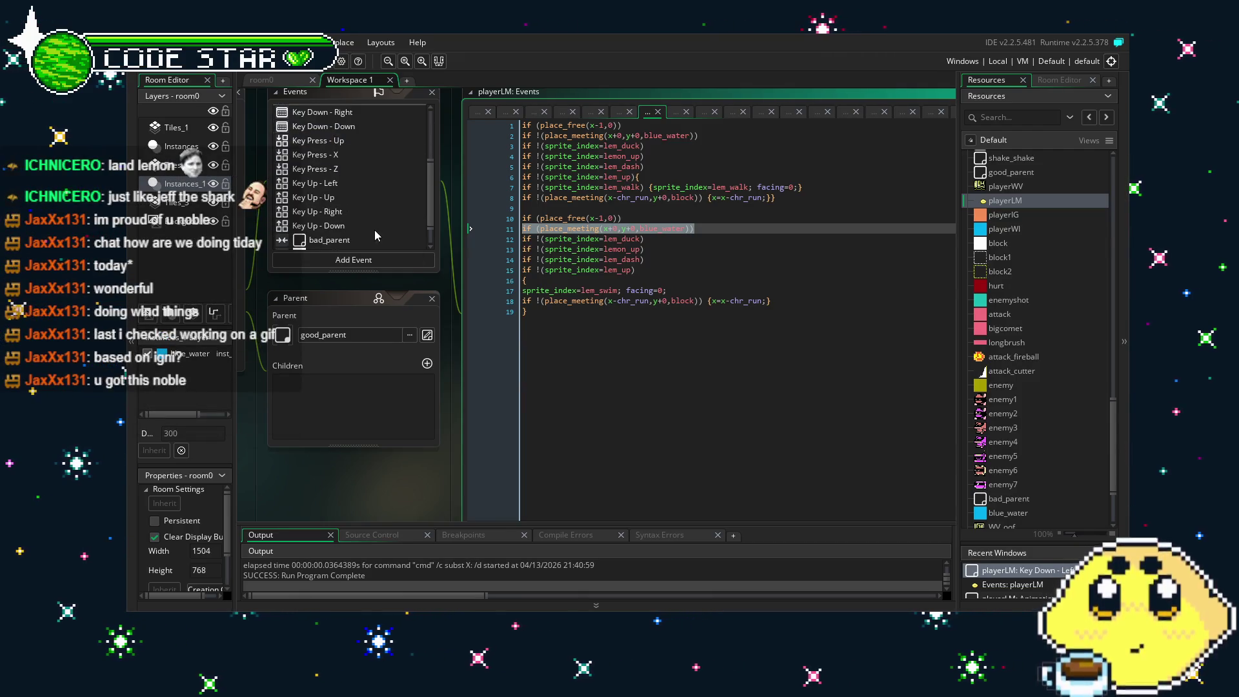
scroll(366, 230, "down", 1)
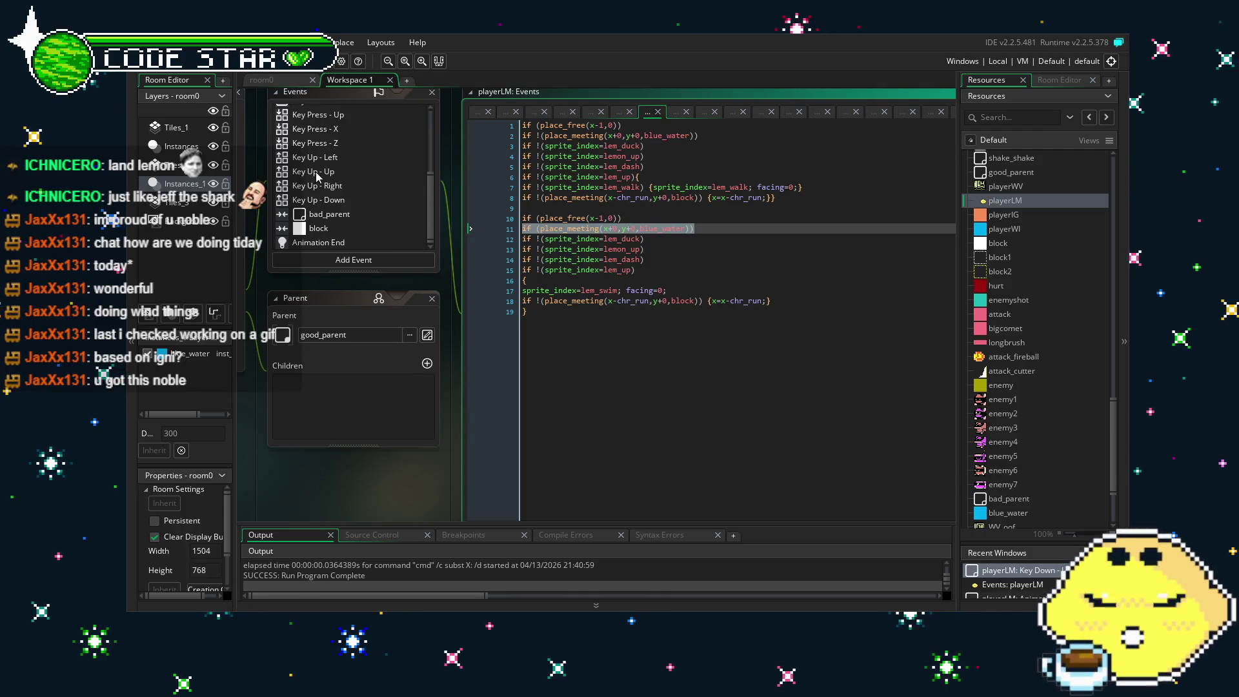
left_click(346, 186)
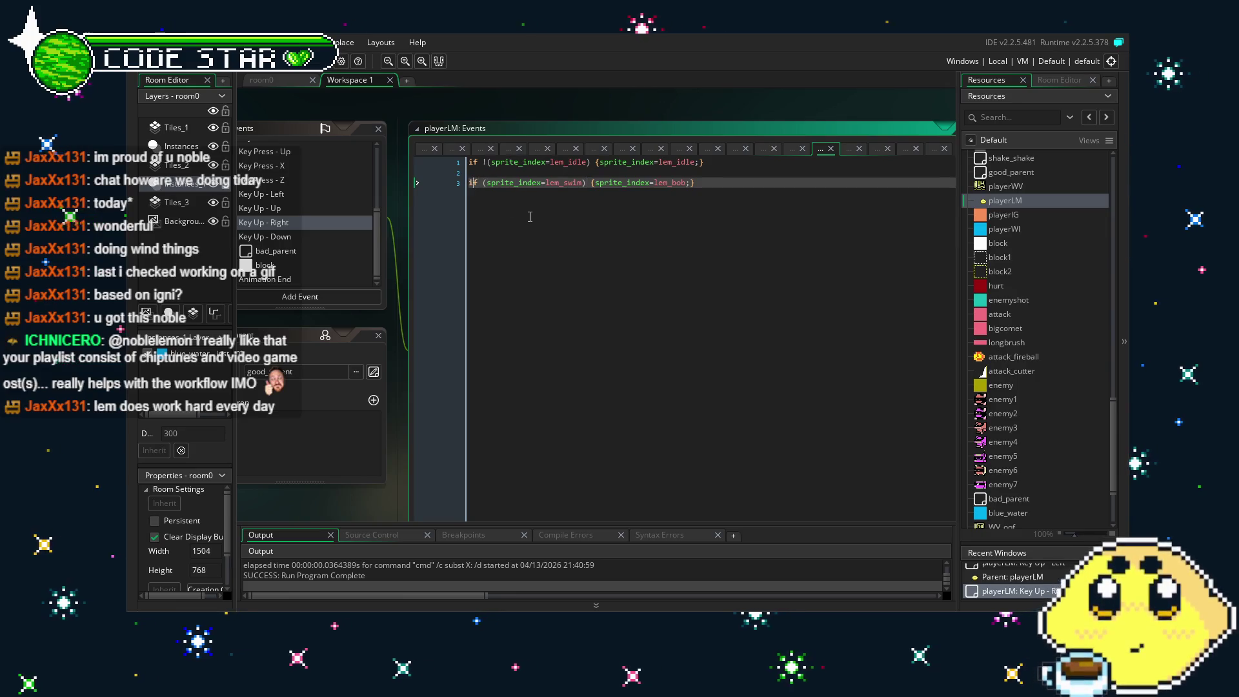
Wrap Key Up - Right's lem_swim-to-lem_bob switch in an if (place_meeting(x+0,y+0,blue_water)) block.
key("Return")
key("Up")
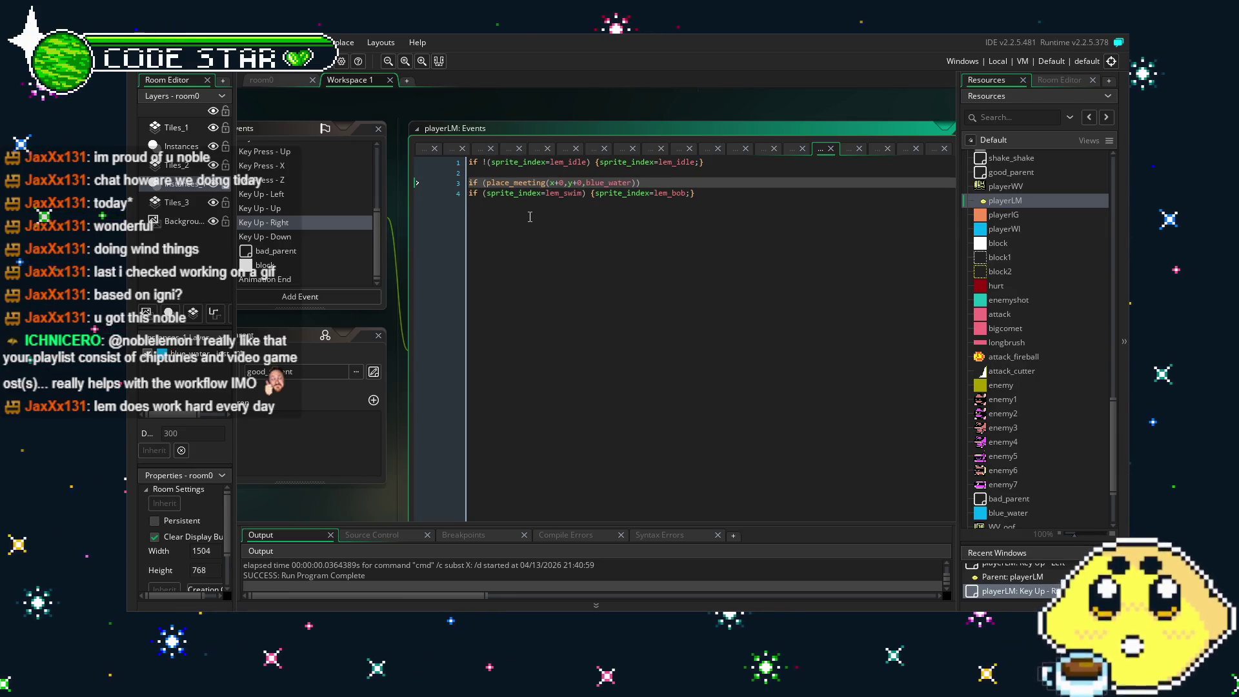
left_click(805, 223)
type("}")
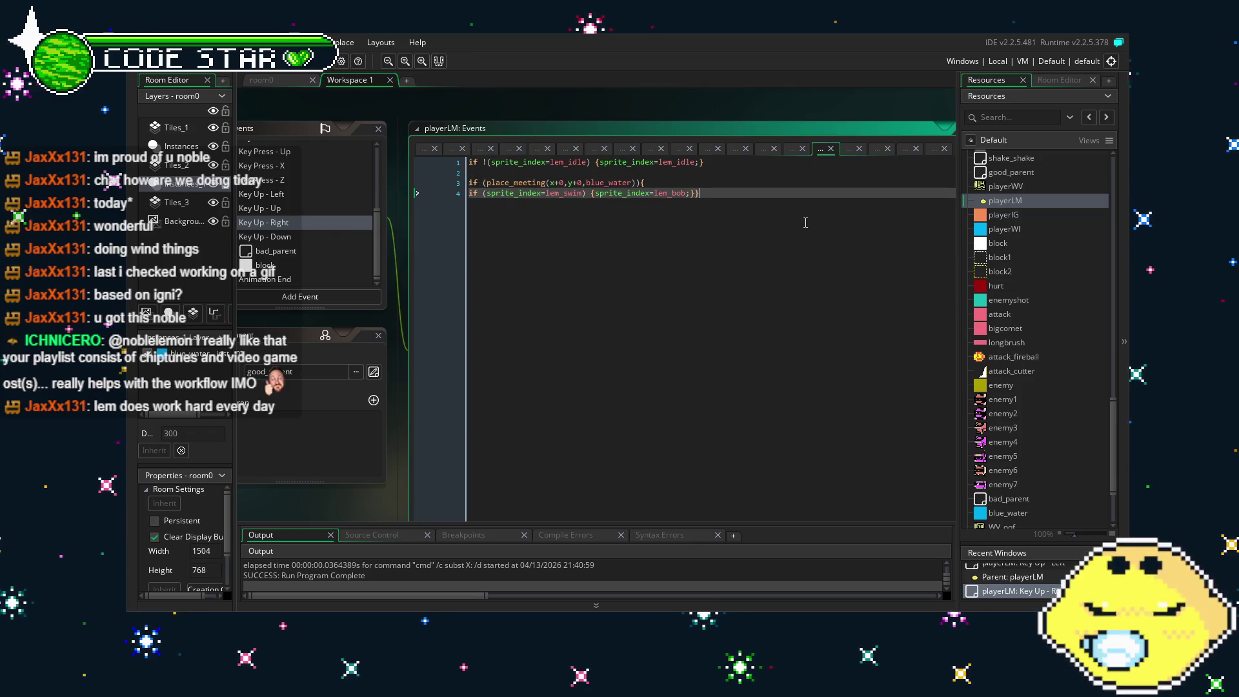
left_click_drag(645, 183, 468, 183)
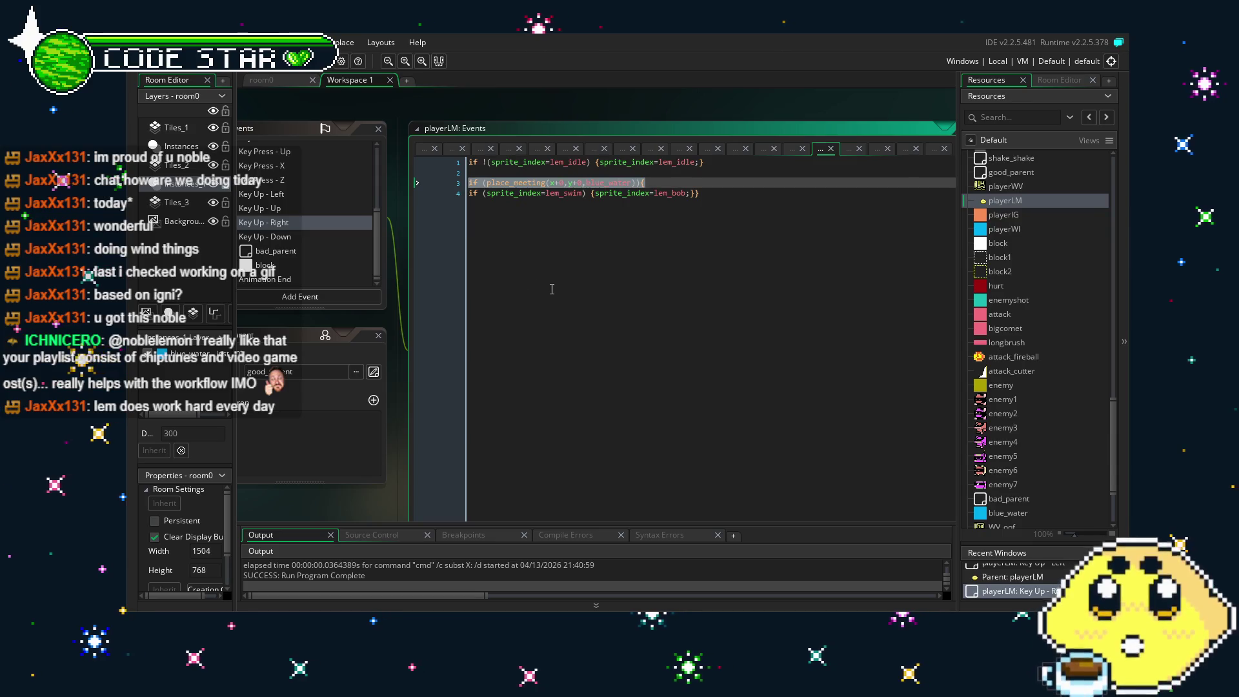
Add the same blue_water check around Key Up - Left's lem_bob switch and fix its braces.
left_click(391, 194)
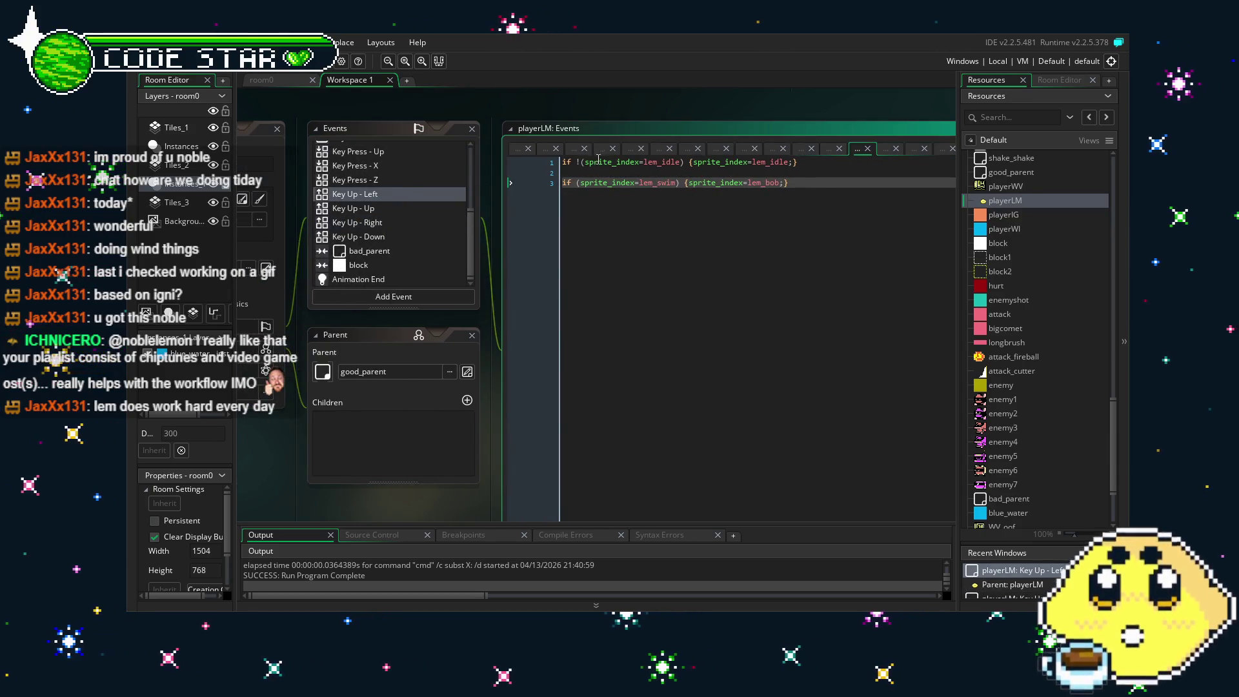
key("Return")
key("Up")
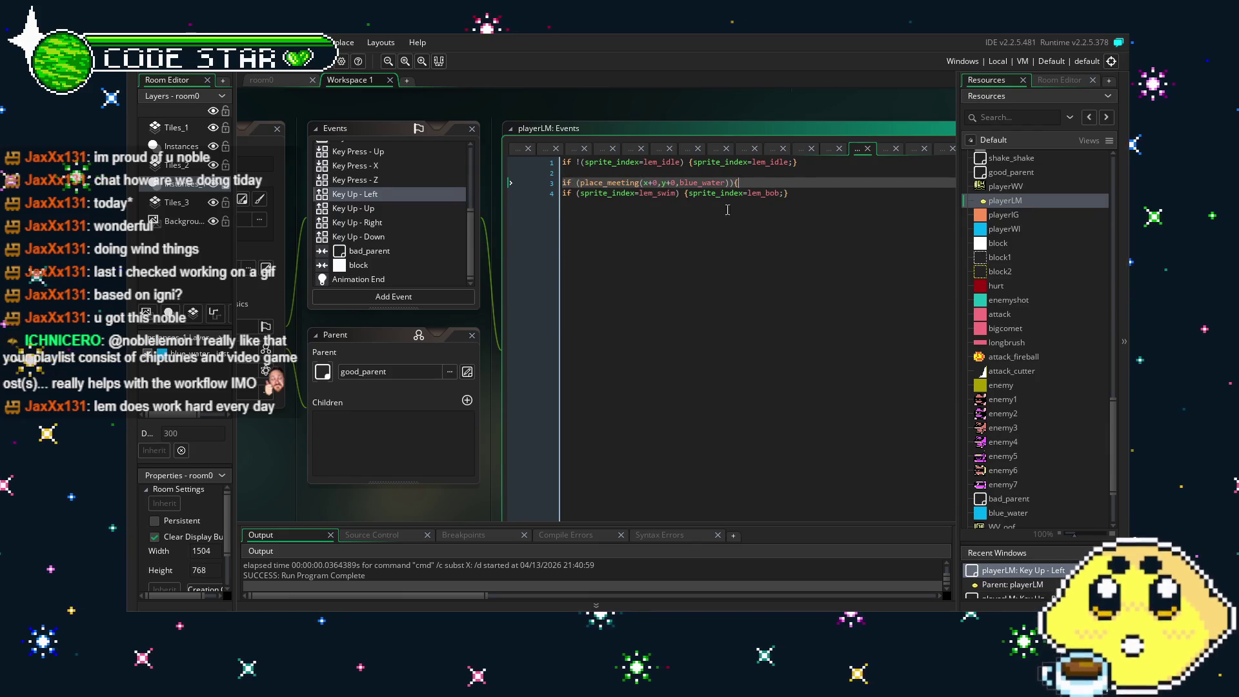
key("ctrl+v")
key("BackSpace")
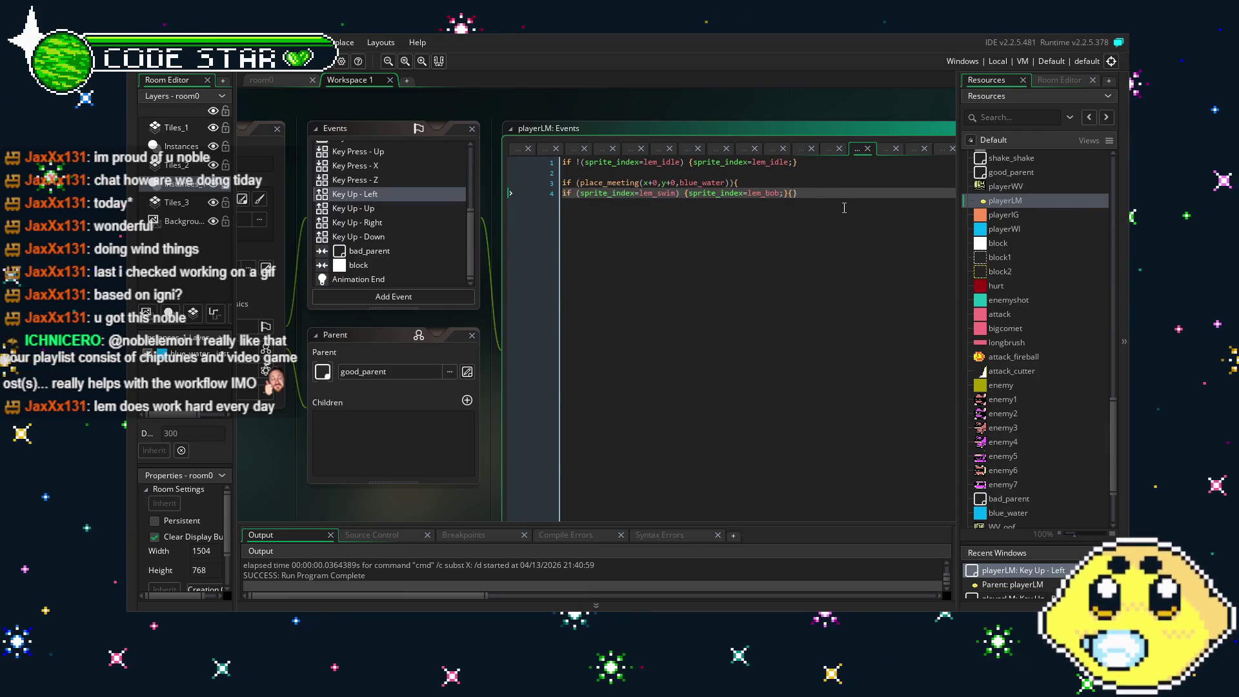
Save the project, run the game with F5 and walk the lemon player left.
key("ctrl+s")
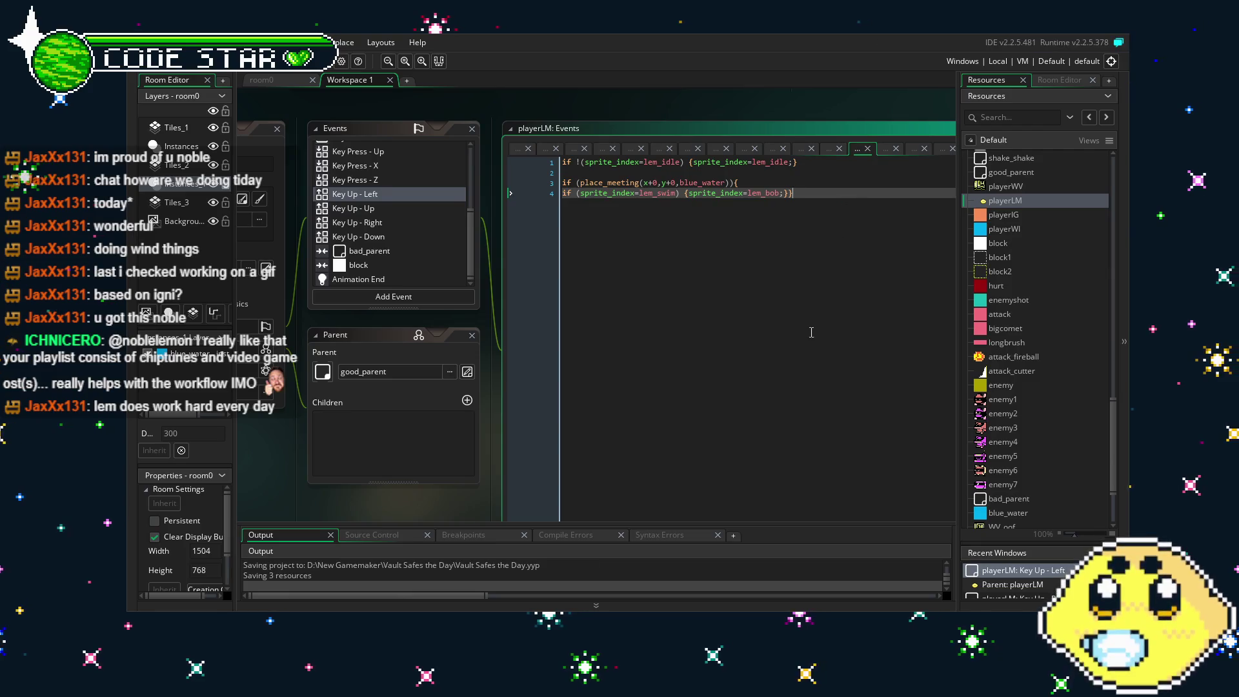
left_click(574, 362)
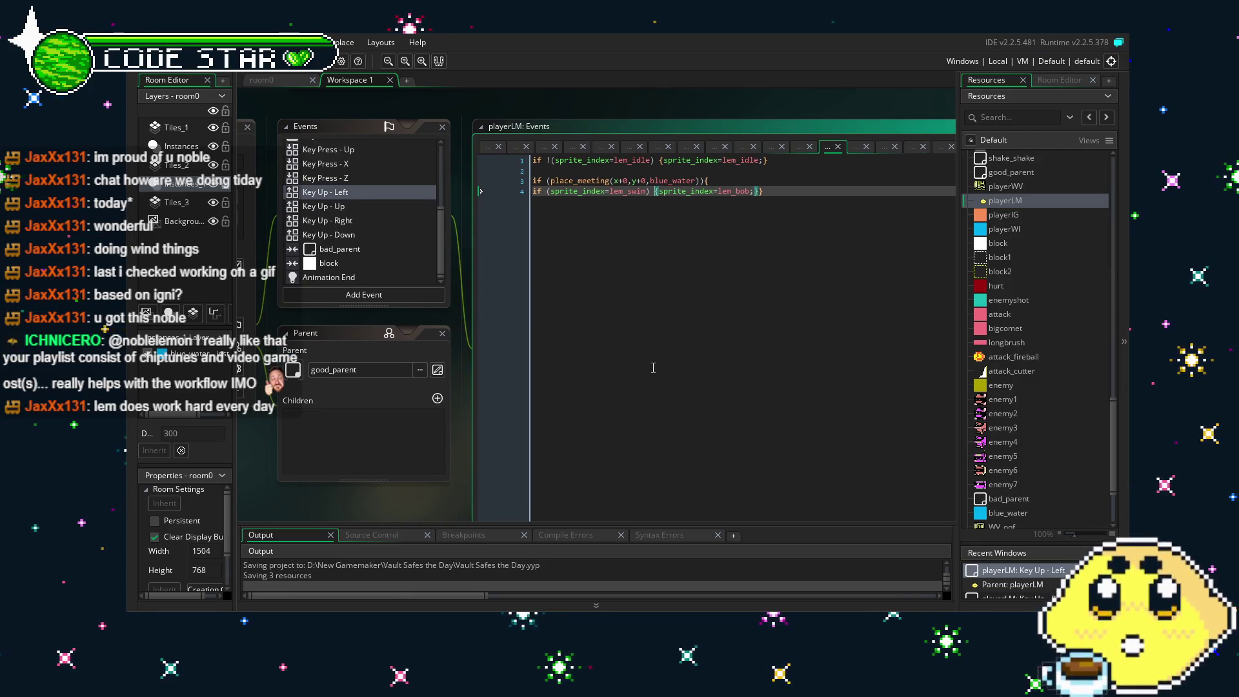
left_click_drag(332, 475, 413, 488)
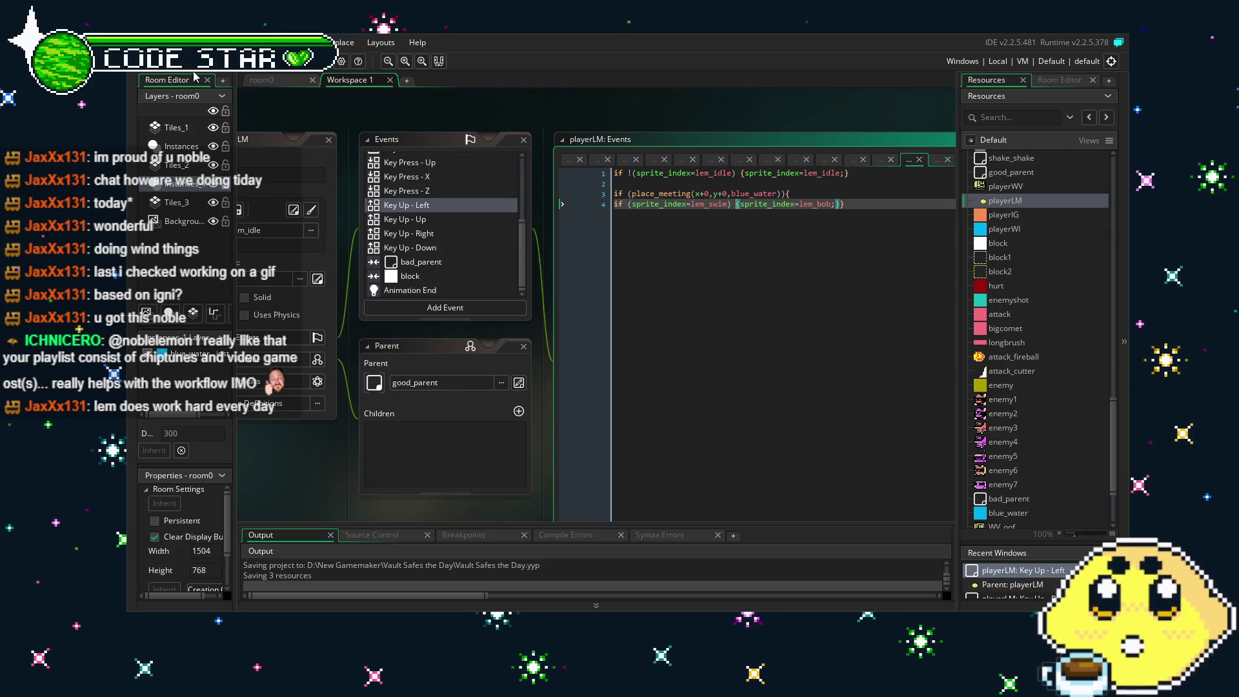
key("ctrl+s")
mouse_move(297, 488)
left_mouse_down()
mouse_move(332, 474)
mouse_move(257, 478)
left_mouse_up()
left_click(852, 192)
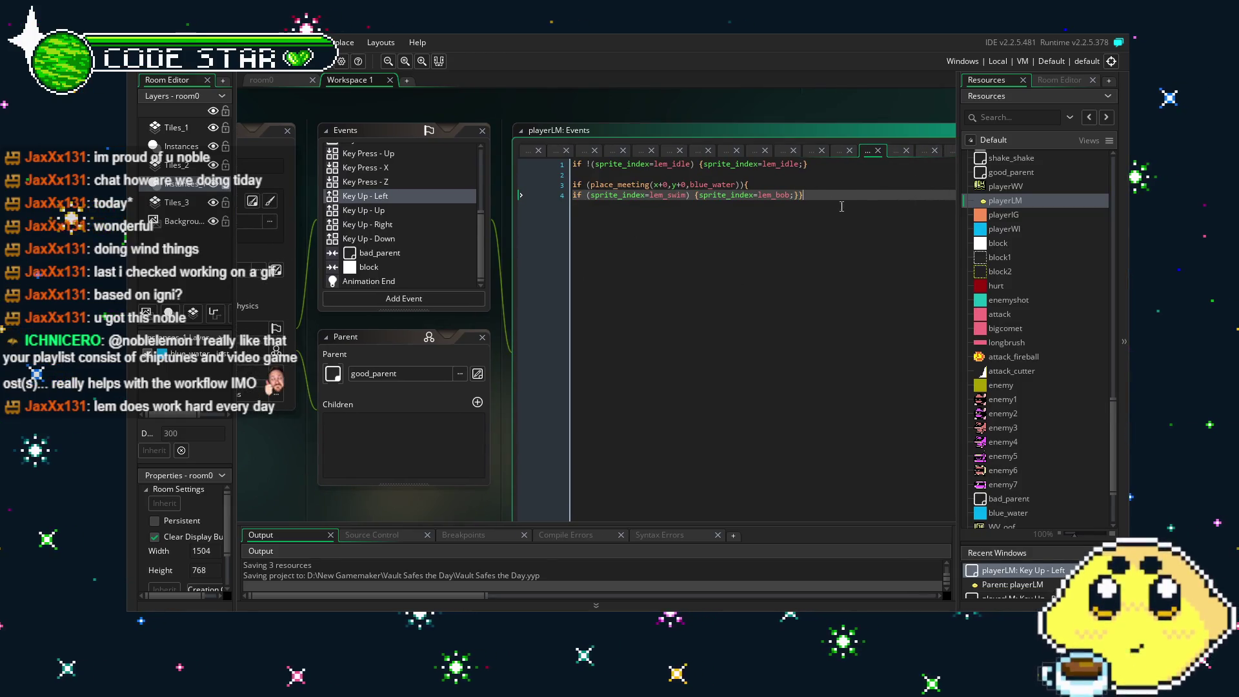
key("F5")
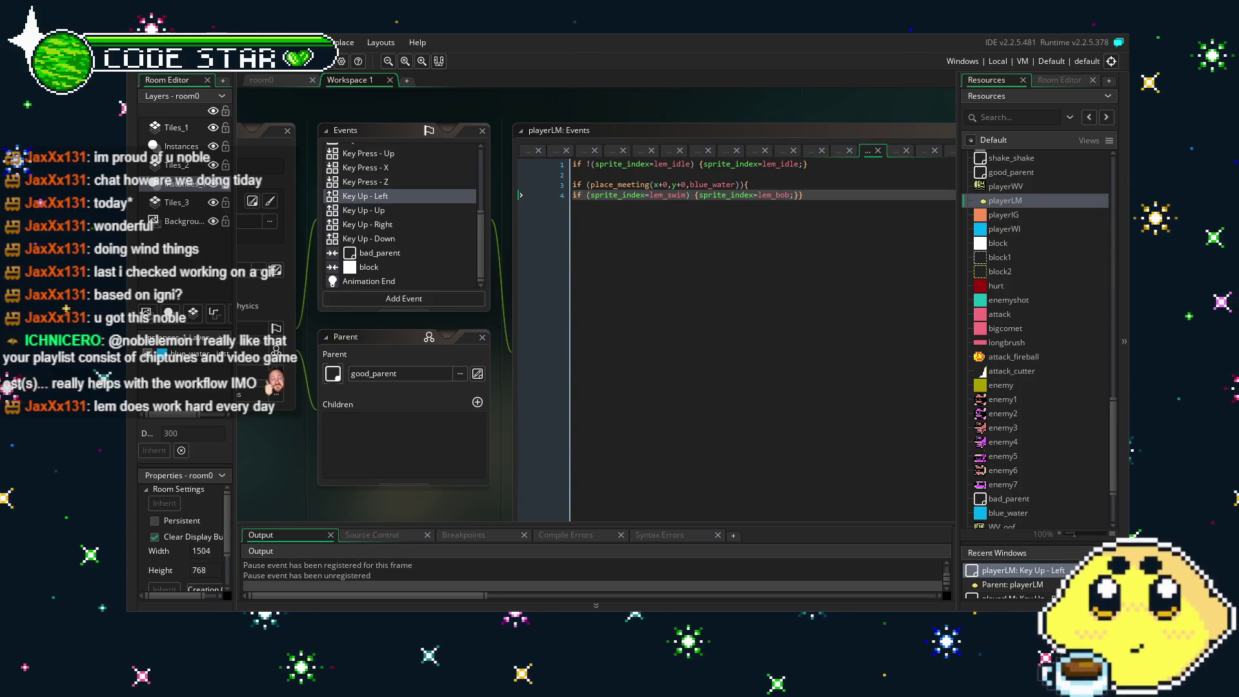
key("Left")
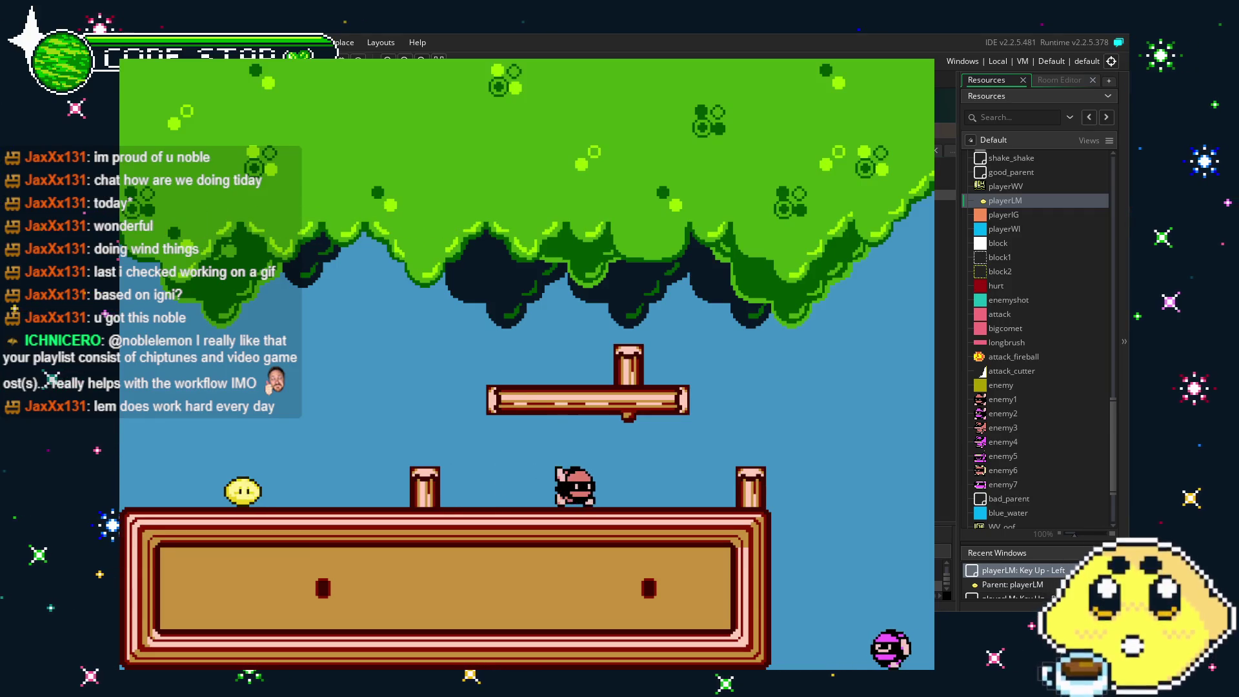
key("Right")
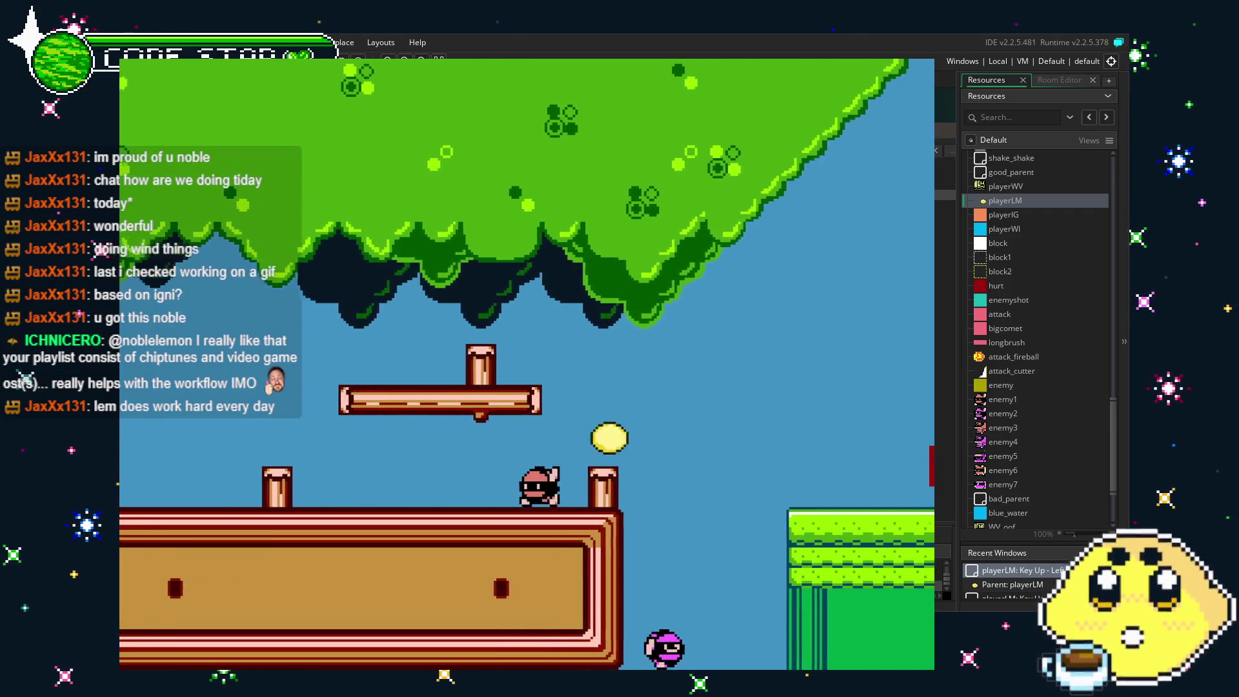
key("Right")
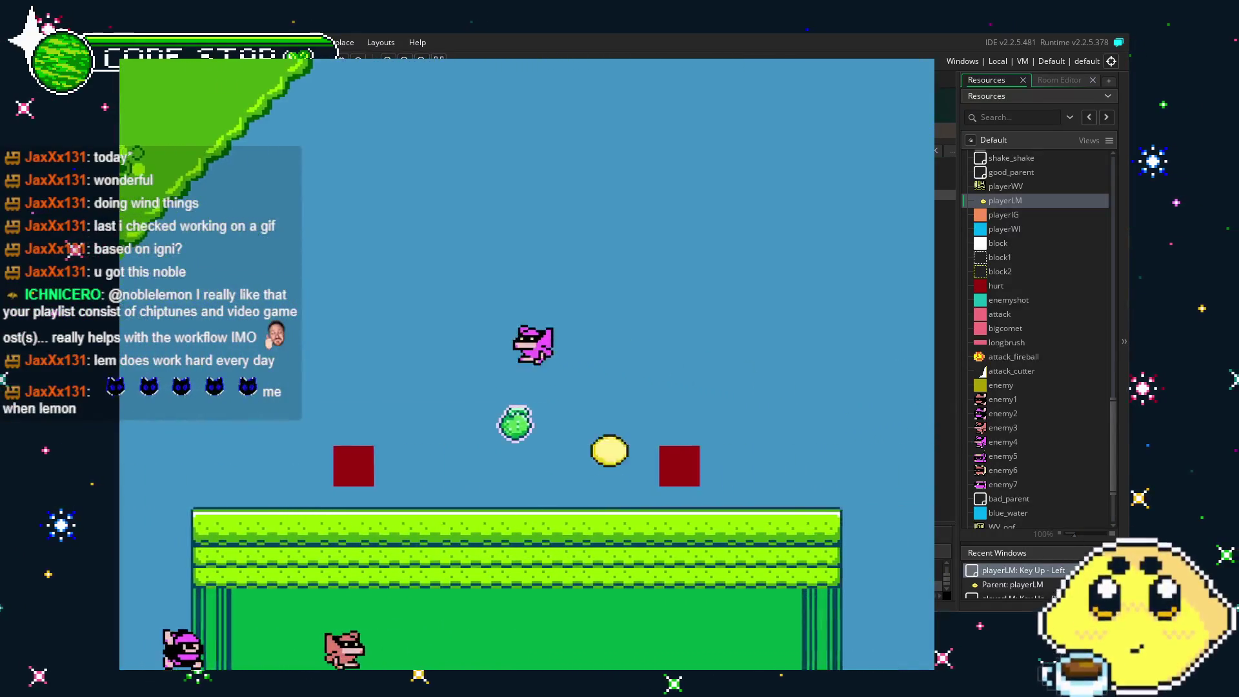
key("Right")
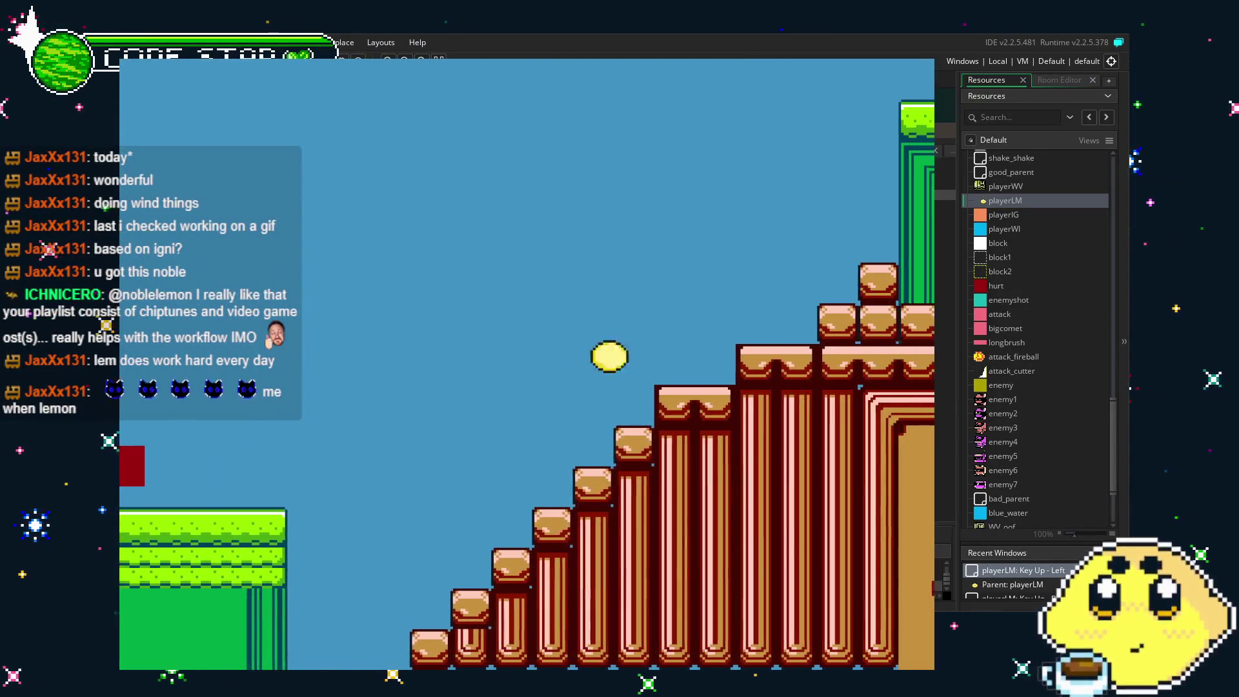
key("Right")
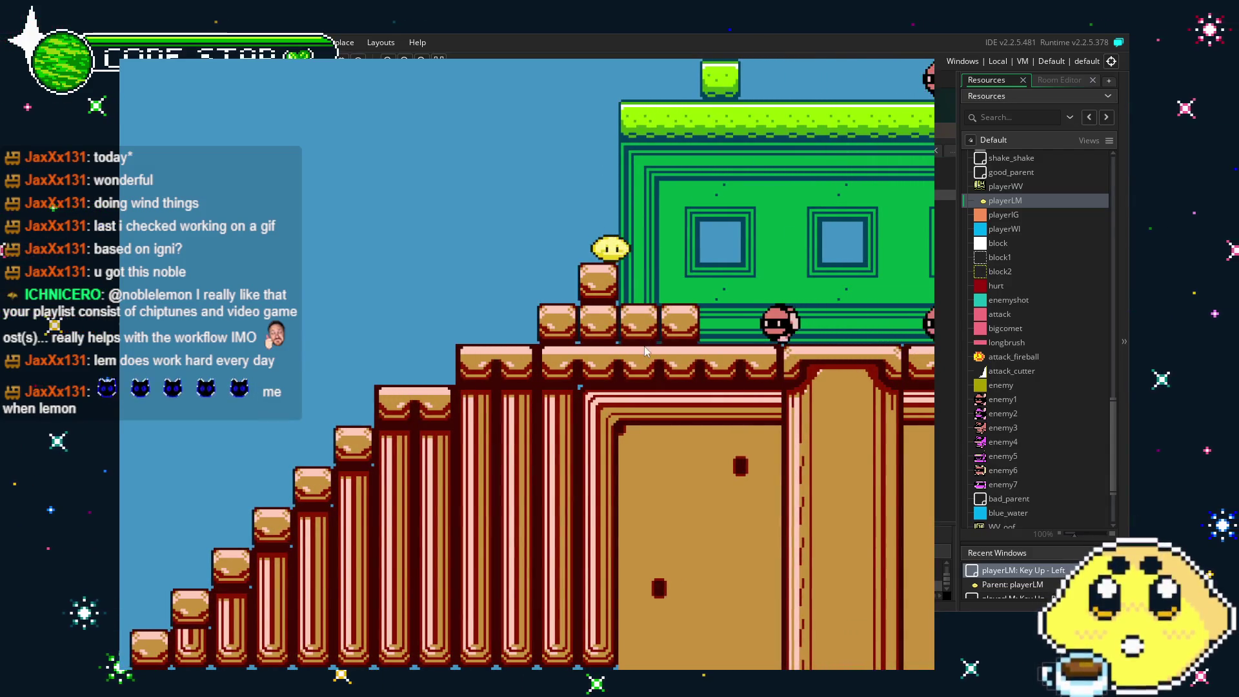
key("Right")
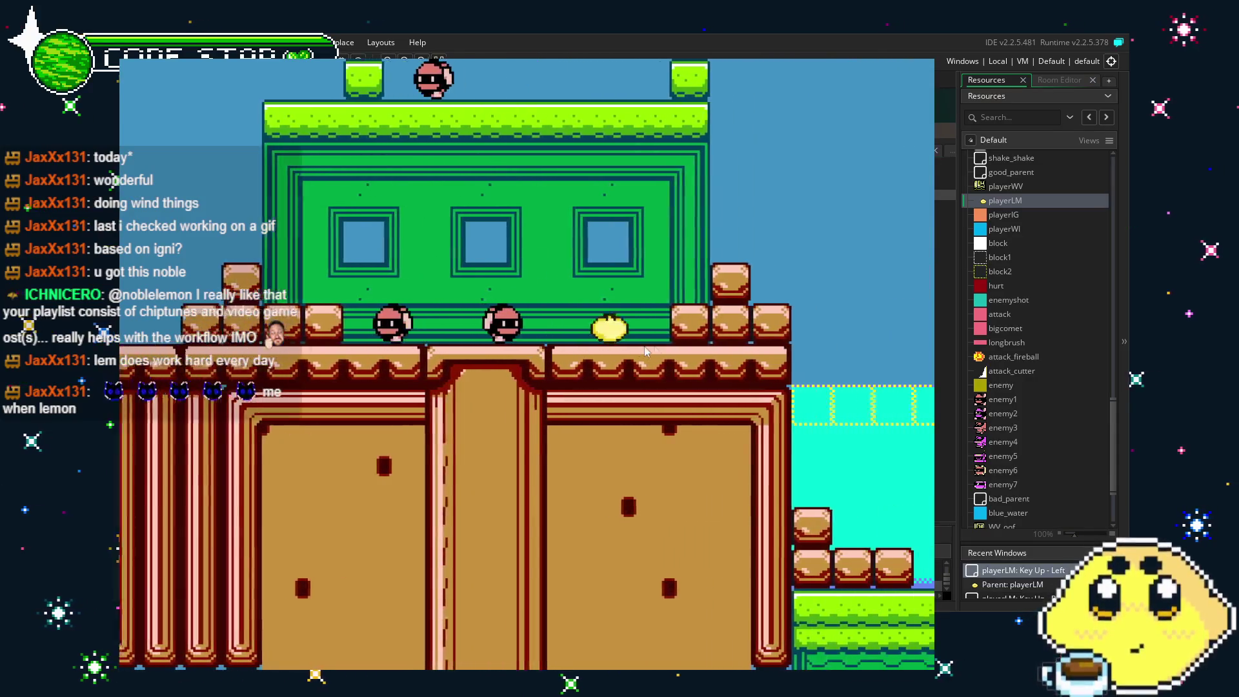
key("Right")
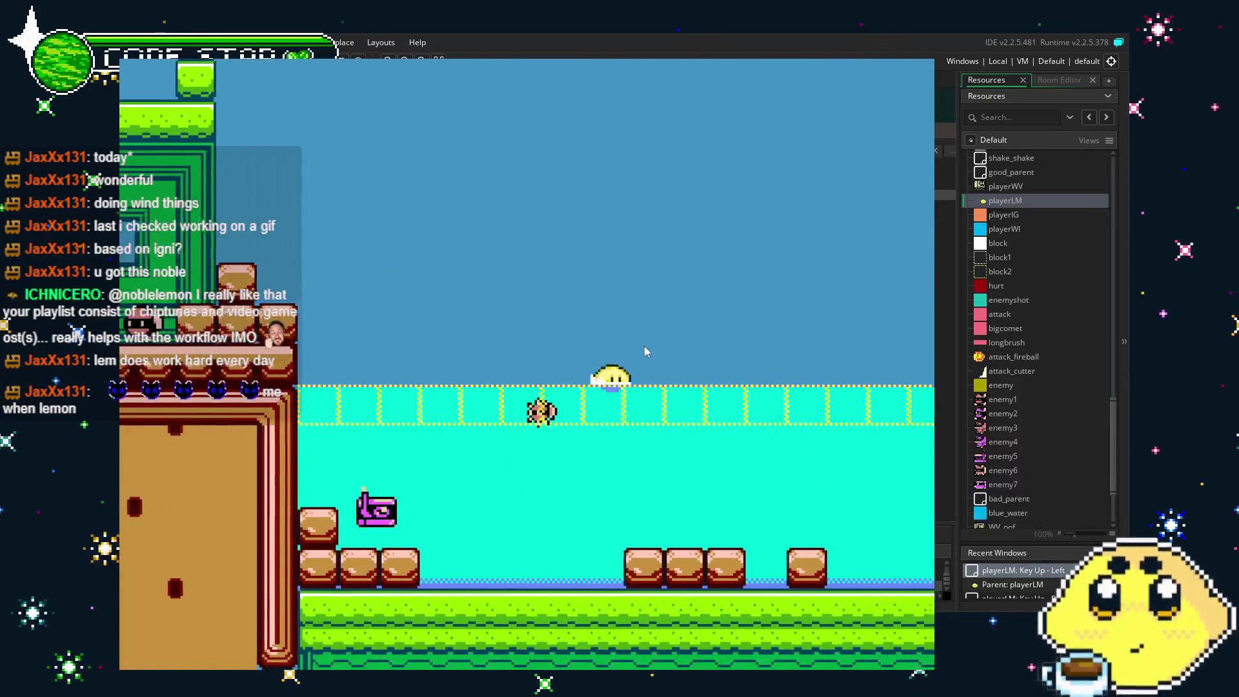
key("Right")
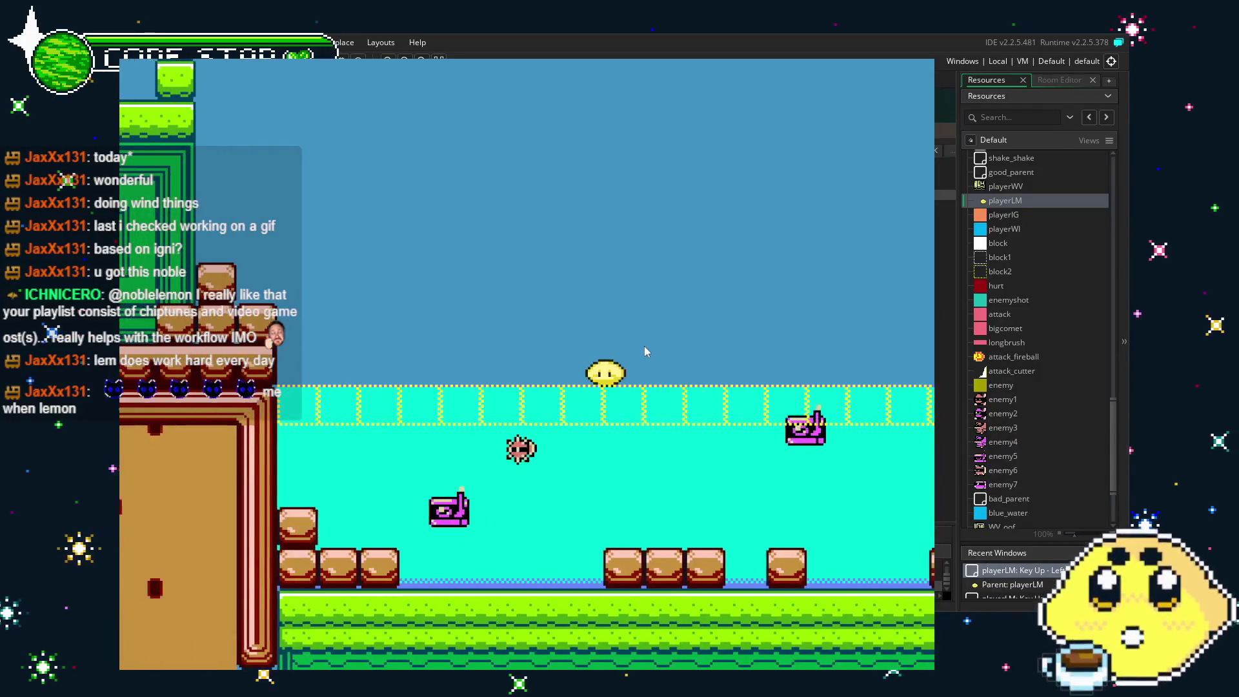
key("Right")
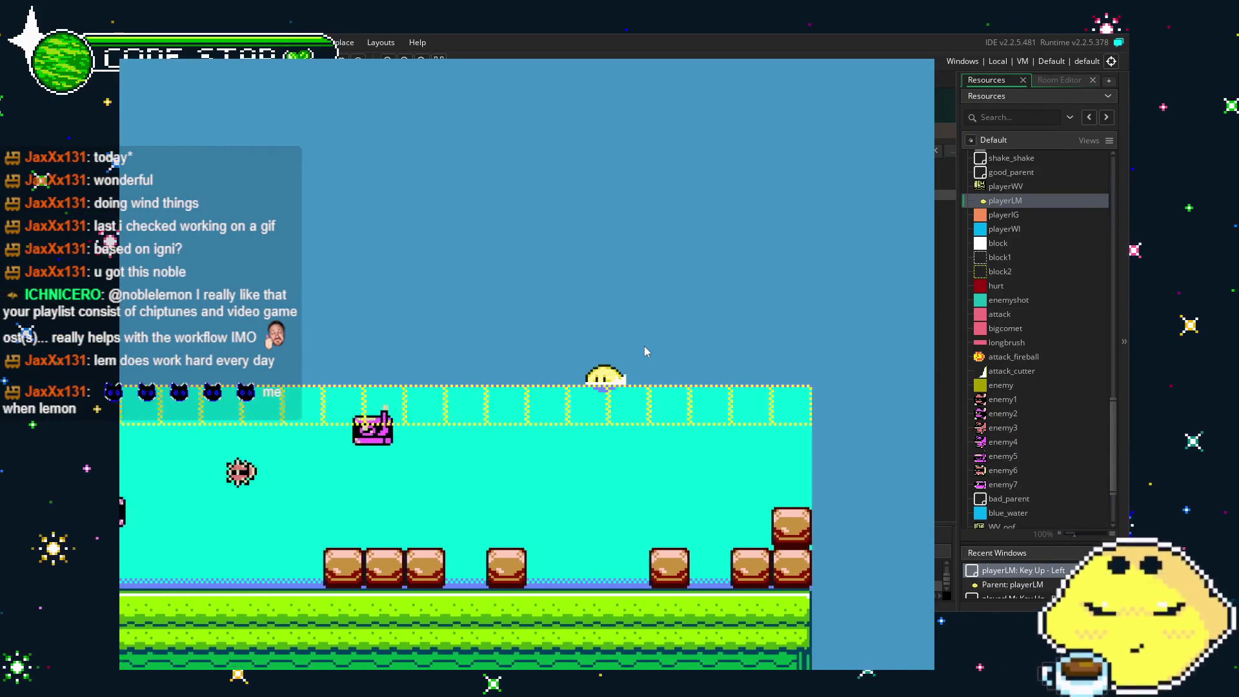
key("Right")
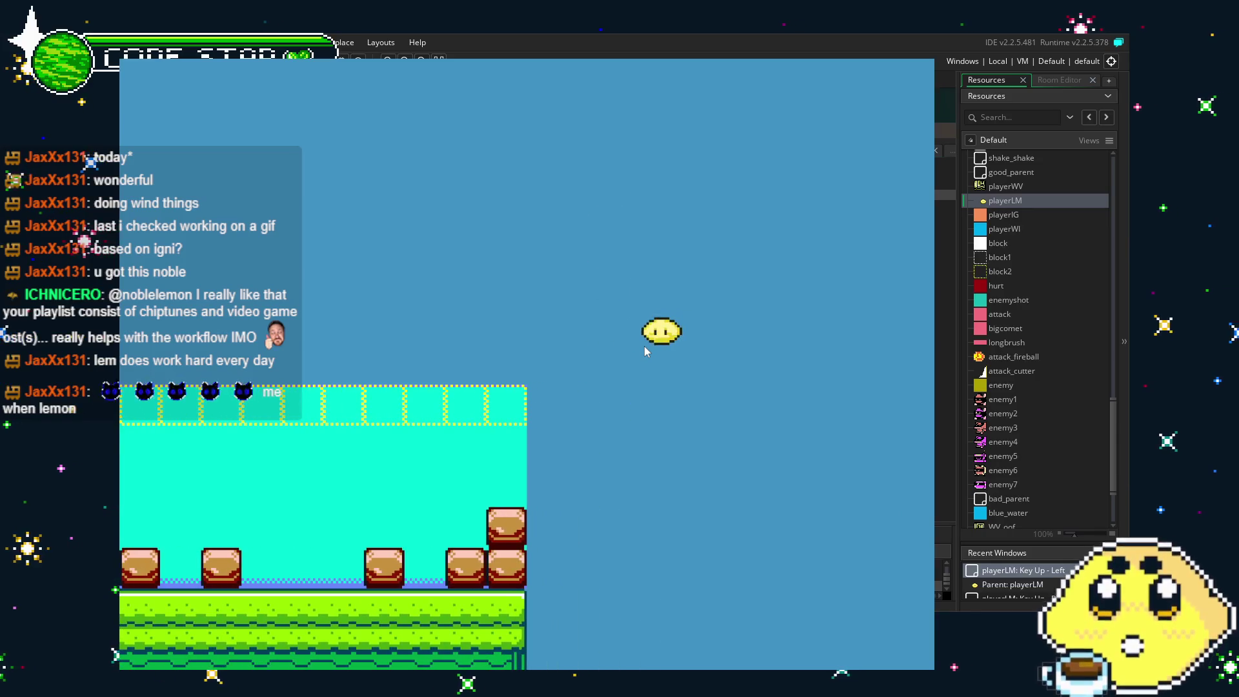
key("Escape")
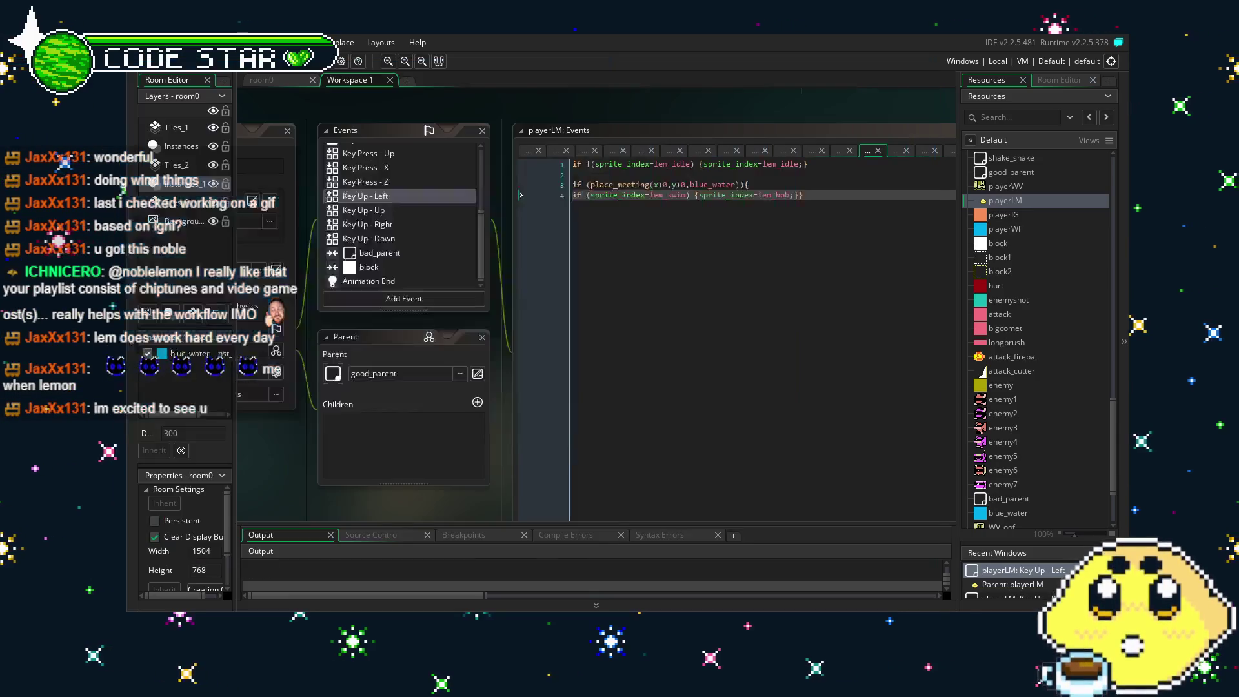